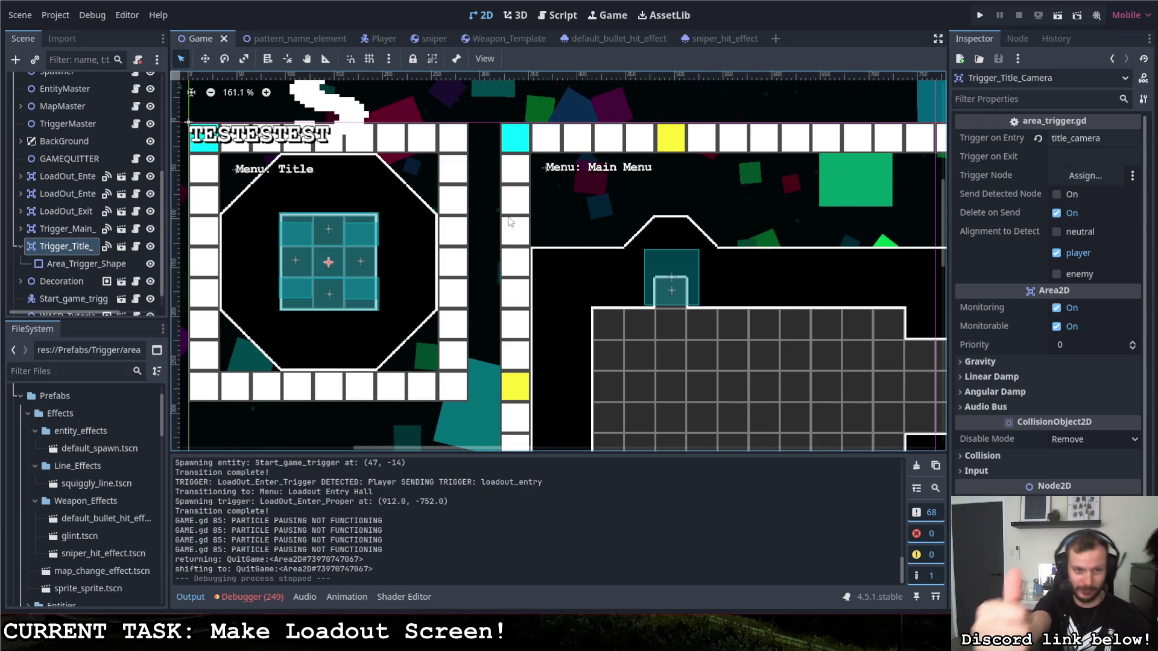
# Zoom the 2D view out to about 62%, pan to the Loadout rooms, and launch the game
pyautogui.scroll(-1, 480, 270)
pyautogui.scroll(-5, 480, 271)
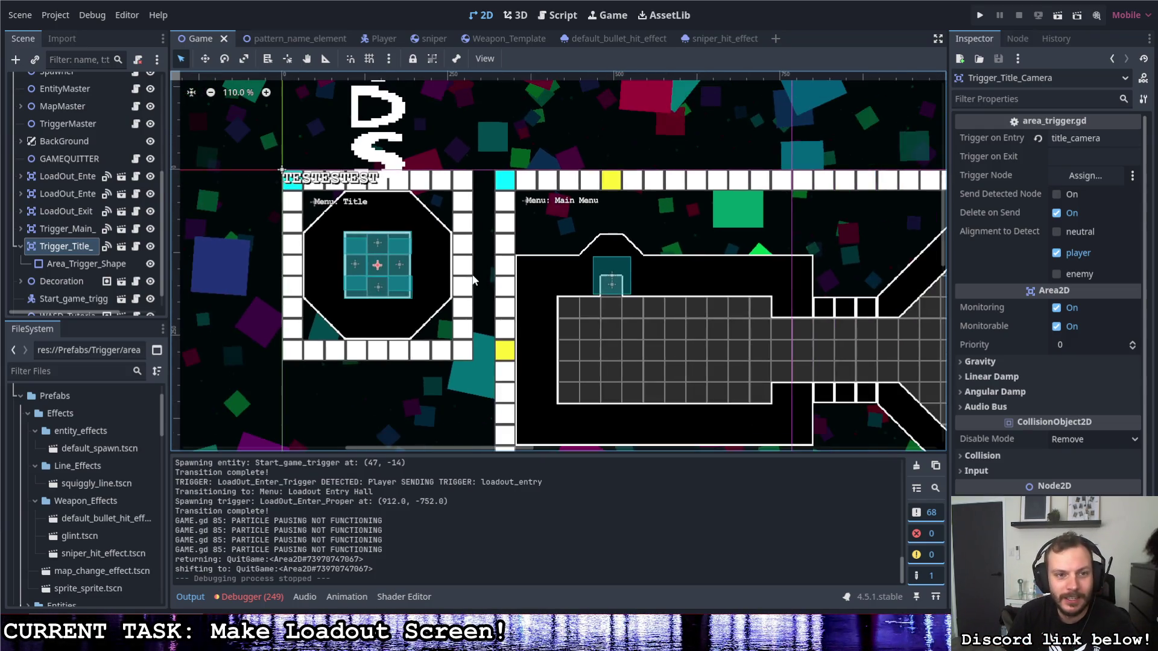
pyautogui.hscroll(3, 816, 345)
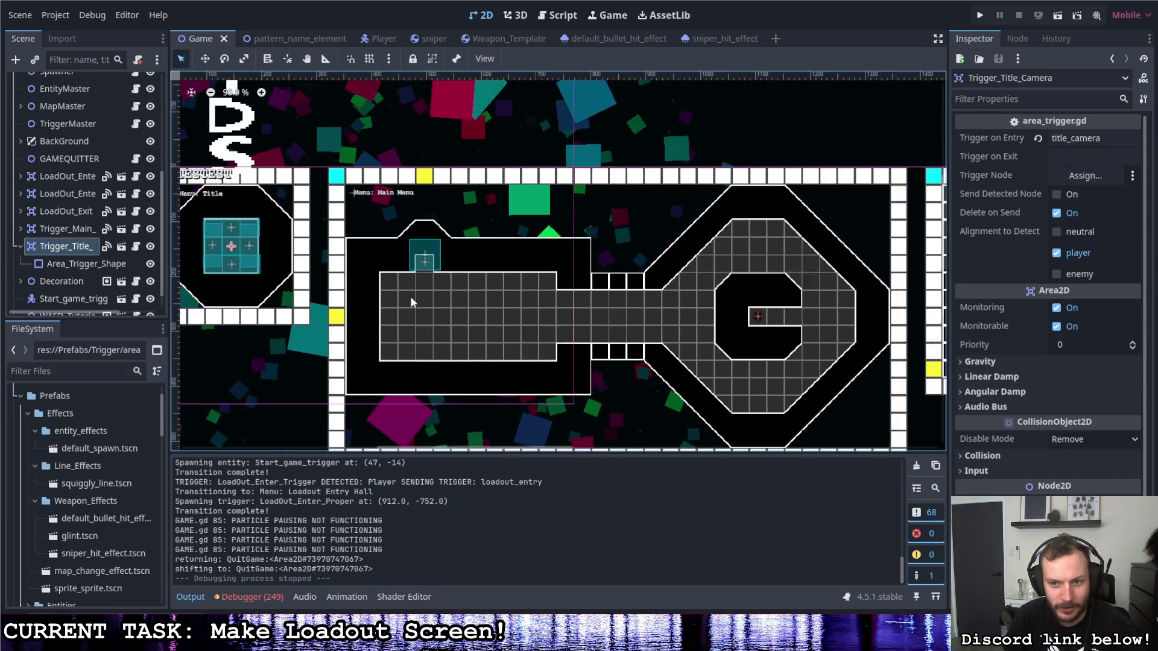
pyautogui.hscroll(5, 414, 300)
pyautogui.scroll(-2, 491, 262)
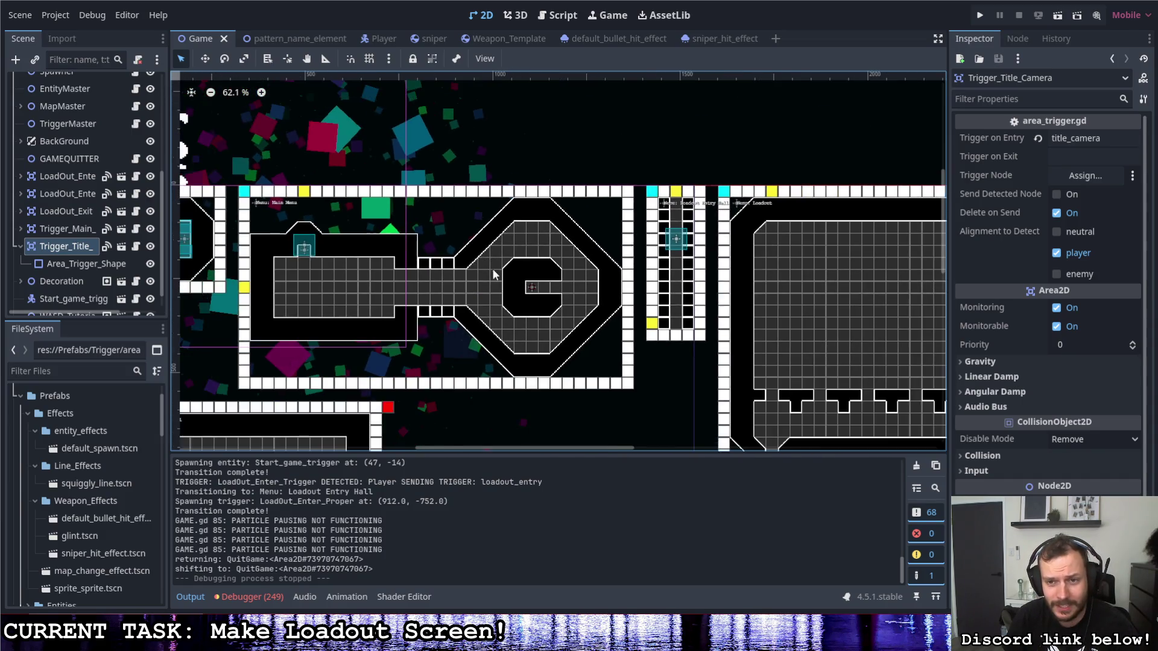
pyautogui.hscroll(3, 476, 241)
pyautogui.scroll(-4, 470, 229)
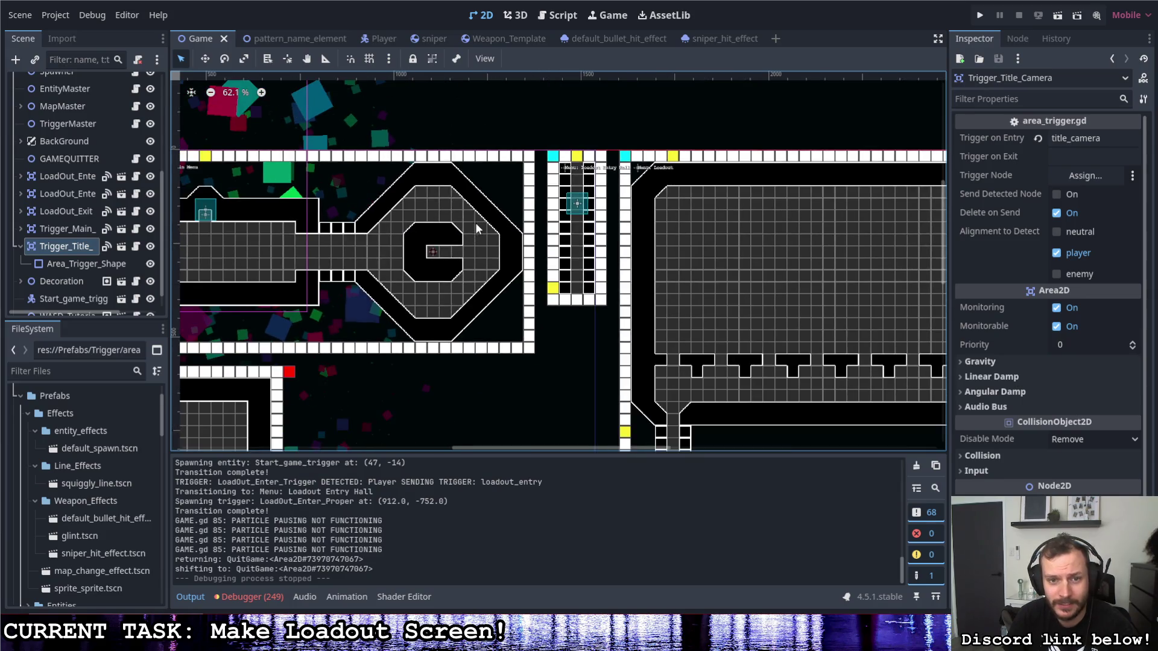
pyautogui.click(980, 15)
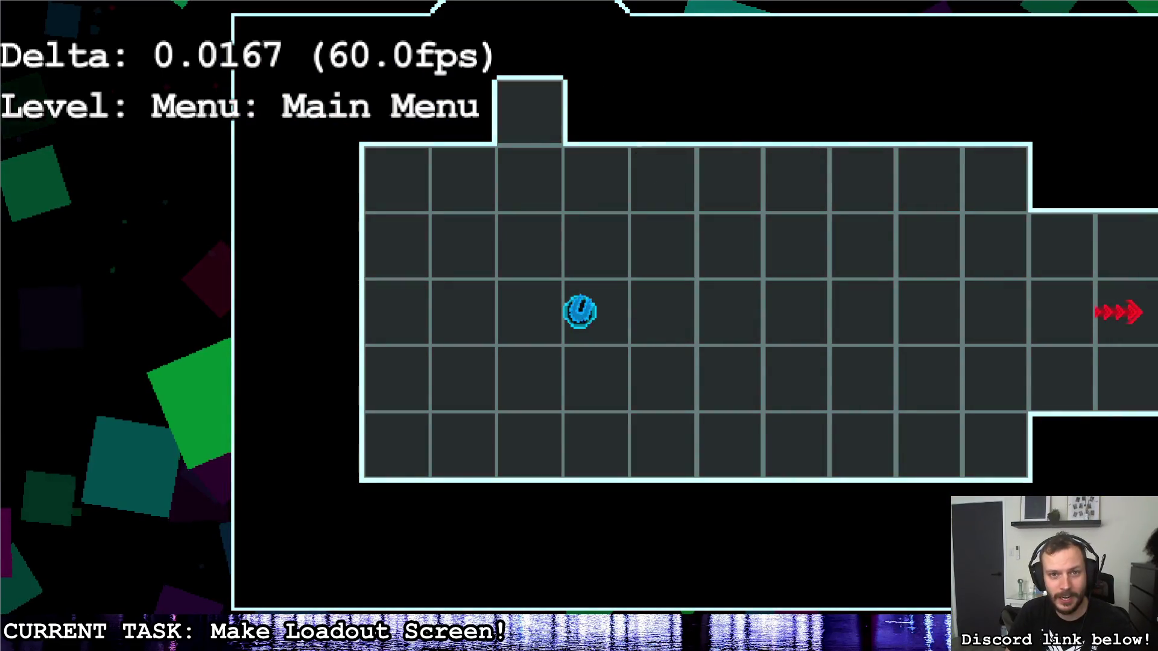
# Walk the player from the Main Menu up through the Loadout Entry Hall toward the Loadout room
pyautogui.press('w')
pyautogui.press('a')
pyautogui.press('w')
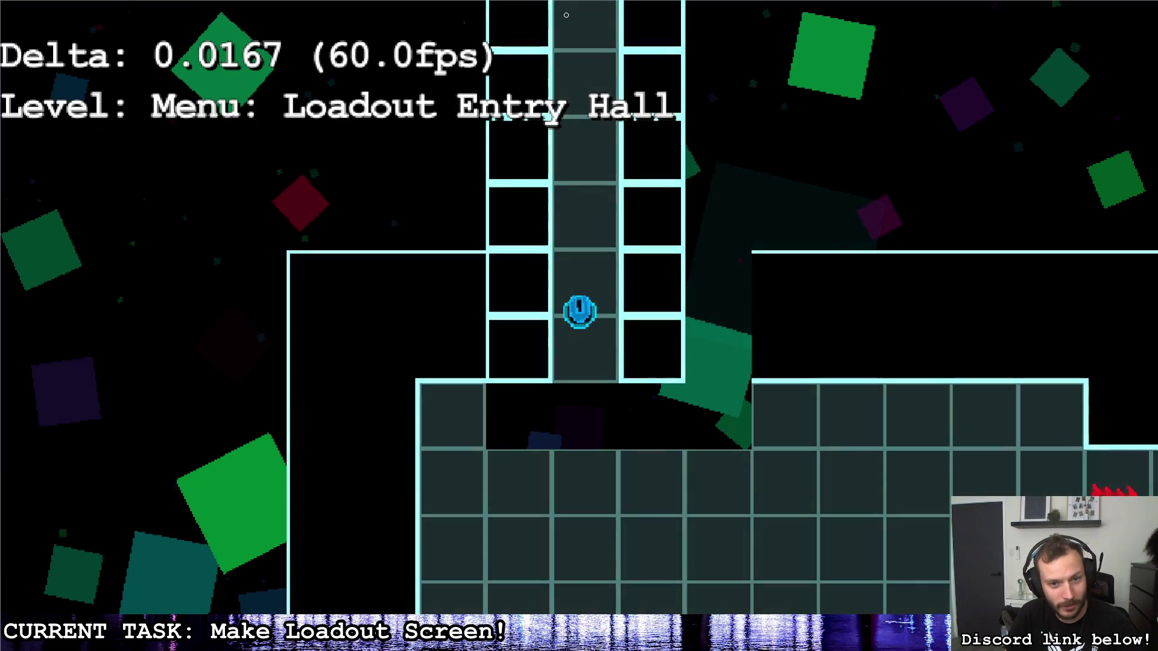
pyautogui.press('w')
pyautogui.press('w')
pyautogui.press('d')
pyautogui.press('a')
pyautogui.press('w')
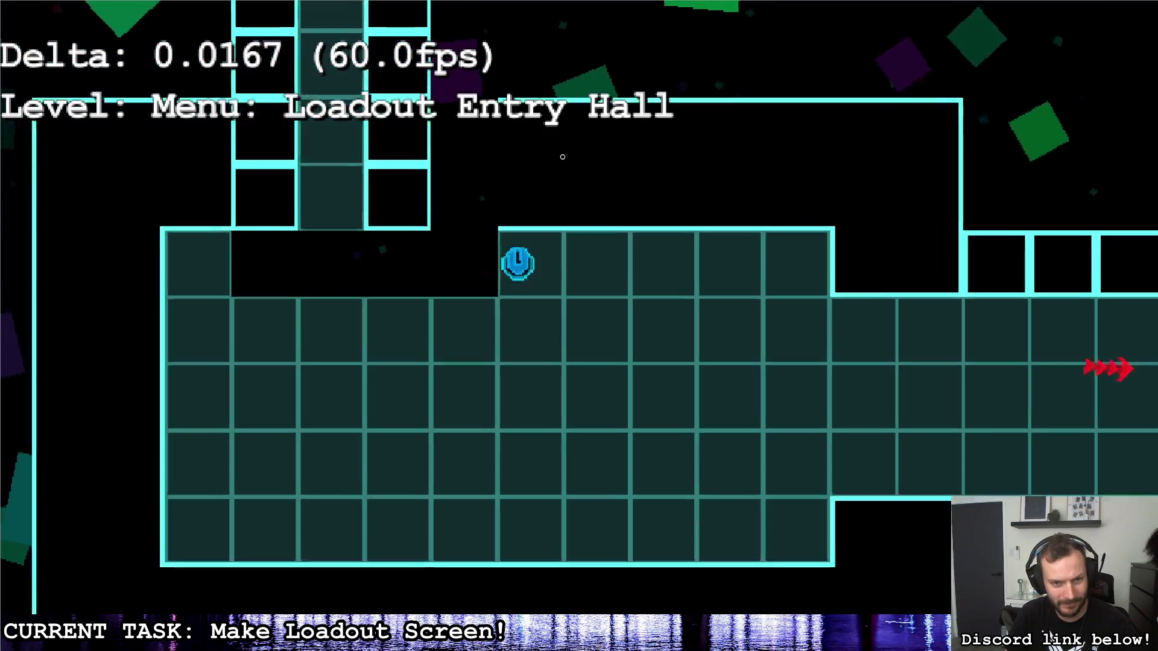
pyautogui.press('d')
pyautogui.press('a')
pyautogui.press('s')
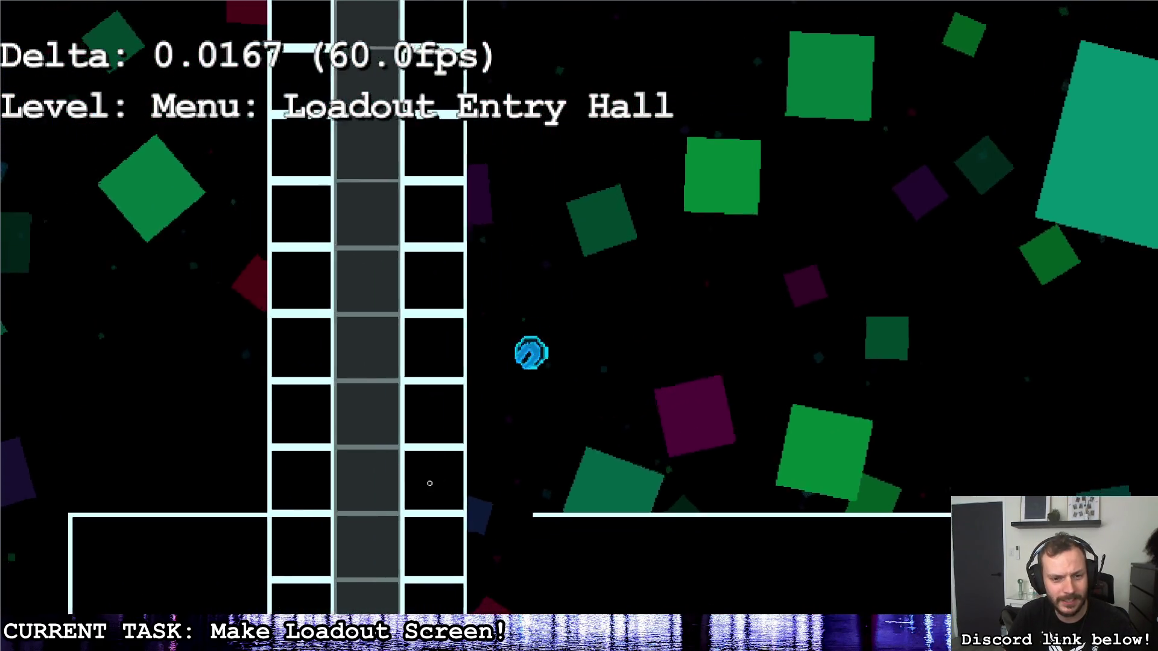
pyautogui.press('w')
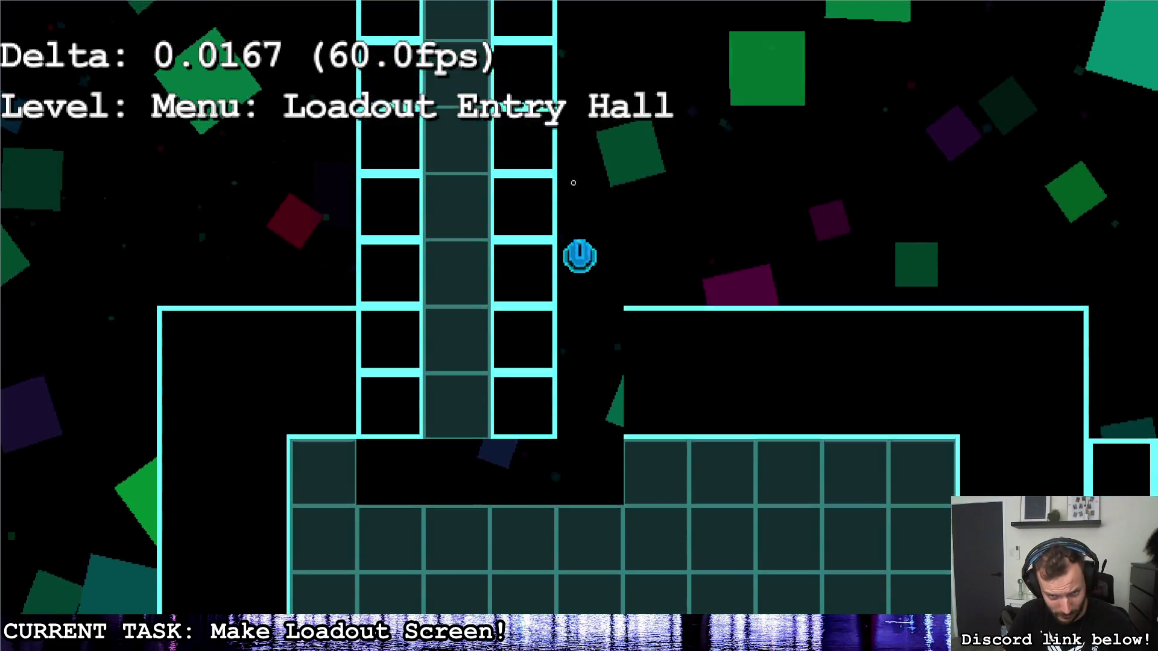
pyautogui.press('w')
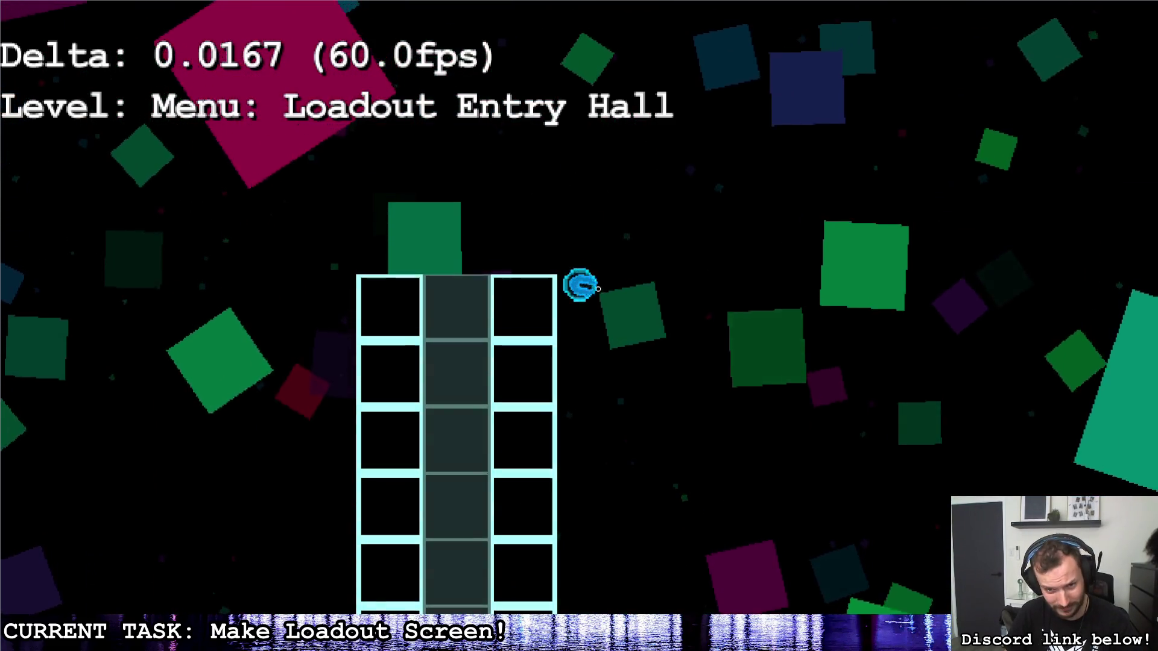
pyautogui.press('a')
pyautogui.press('d')
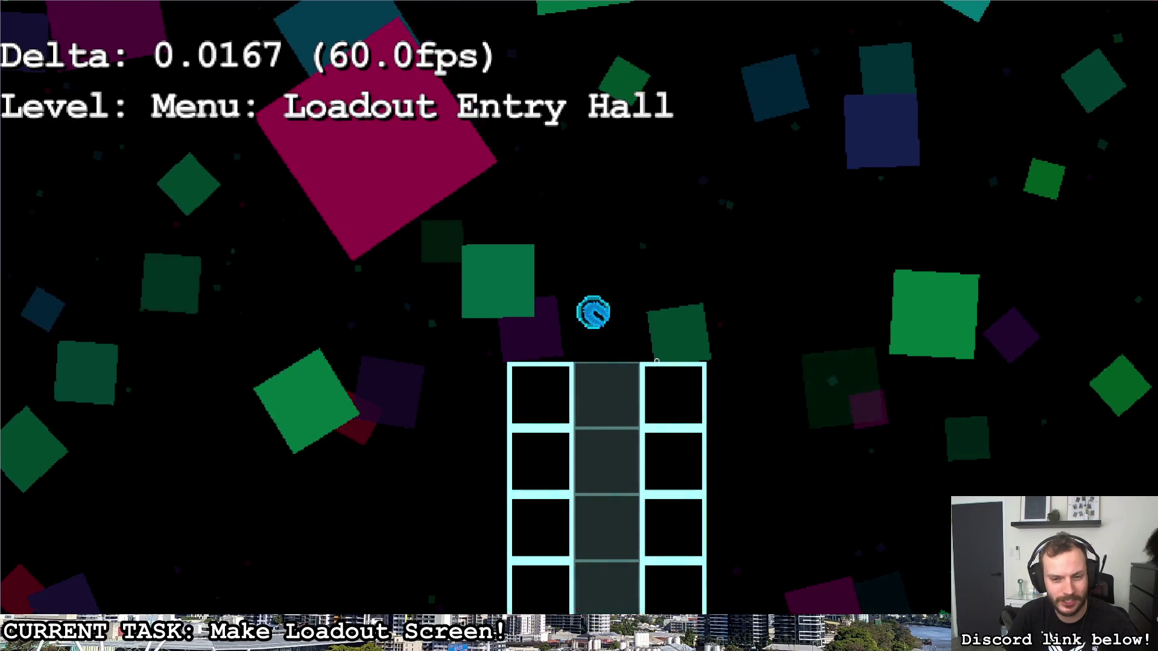
pyautogui.press('s')
pyautogui.press('w')
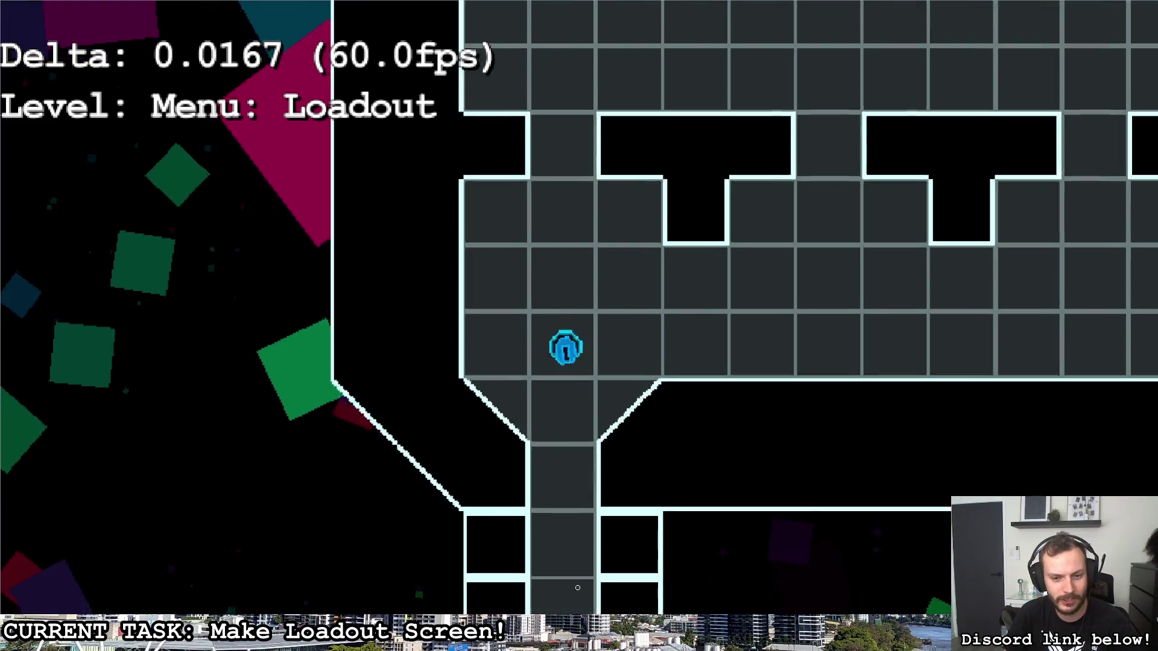
# Walk back to the Main Menu room, then up the corridor into the Loadout room
pyautogui.press('s')
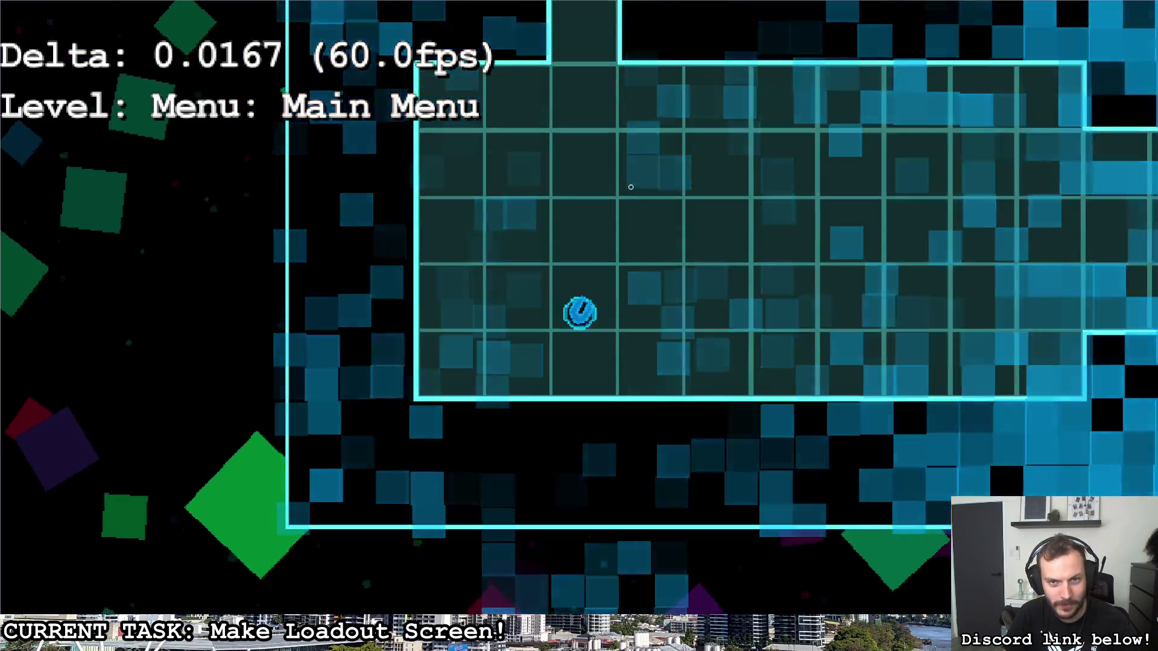
pyautogui.press('d')
pyautogui.press('w')
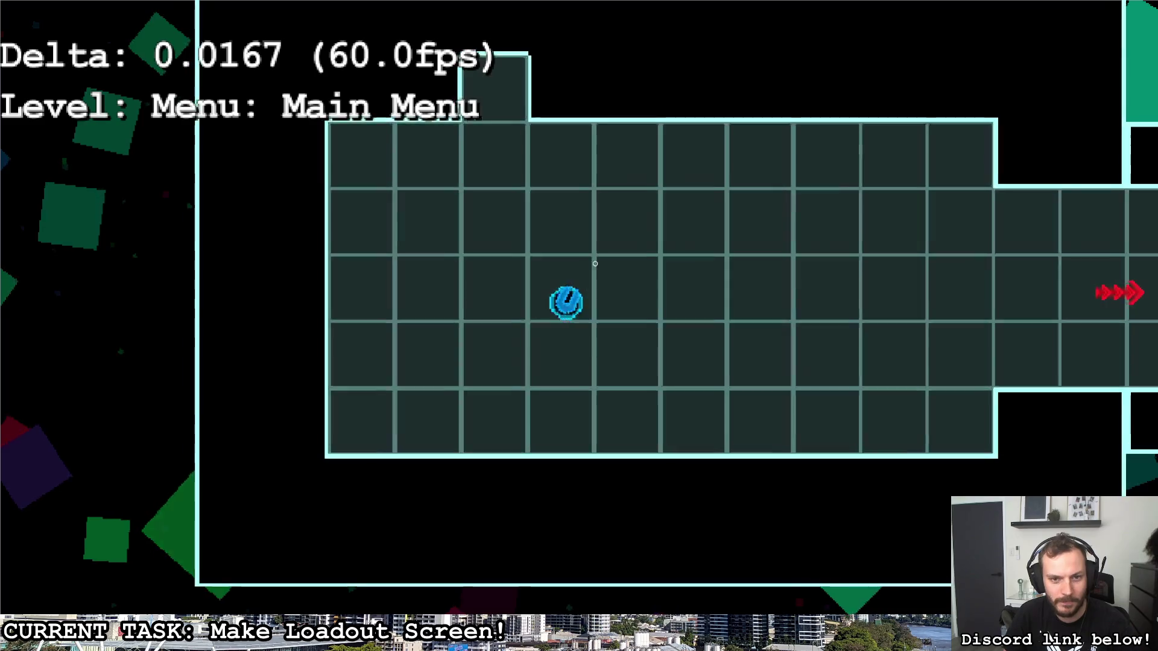
pyautogui.press('w')
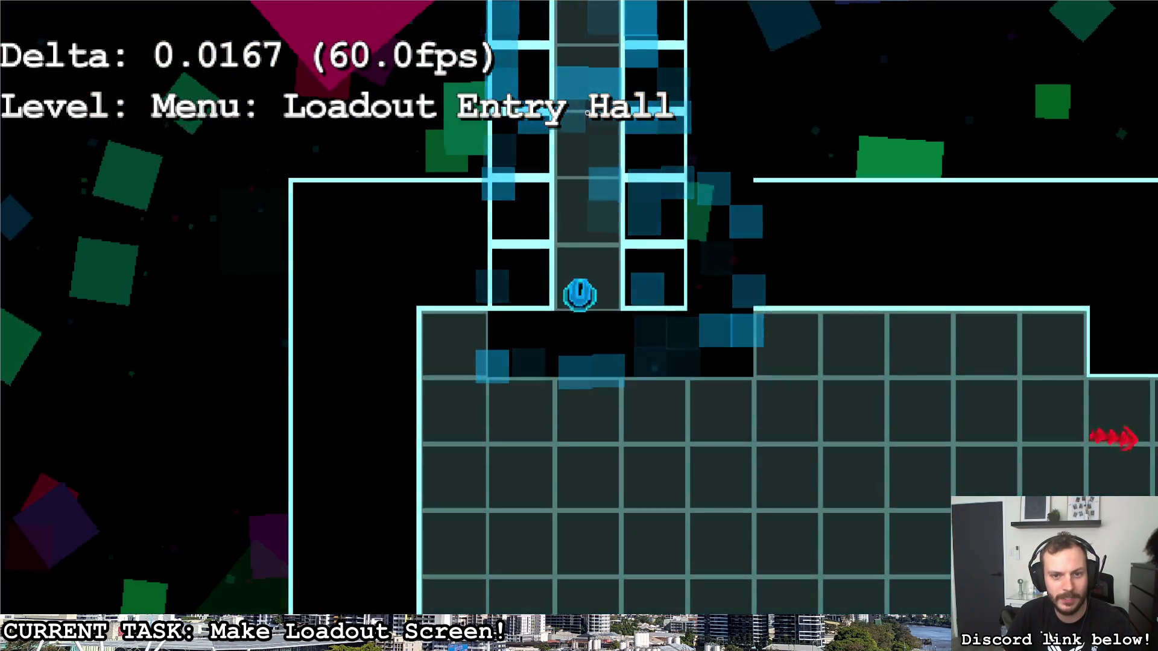
pyautogui.press('w')
pyautogui.press('w')
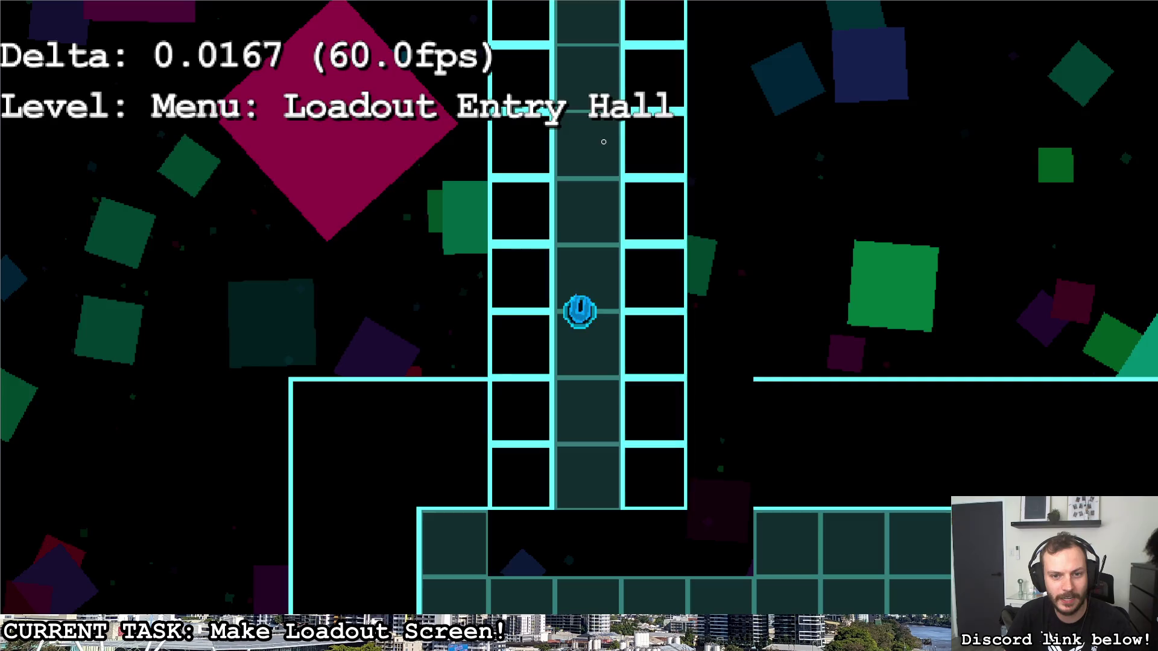
pyautogui.press('w')
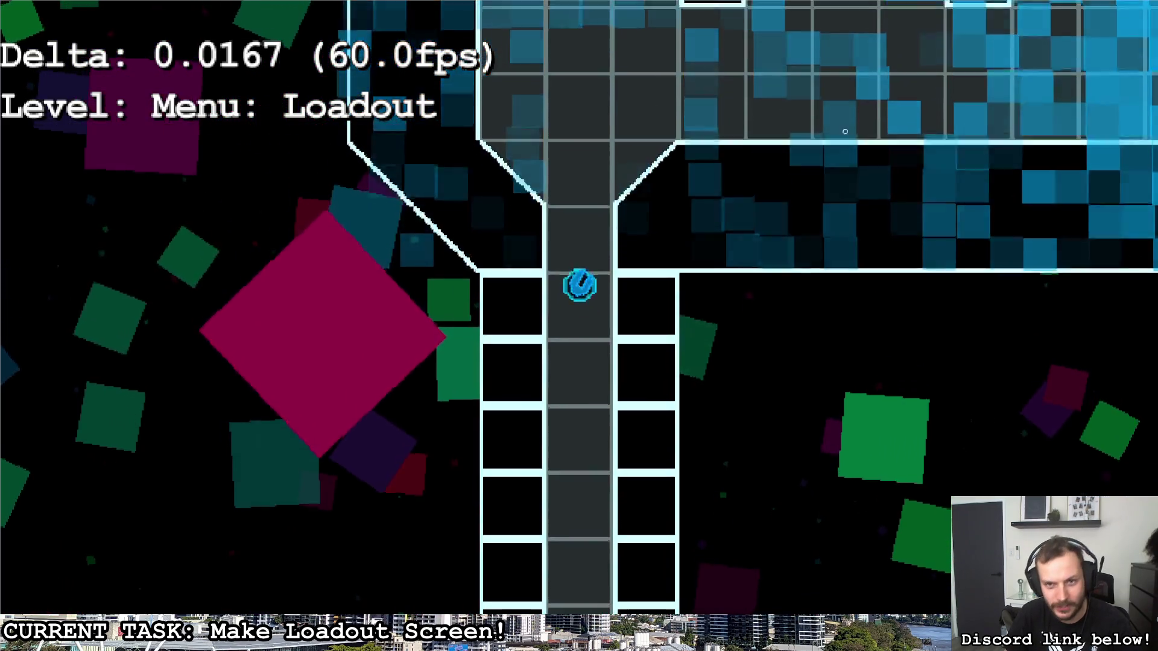
# Move around the Loadout room's T-shaped alcoves and fire the weapon to the right
pyautogui.press('a')
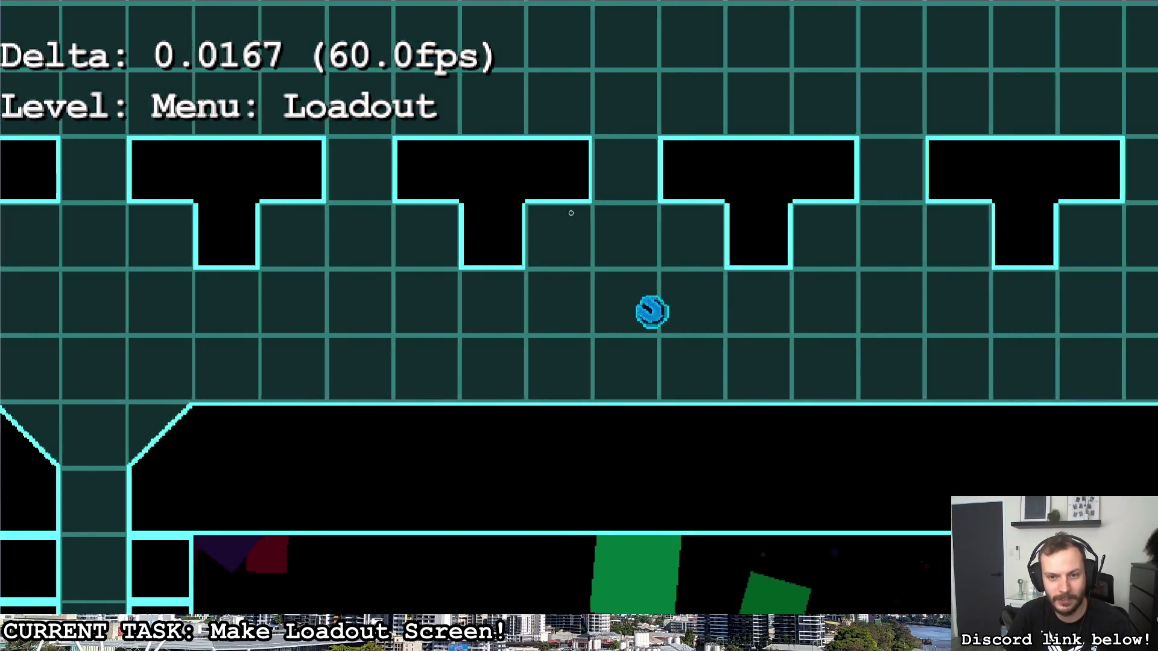
pyautogui.press('a')
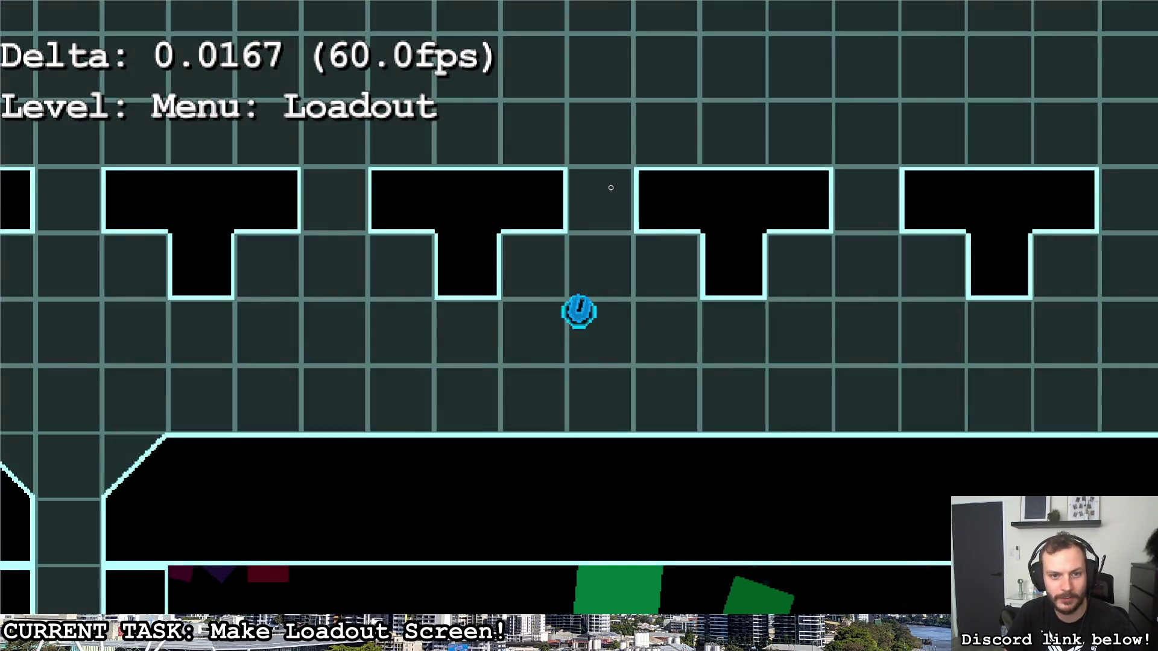
pyautogui.press('s')
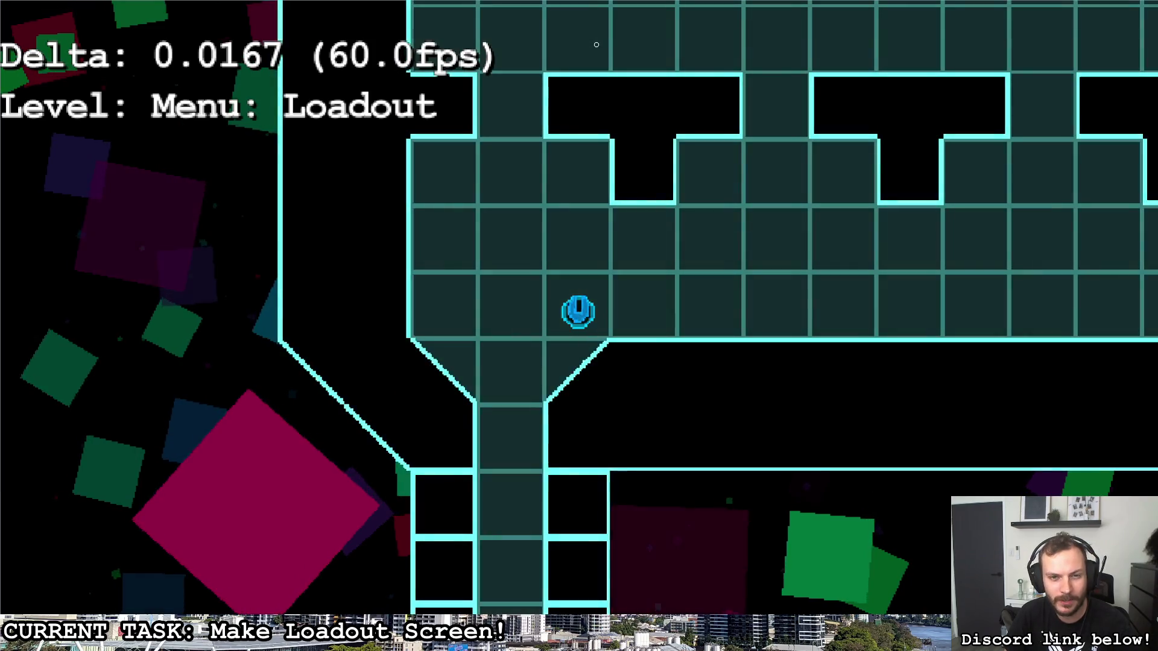
pyautogui.press('w')
pyautogui.press('a')
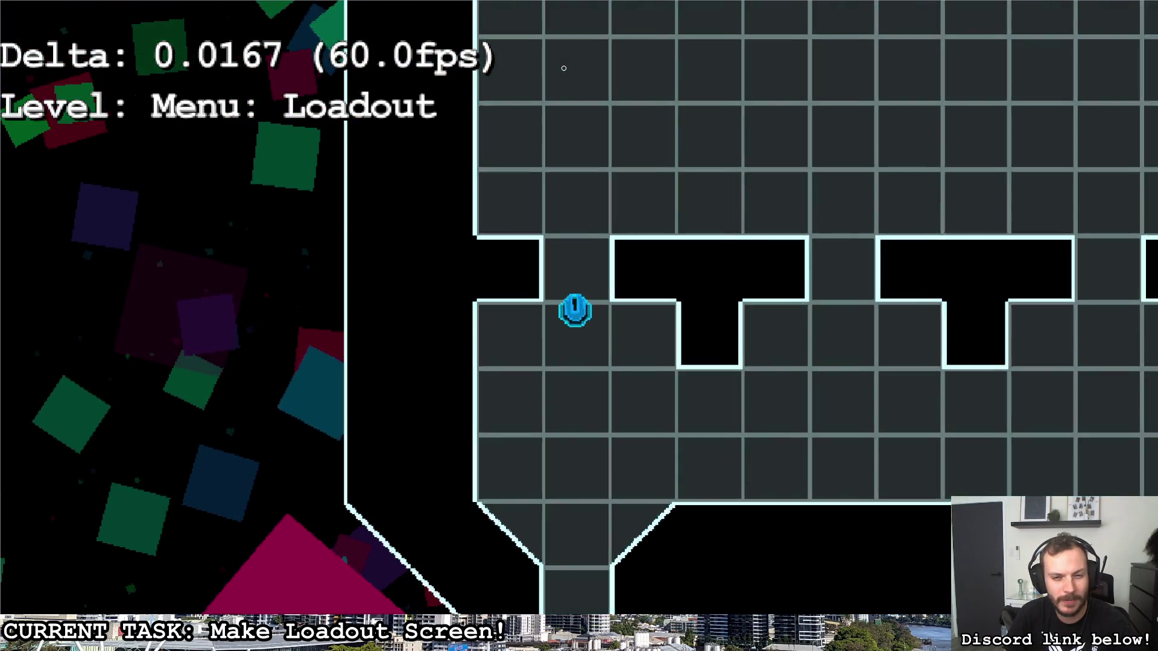
pyautogui.press('d')
pyautogui.press('s')
pyautogui.press('d')
pyautogui.press('w')
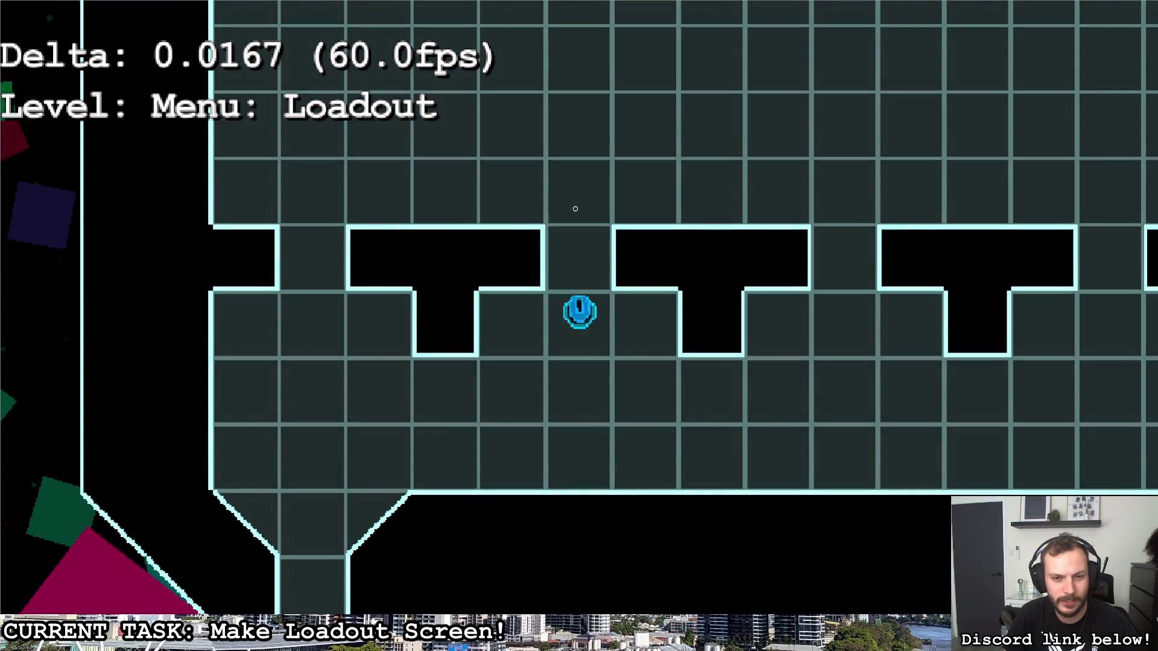
pyautogui.click(647, 323)
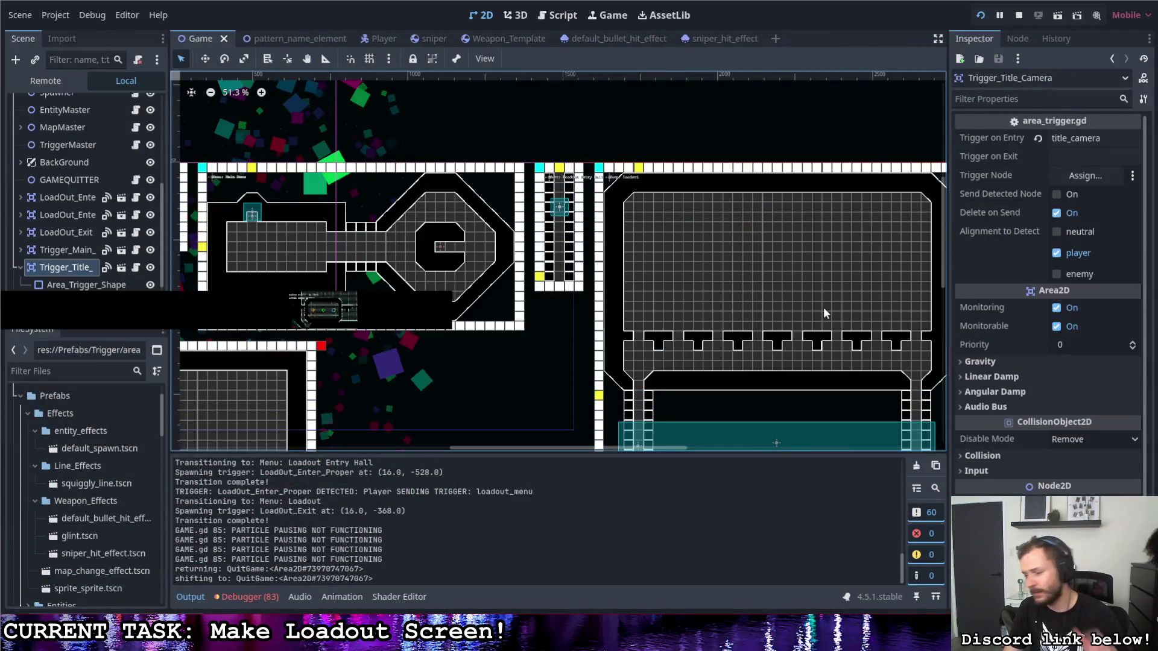
# Zoom and pan across the Title, Main Menu and Loadout rooms, centring on the Title room trigger
pyautogui.scroll(-3, 426, 195)
pyautogui.scroll(3, 620, 271)
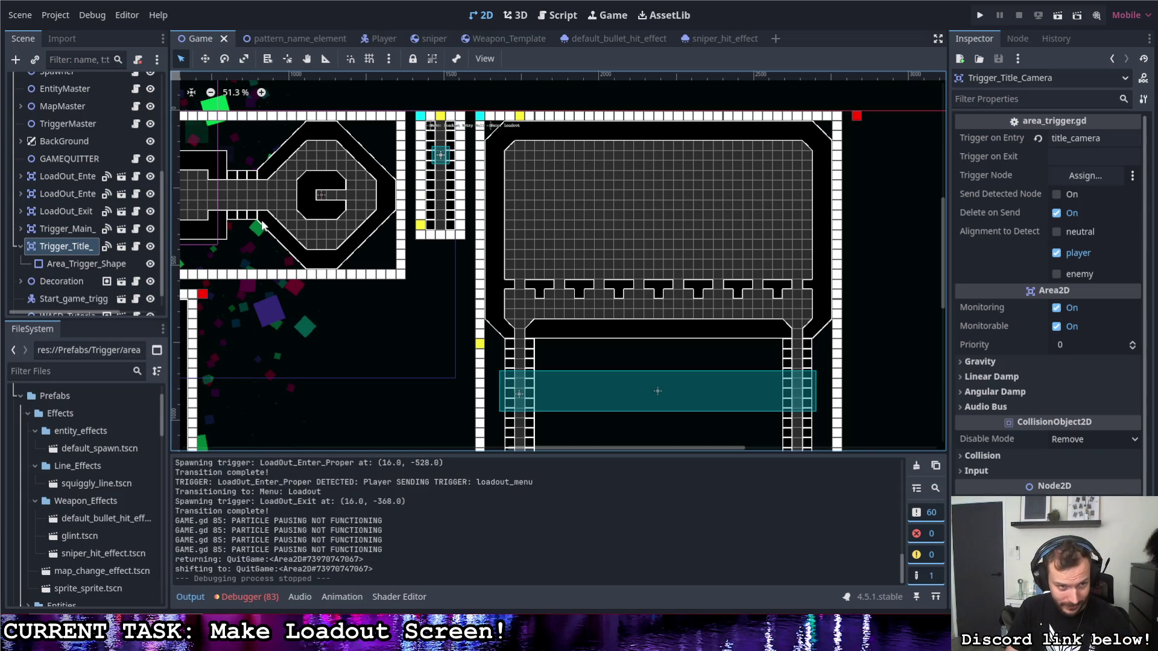
pyautogui.scroll(-3, 423, 253)
pyautogui.scroll(6, 498, 260)
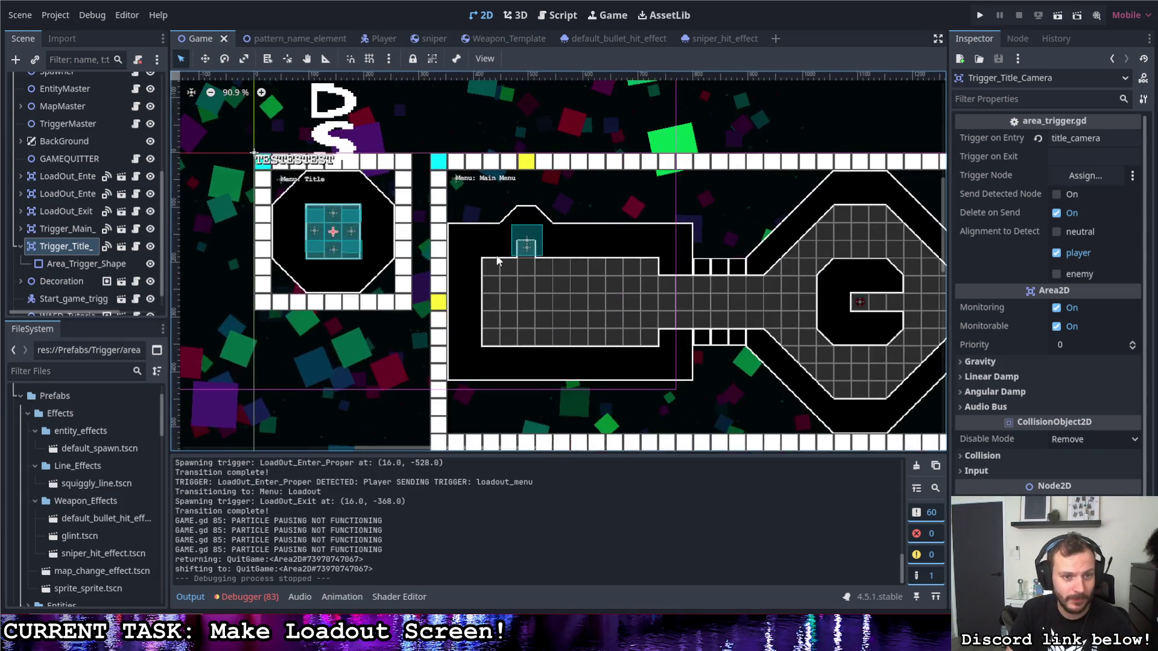
pyautogui.scroll(2, 498, 260)
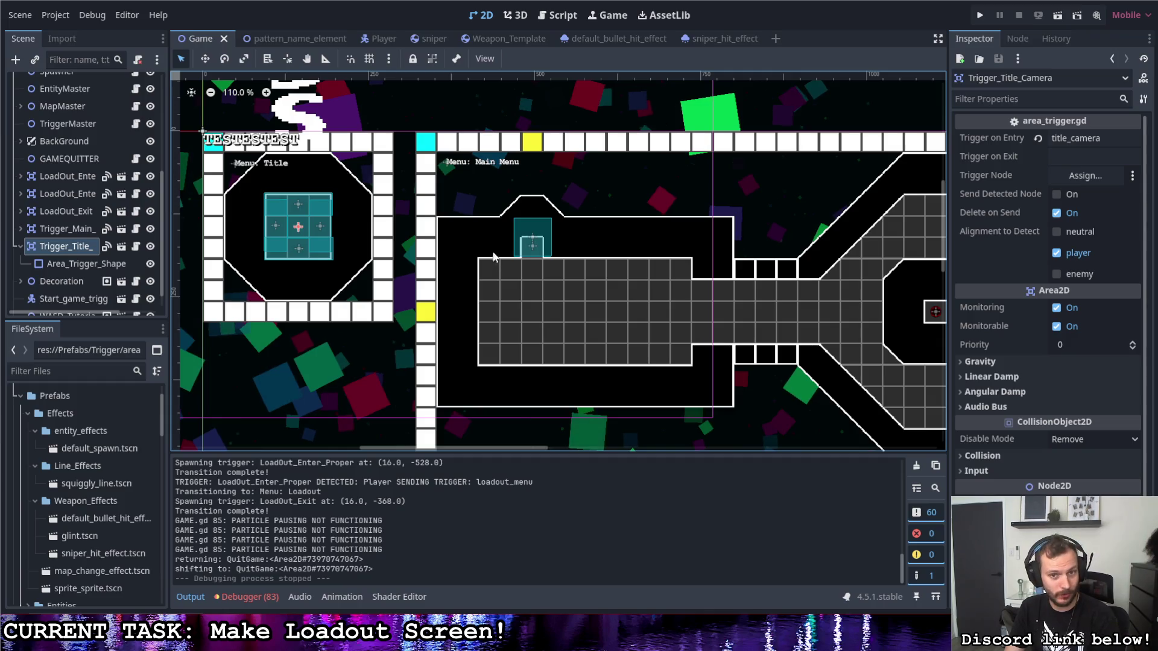
pyautogui.scroll(-7, 494, 258)
pyautogui.hscroll(5, 603, 271)
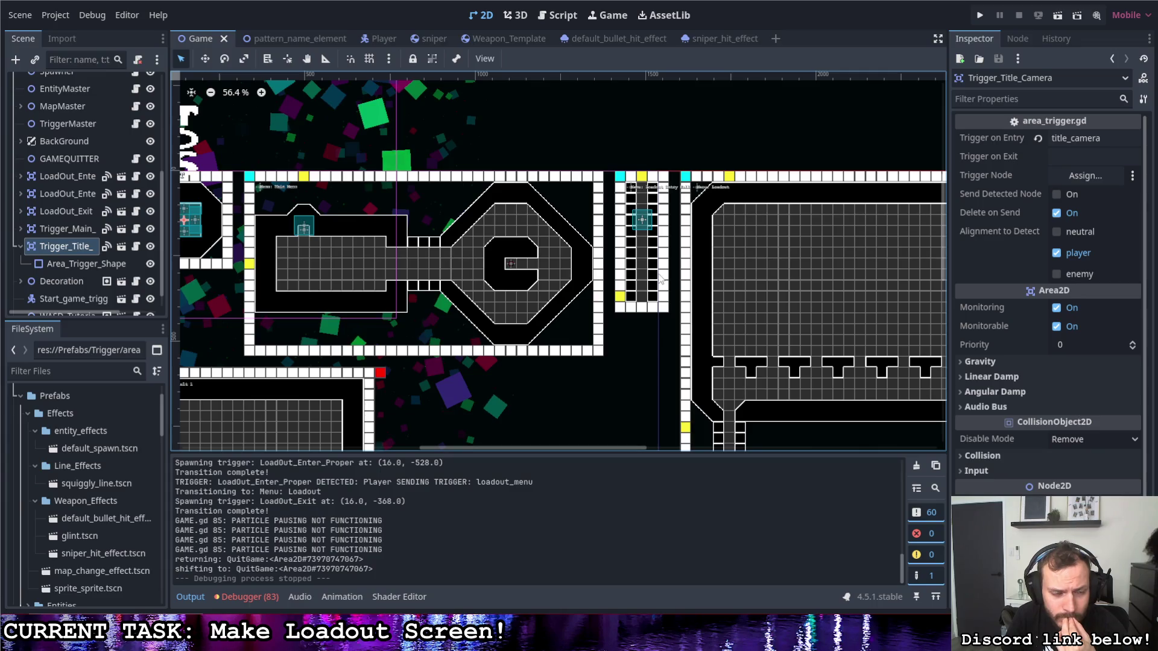
pyautogui.hscroll(-4, 661, 278)
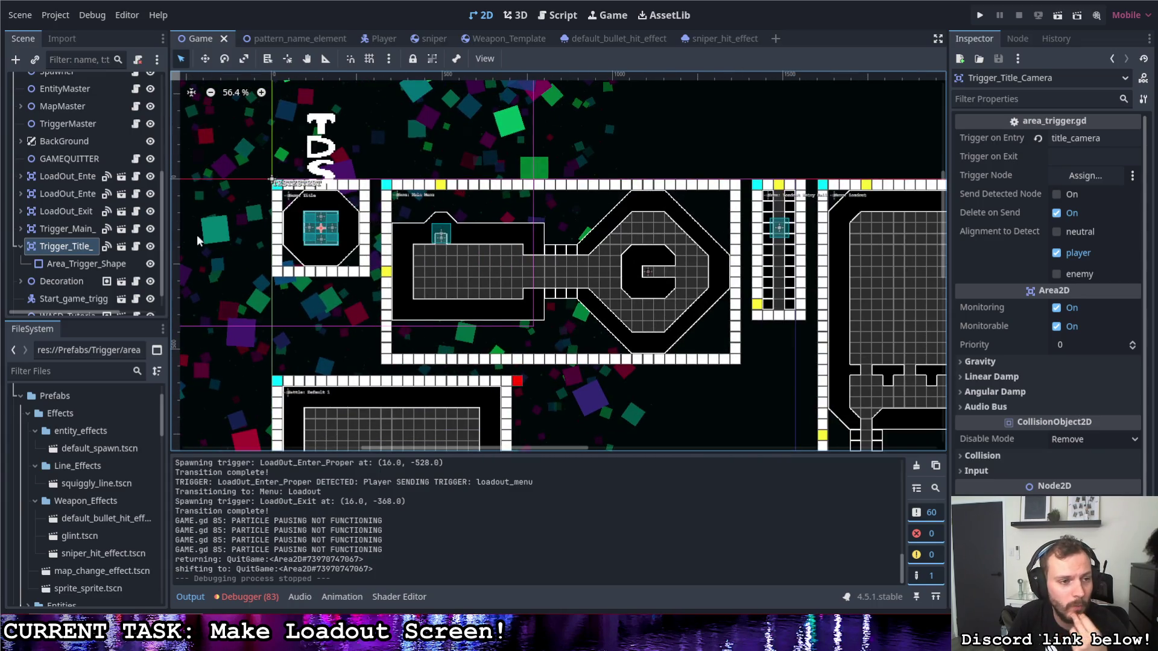
pyautogui.doubleClick(56, 249)
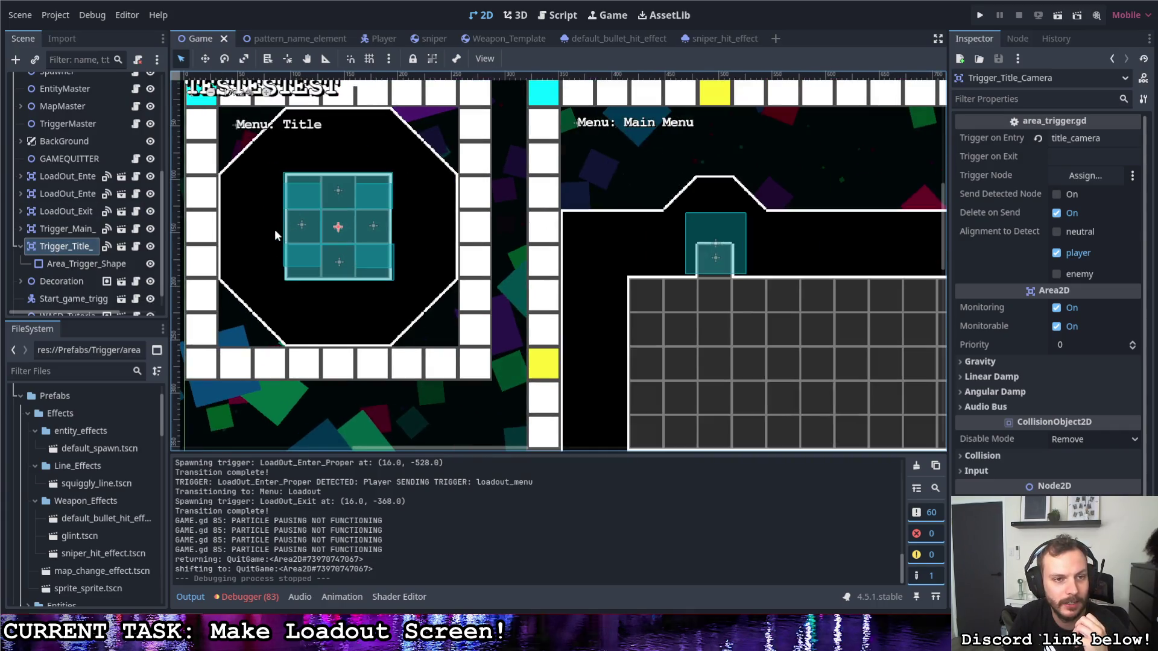
pyautogui.scroll(-3, 273, 229)
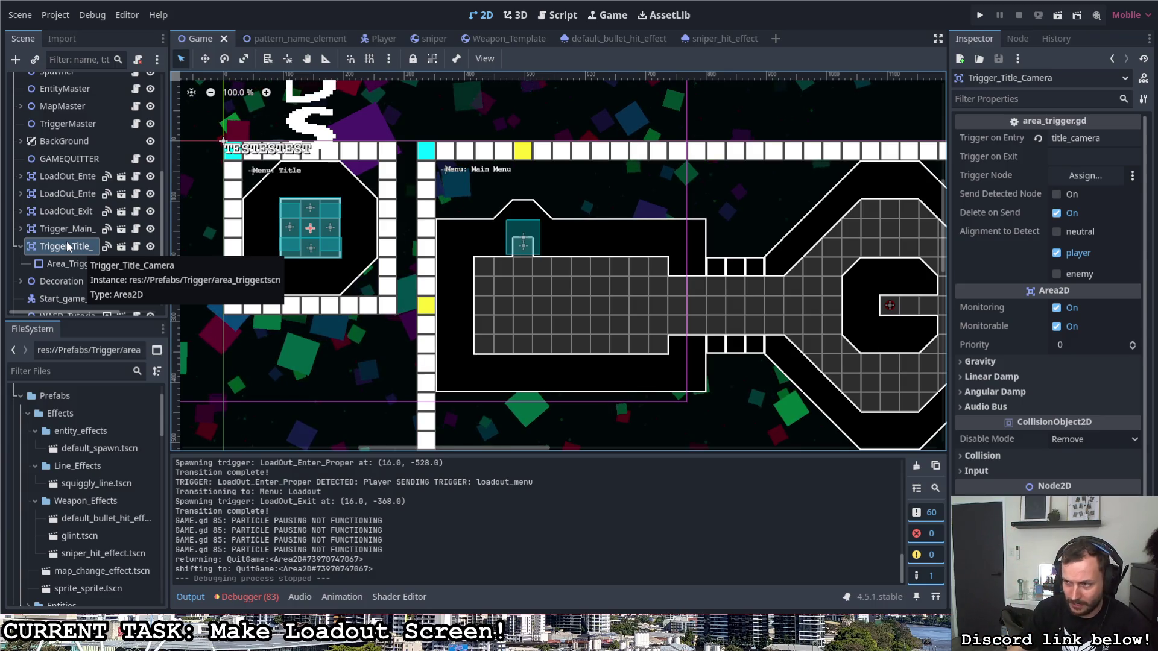
pyautogui.moveTo(456, 640)
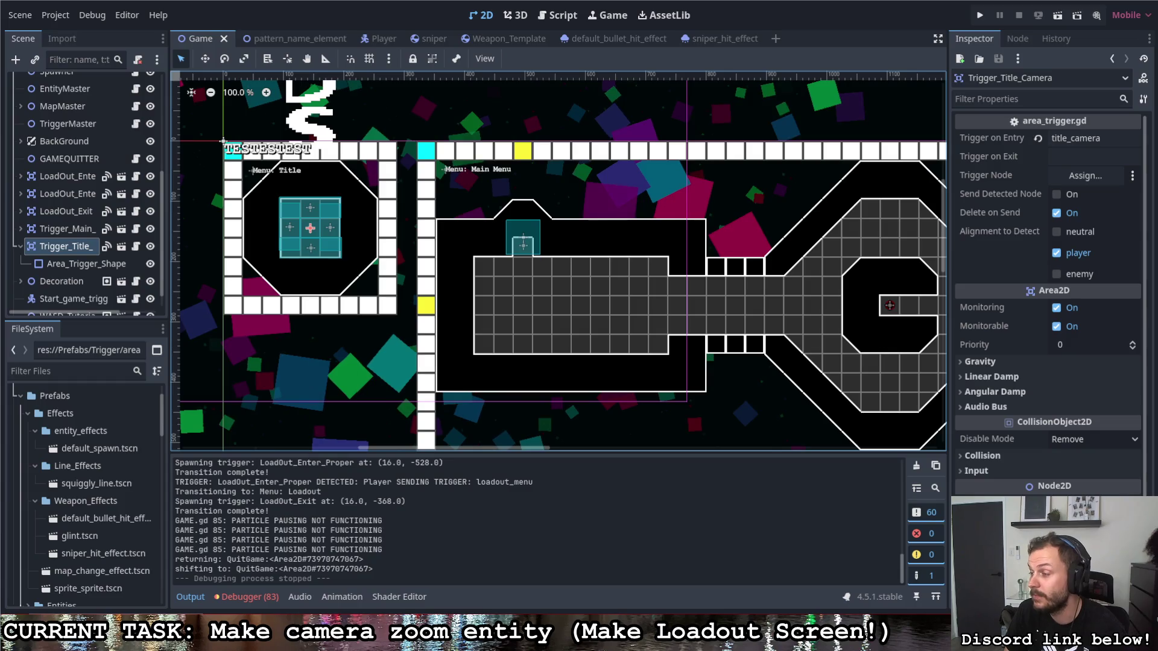
# Delete the Trigger_Title_Camera node from the game scene
pyautogui.rightClick(48, 249)
pyautogui.click(48, 249)
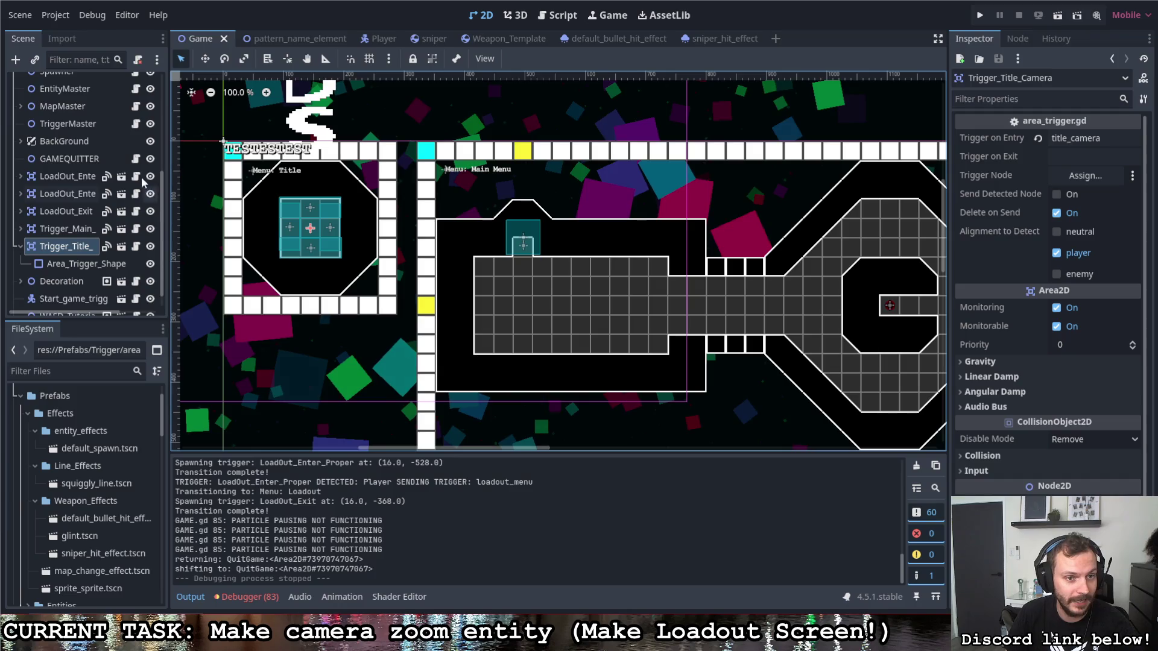
pyautogui.rightClick(66, 251)
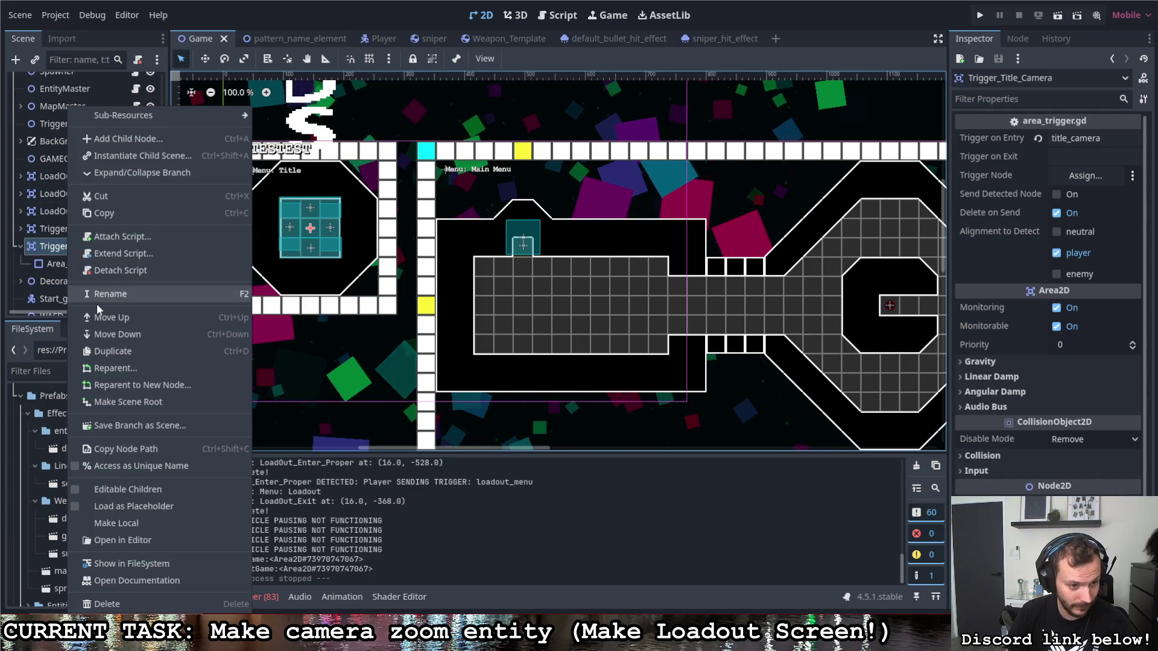
pyautogui.click(121, 605)
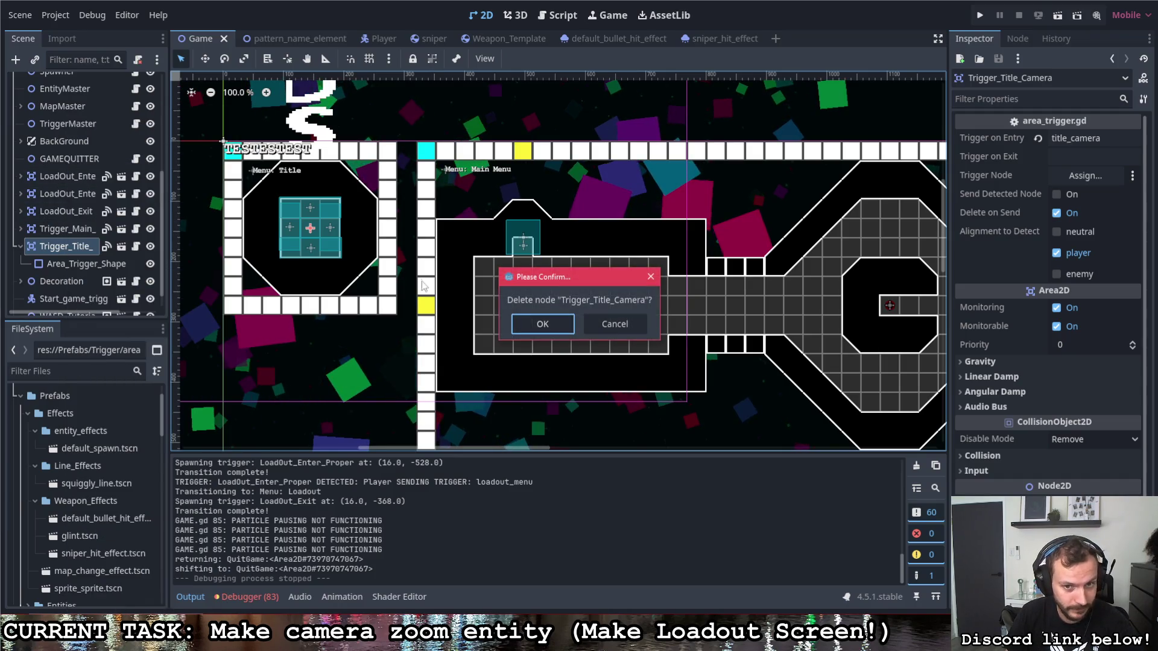
pyautogui.click(543, 326)
# Start a new empty scene
pyautogui.scroll(3, 229, 207)
pyautogui.scroll(-2, 355, 392)
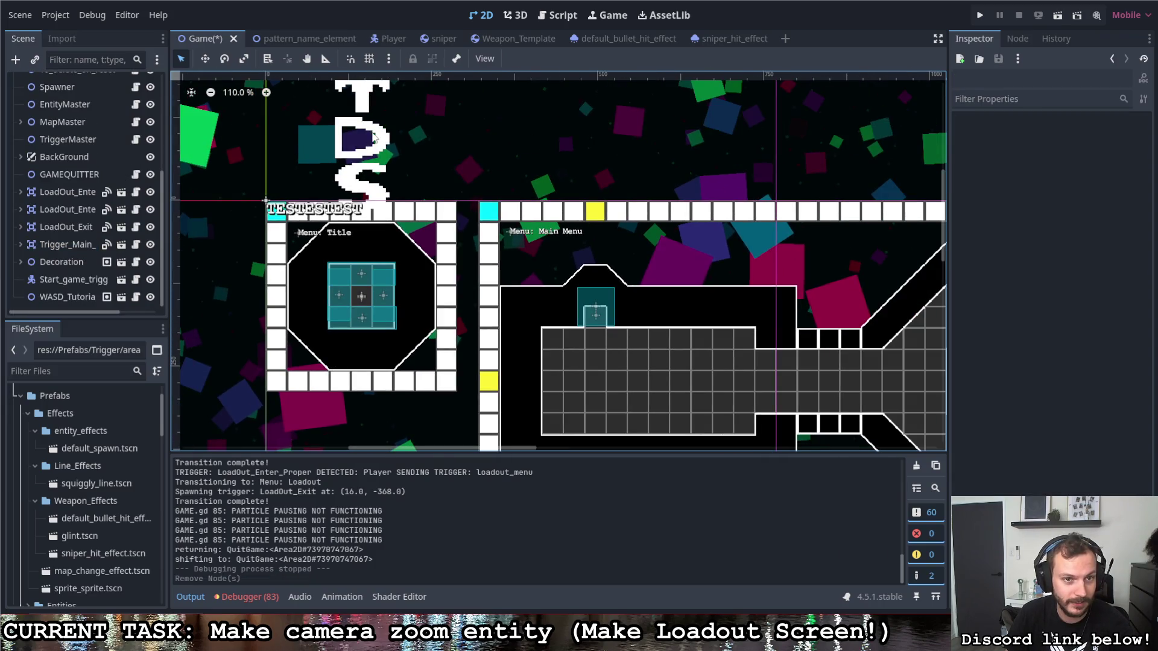
pyautogui.scroll(4, 66, 289)
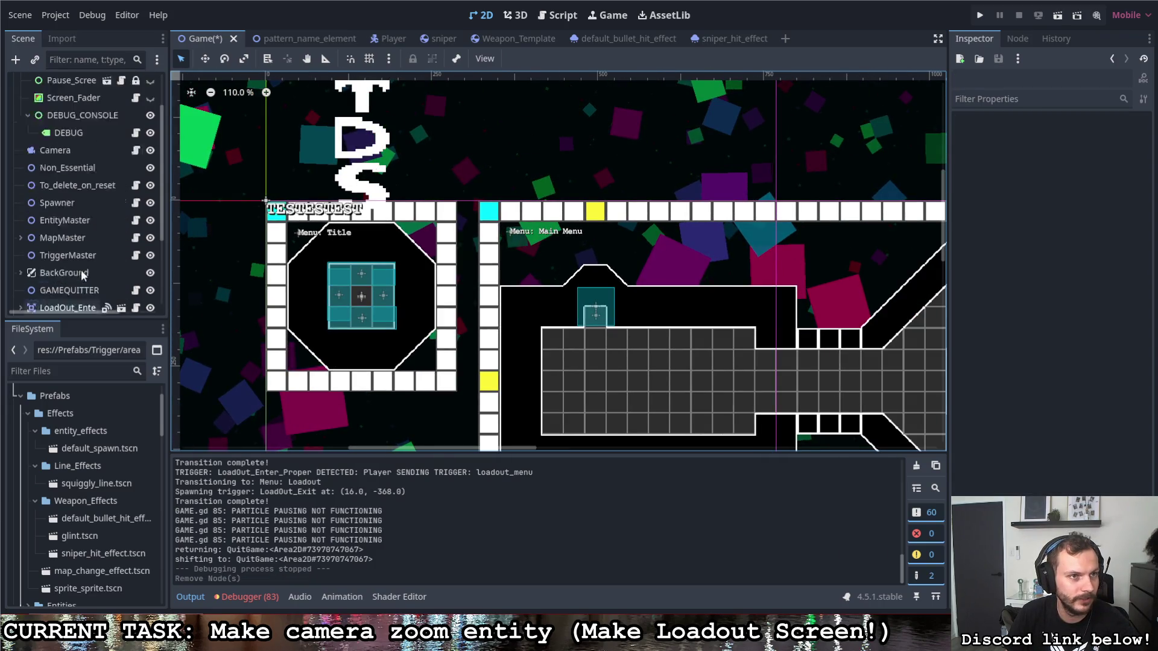
pyautogui.click(785, 39)
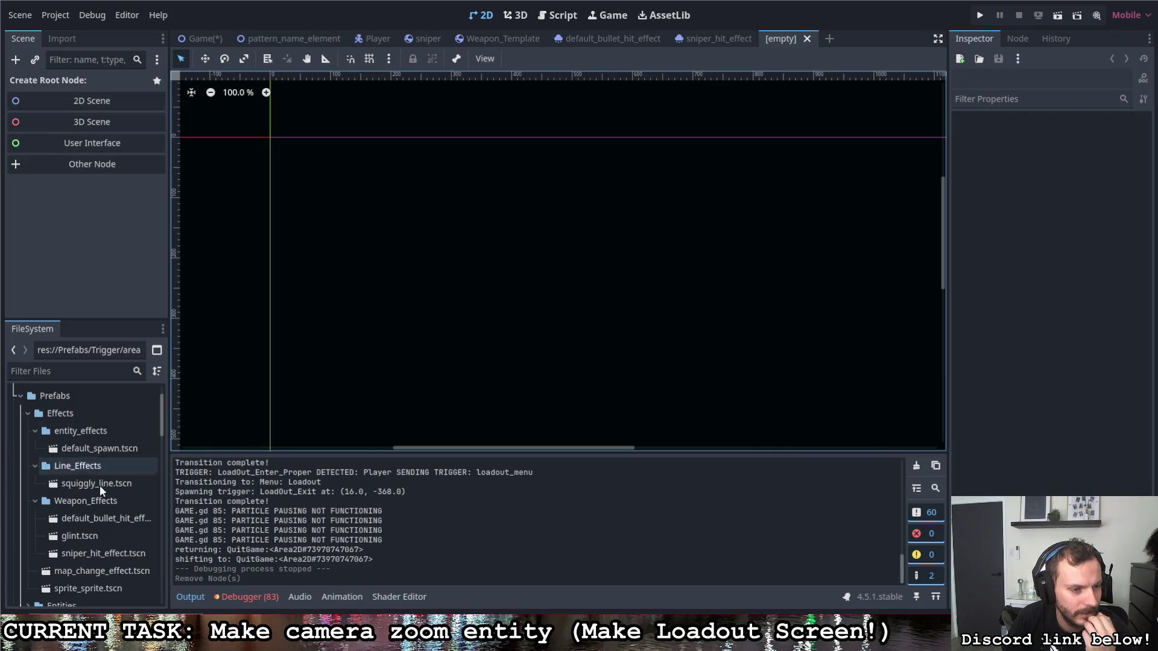
# Open the wasd_tutorial_decoration.tscn scene from the Entities folder
pyautogui.scroll(-5, 103, 479)
pyautogui.scroll(-3, 102, 478)
pyautogui.scroll(10, 114, 478)
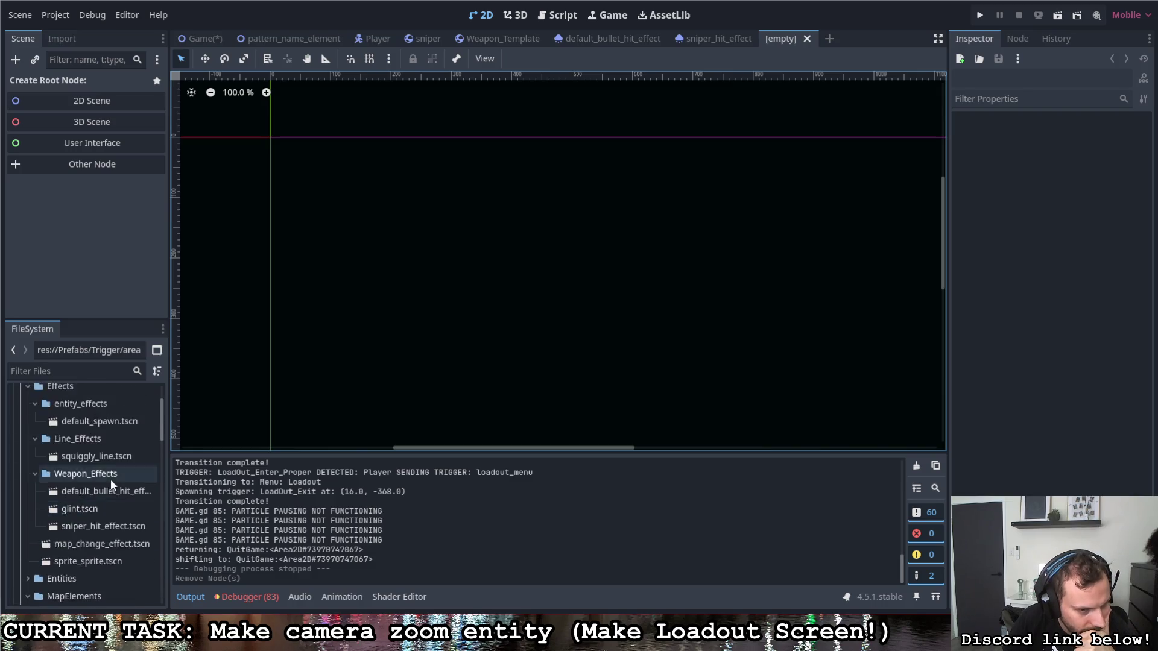
pyautogui.scroll(-5, 67, 473)
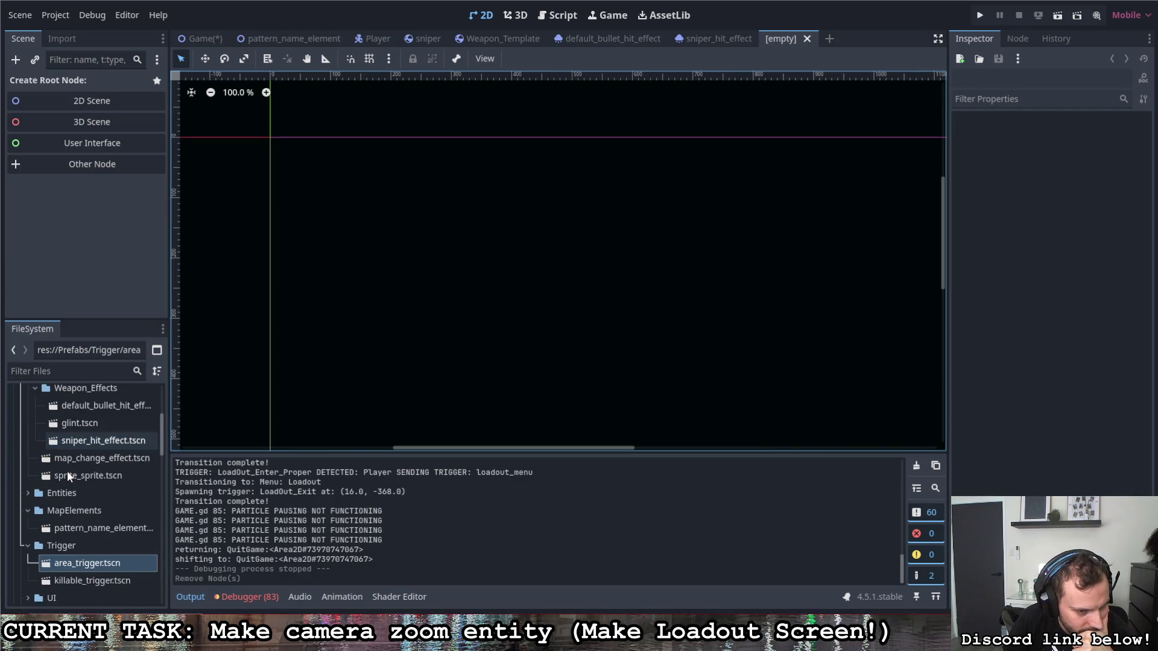
pyautogui.click(31, 491)
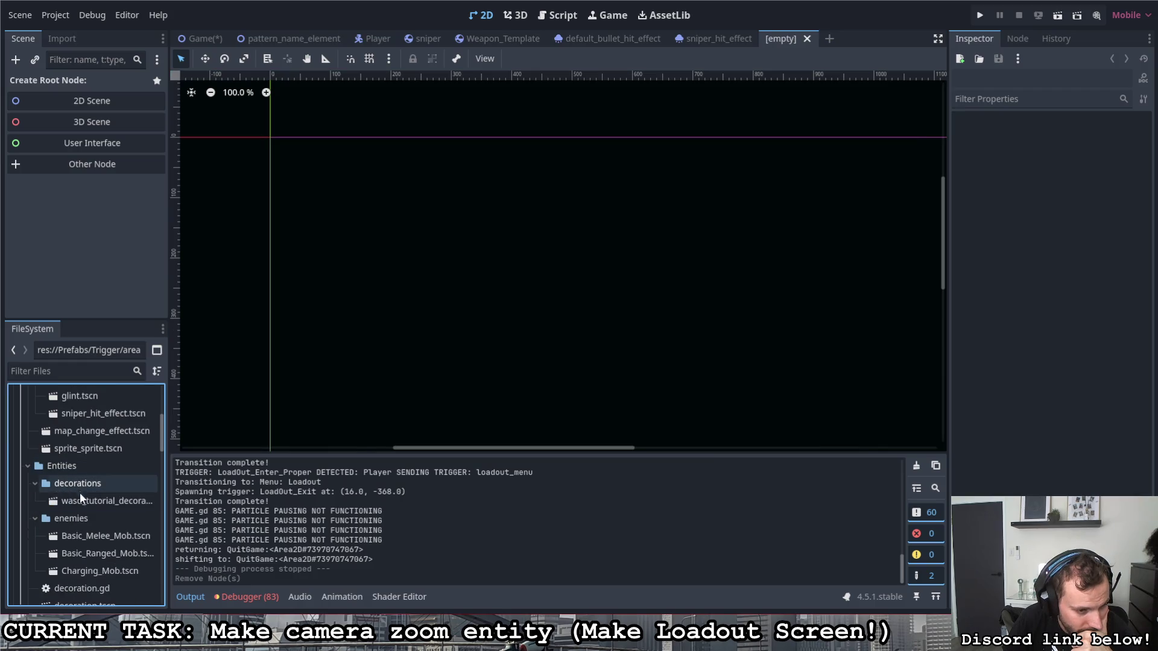
pyautogui.click(90, 501)
pyautogui.doubleClick(98, 506)
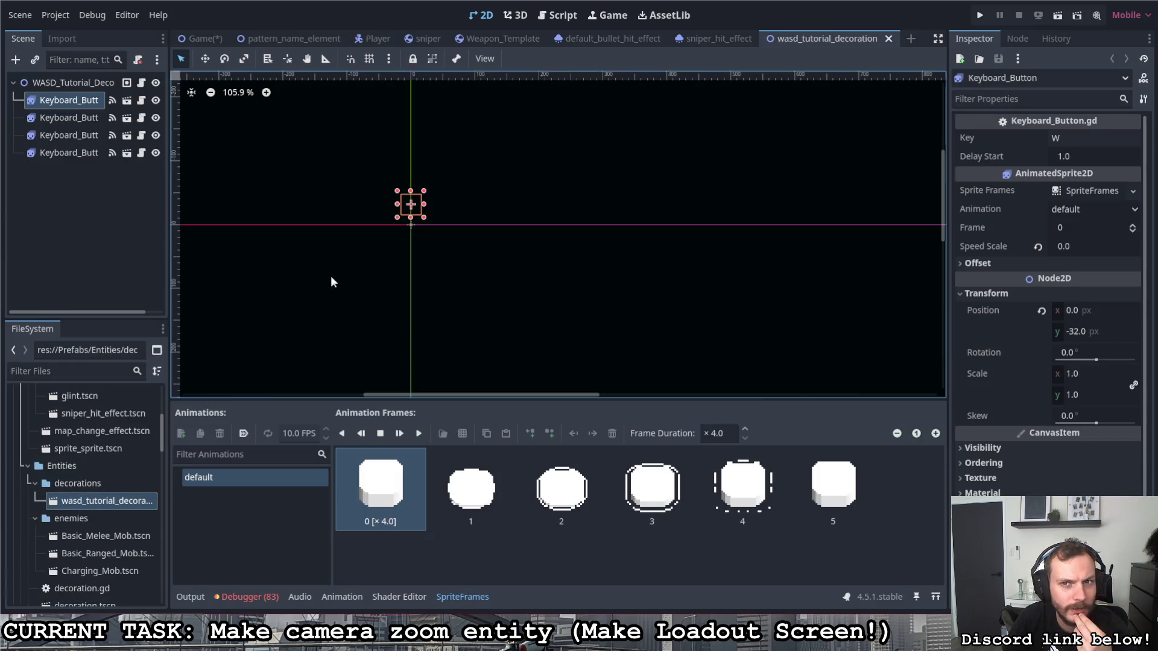
# Open wasd_tutorial_decoration.gd, read the decoration.gd base script, then return to wasd_tutorial_decoration.gd
pyautogui.click(68, 84)
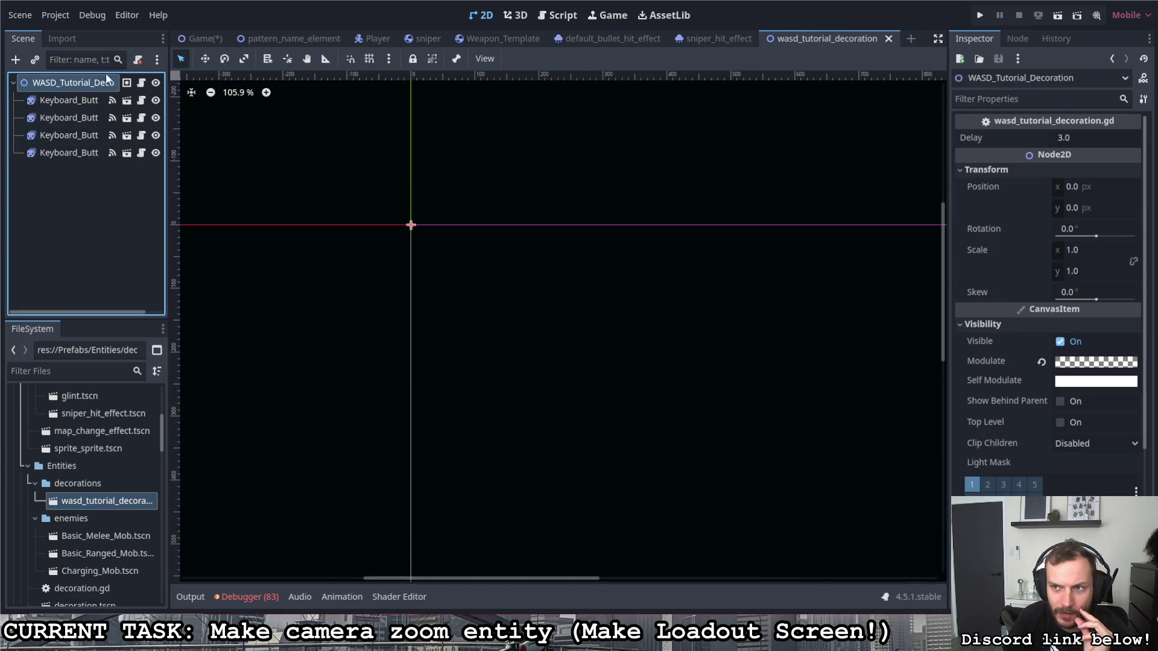
pyautogui.click(141, 82)
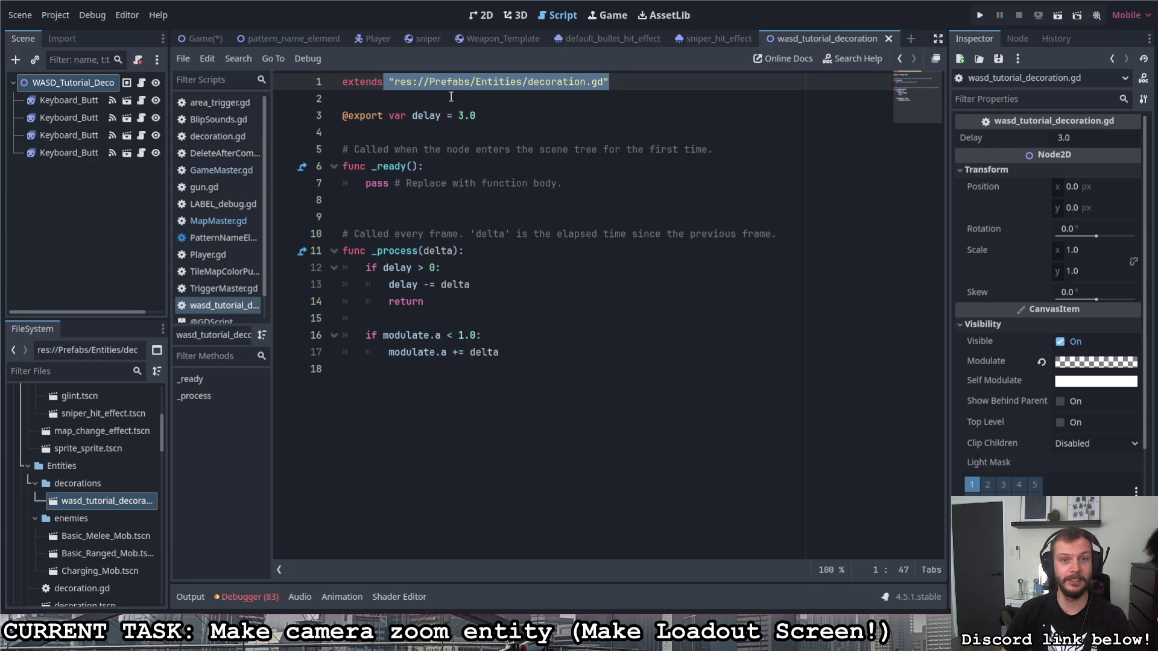
pyautogui.click(209, 138)
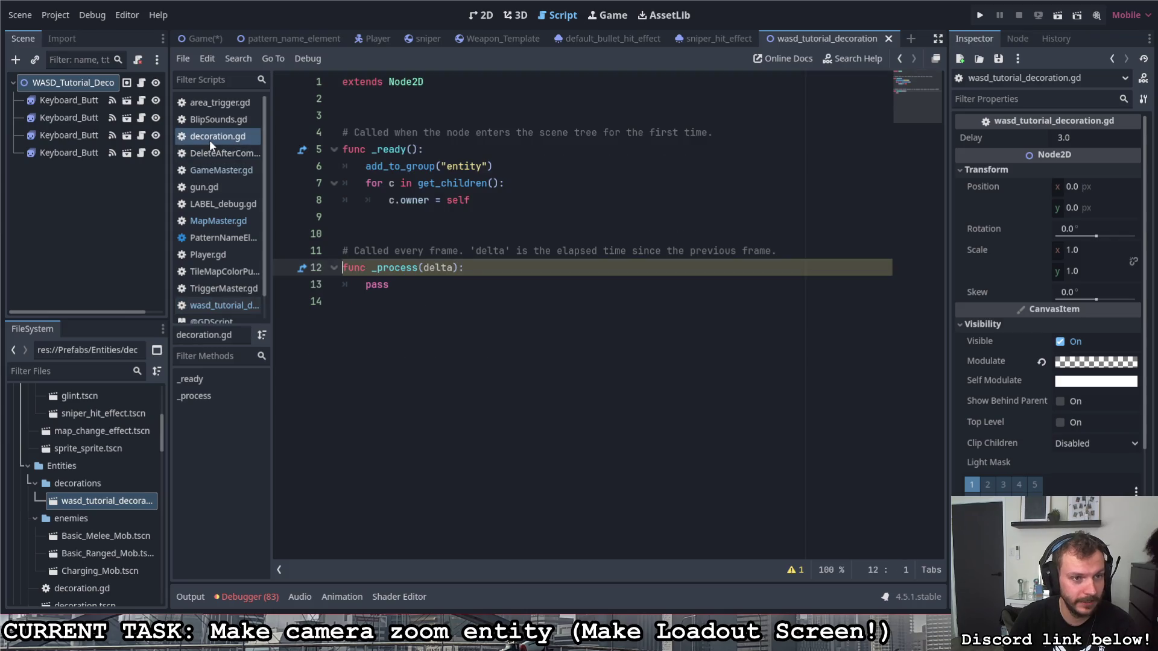
pyautogui.click(105, 81)
pyautogui.click(147, 81)
# Replace the quoted decoration.gd path so the script extends Decoration
pyautogui.moveTo(652, 82); pyautogui.dragTo(389, 82)
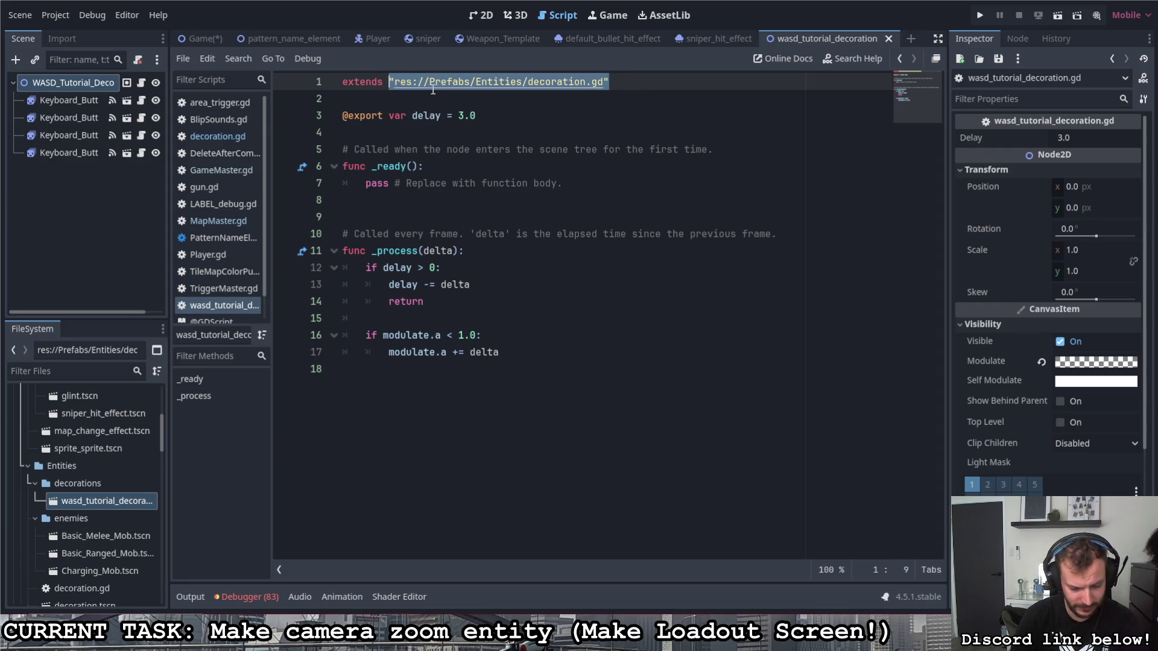
pyautogui.write('Nod')
pyautogui.write('e')
pyautogui.press('BackSpace')
pyautogui.press('BackSpace')
pyautogui.press('BackSpace')
pyautogui.write('Decoration')
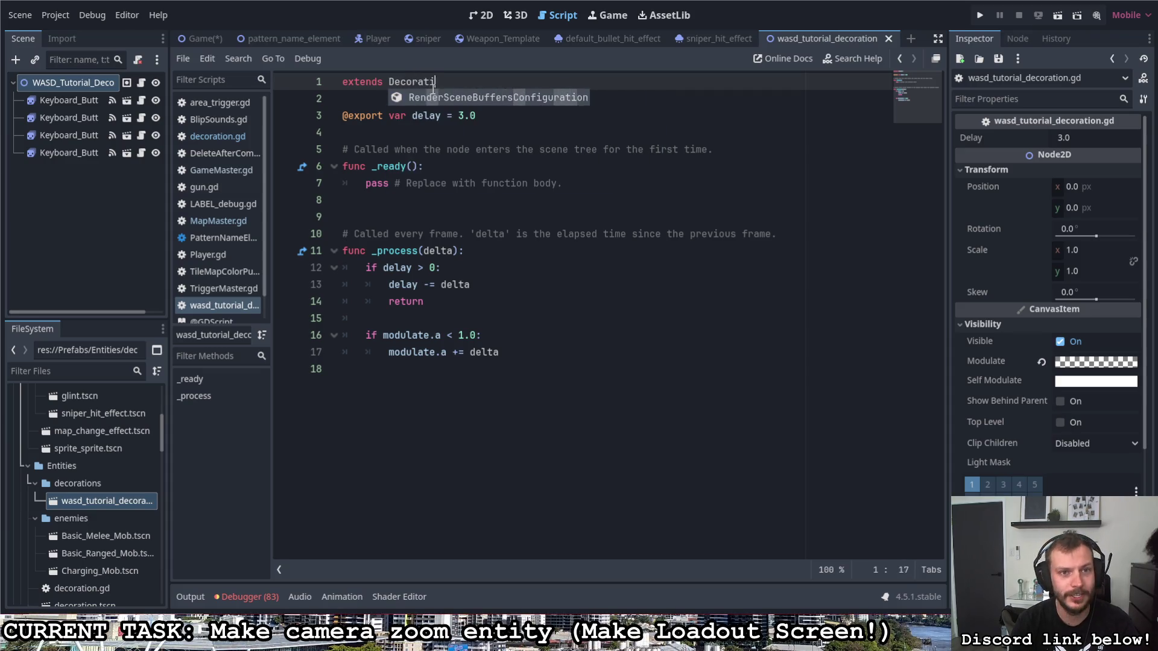
# Add class_name Decoration below extends Node2D in decoration.gd and save
pyautogui.click(218, 137)
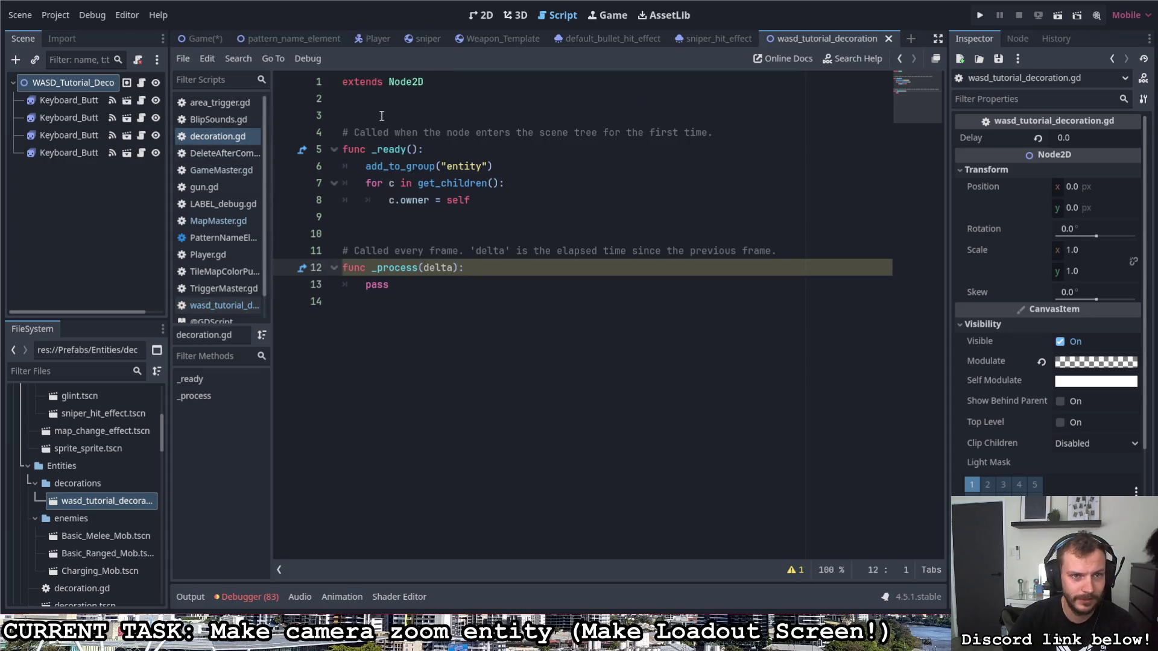
pyautogui.click(452, 91)
pyautogui.write('class_name ')
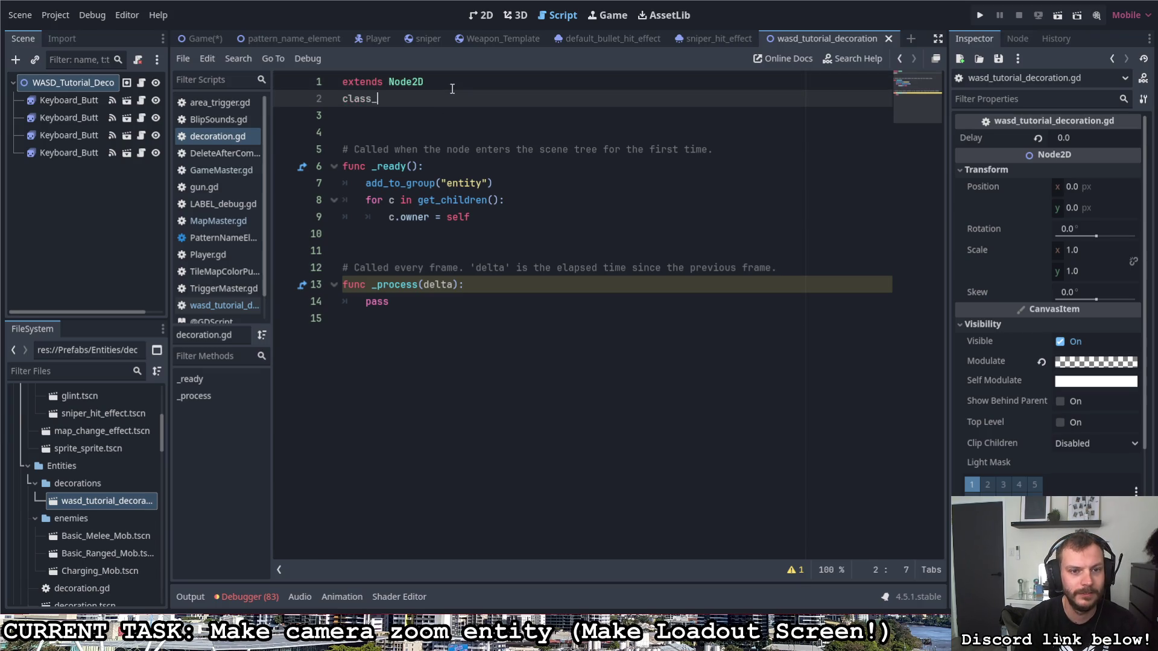
pyautogui.write('Decoration')
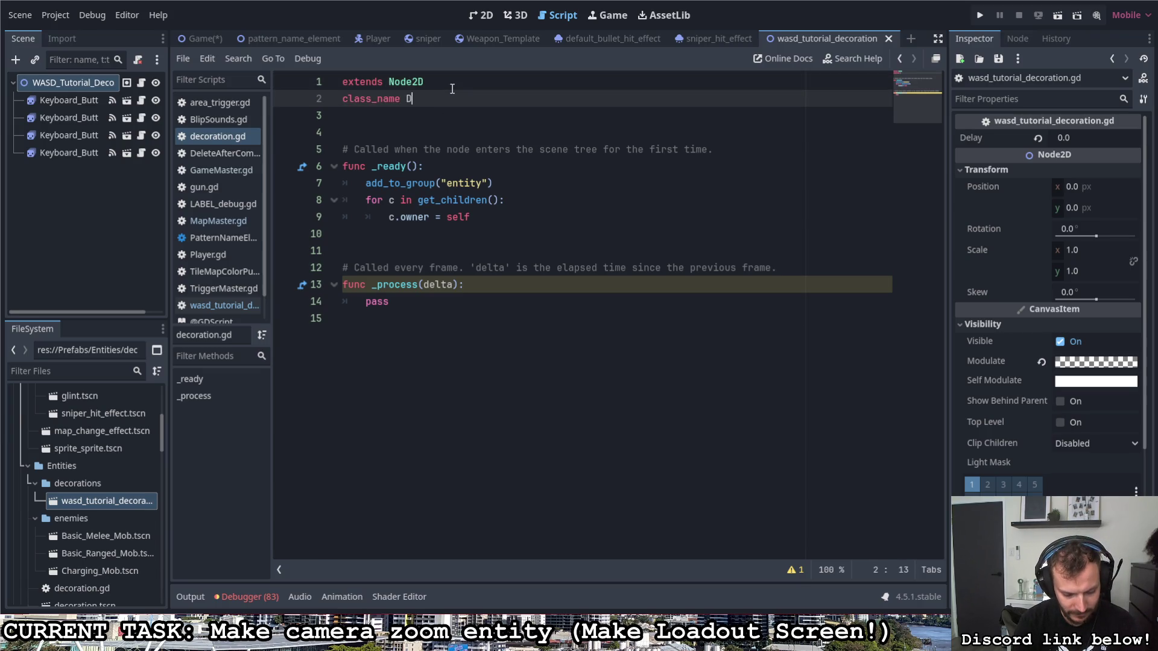
pyautogui.hotkey('ctrl', 's')
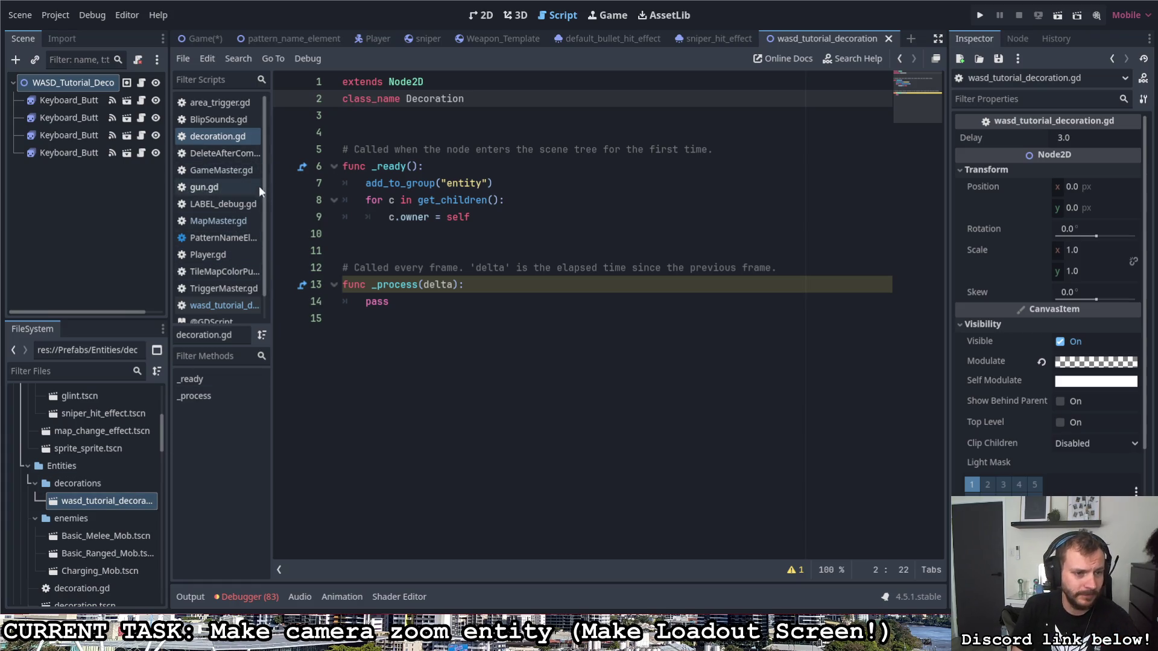
pyautogui.click(225, 304)
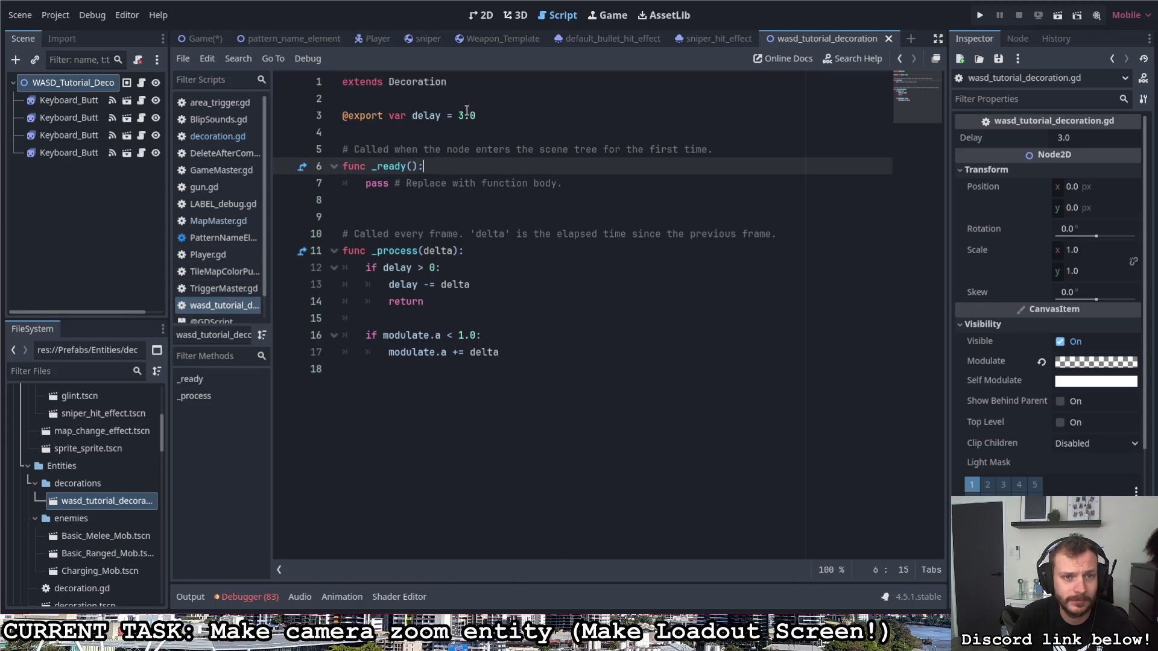
# Insert class_name DecorationFading on line 2 under extends Decoration, opening a line for variables
pyautogui.click(490, 116)
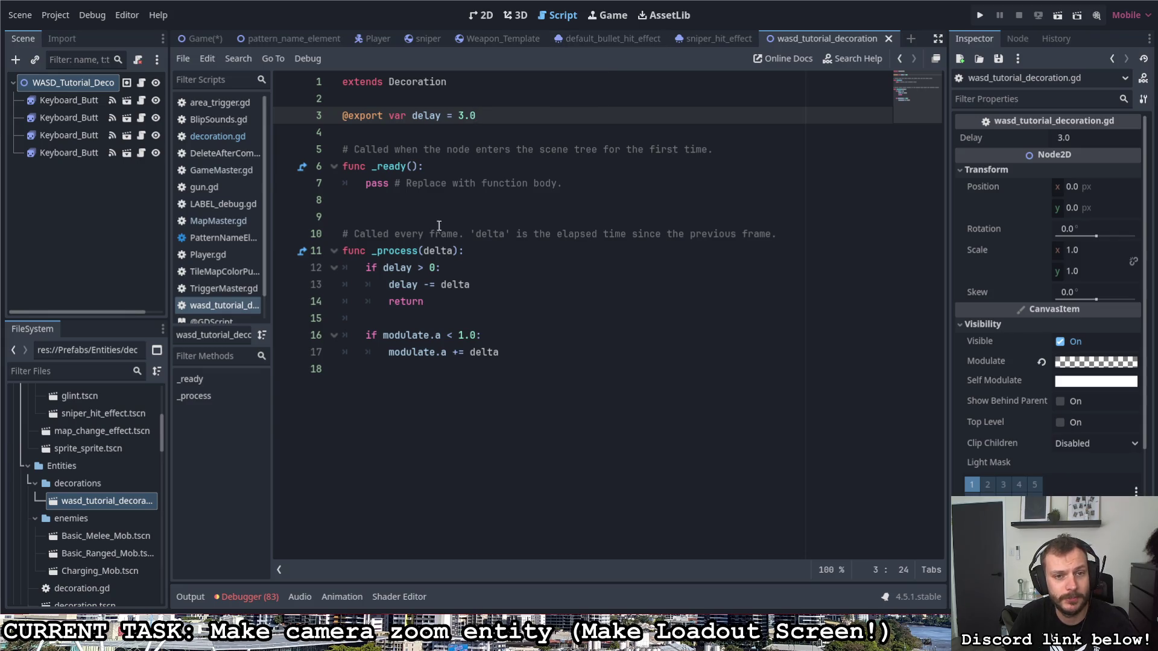
pyautogui.click(469, 83)
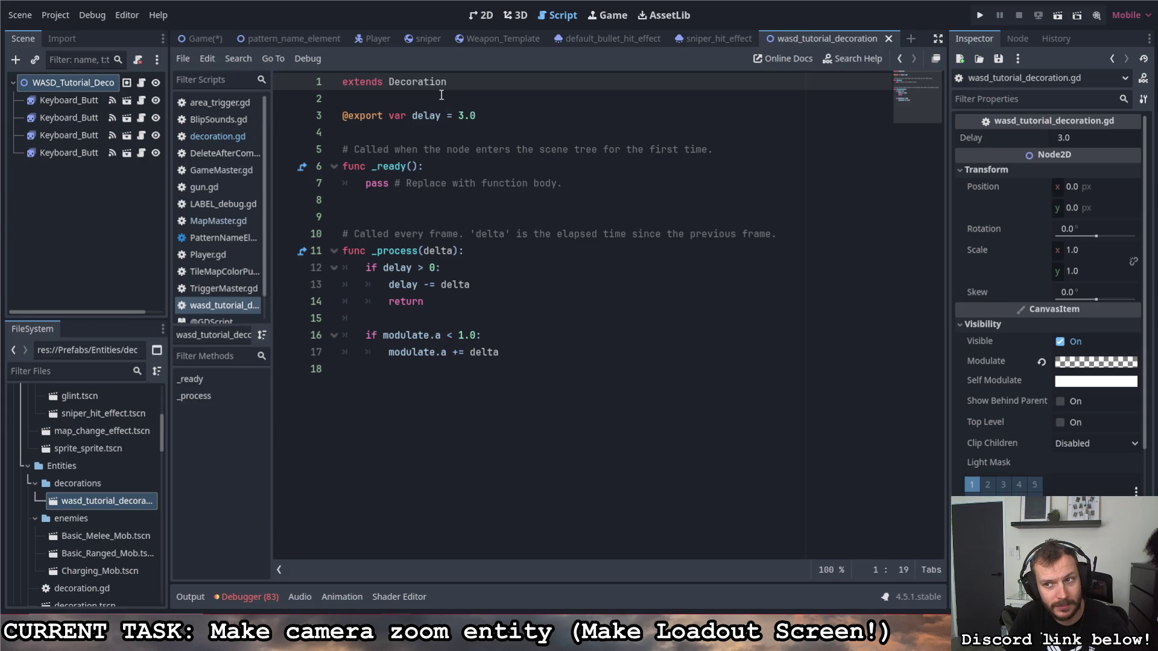
pyautogui.press('Return')
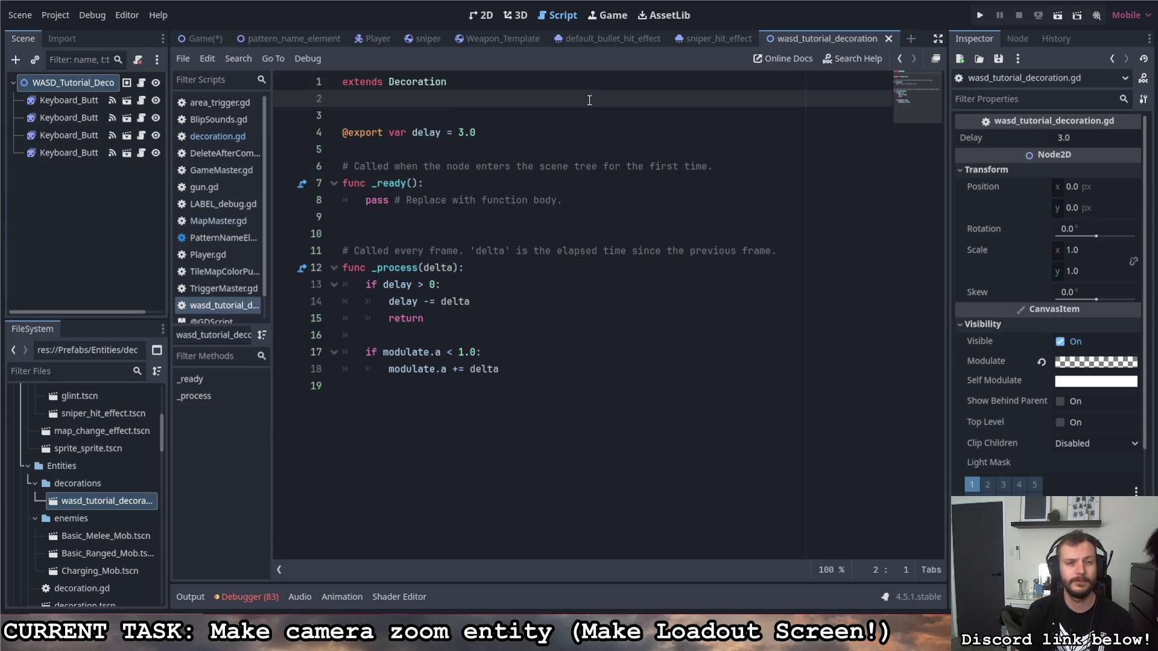
pyautogui.write('class_name')
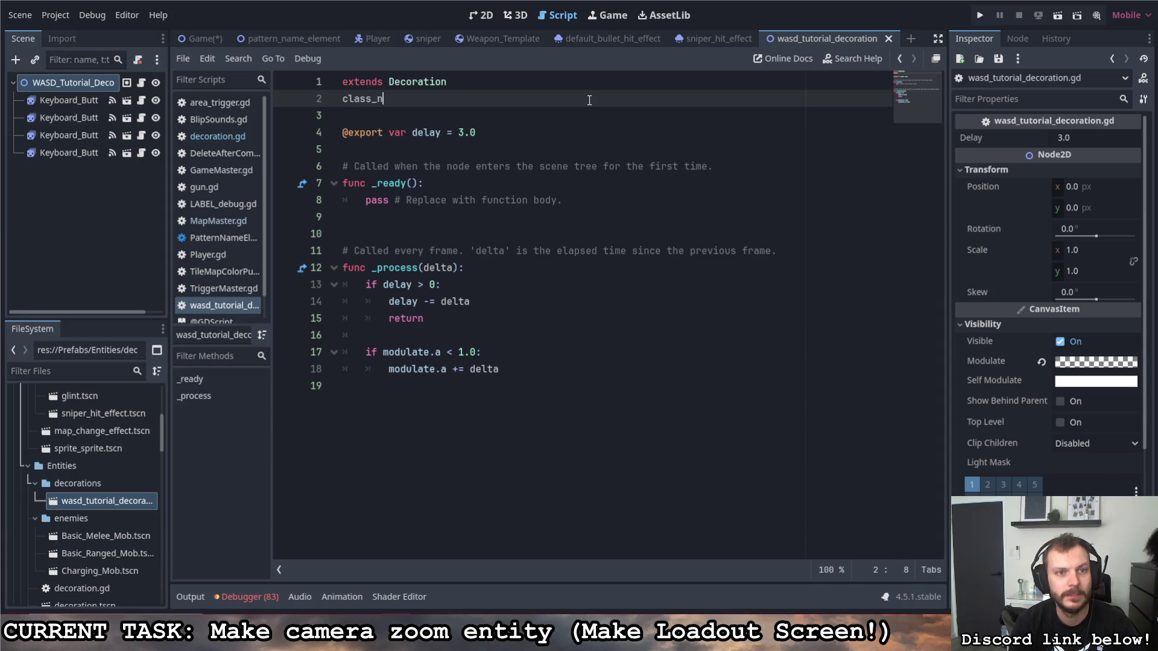
pyautogui.write(' Decoration')
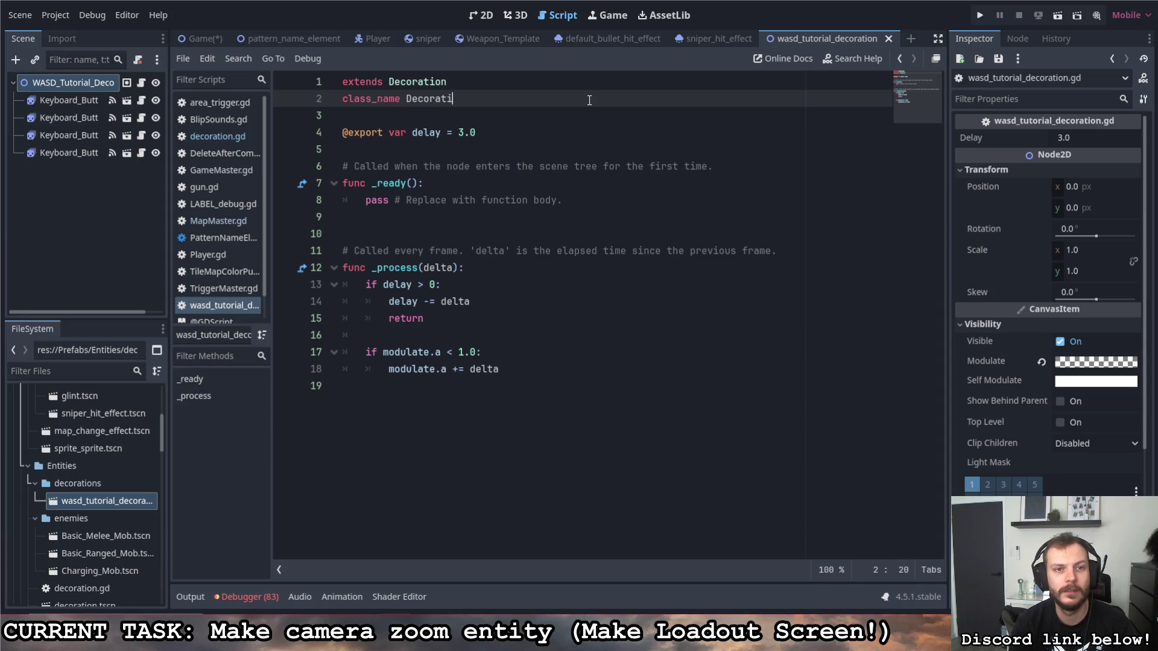
pyautogui.write('_')
pyautogui.press('BackSpace')
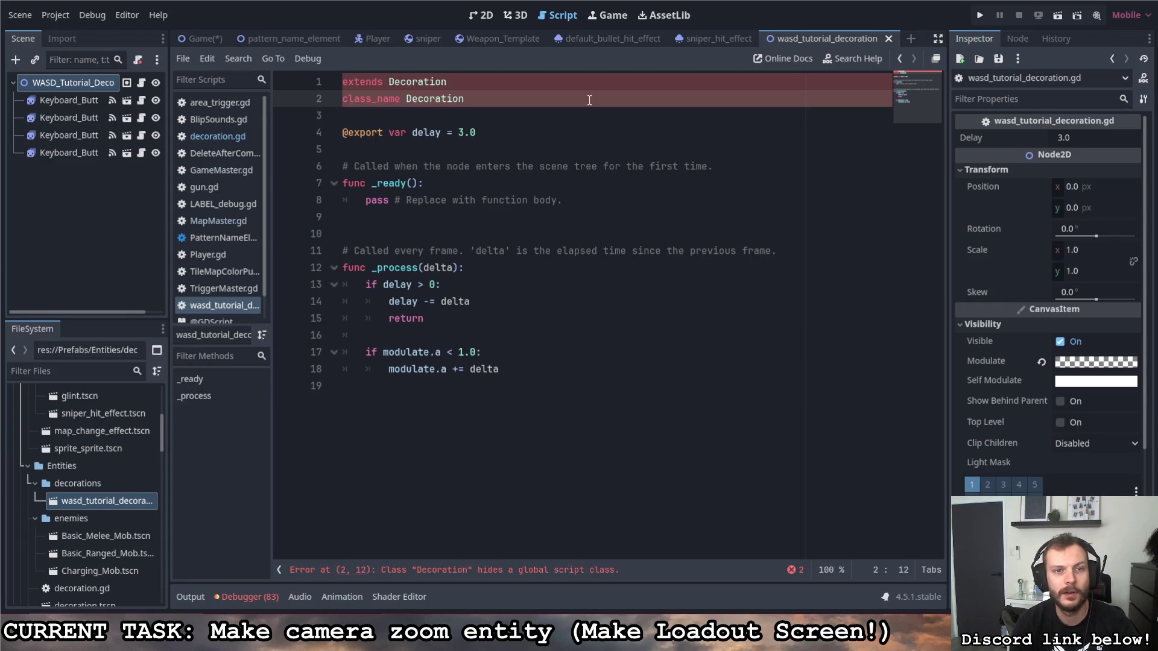
pyautogui.press('Down')
pyautogui.click(589, 100)
pyautogui.write('Fading')
pyautogui.click(535, 132)
pyautogui.click(511, 119)
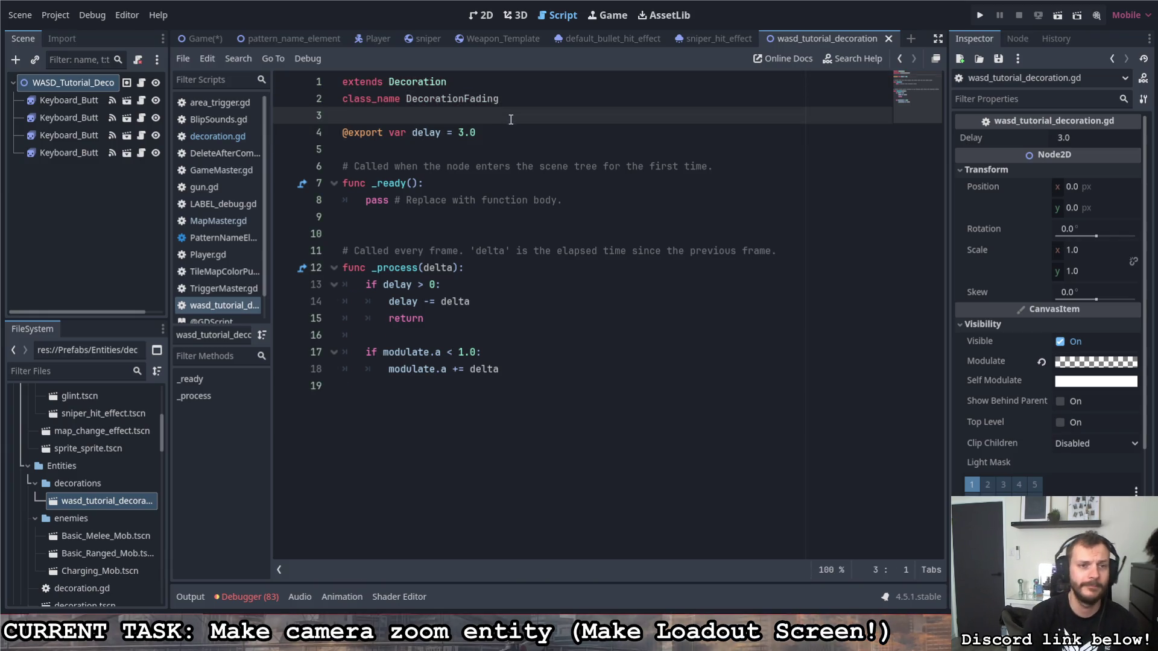
pyautogui.press('Return')
pyautogui.write('bool')
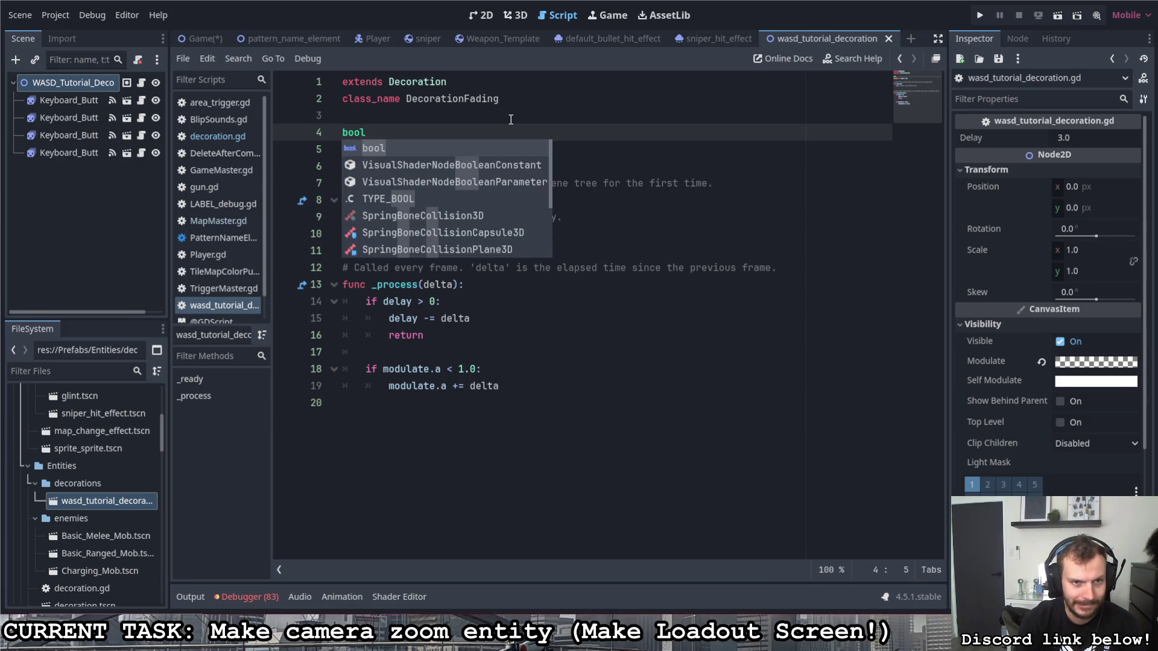
pyautogui.press('BackSpace')
pyautogui.press('BackSpace')
pyautogui.press('BackSpace')
pyautogui.write('@export var book')
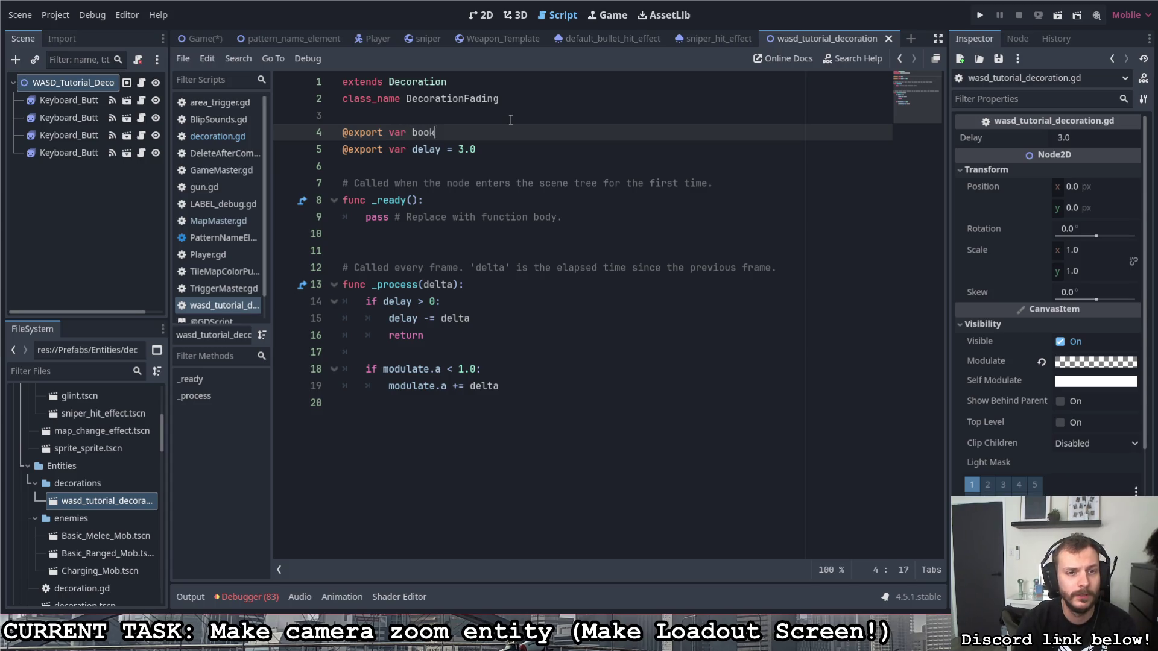
pyautogui.press('BackSpace')
pyautogui.press('BackSpace')
pyautogui.press('BackSpace')
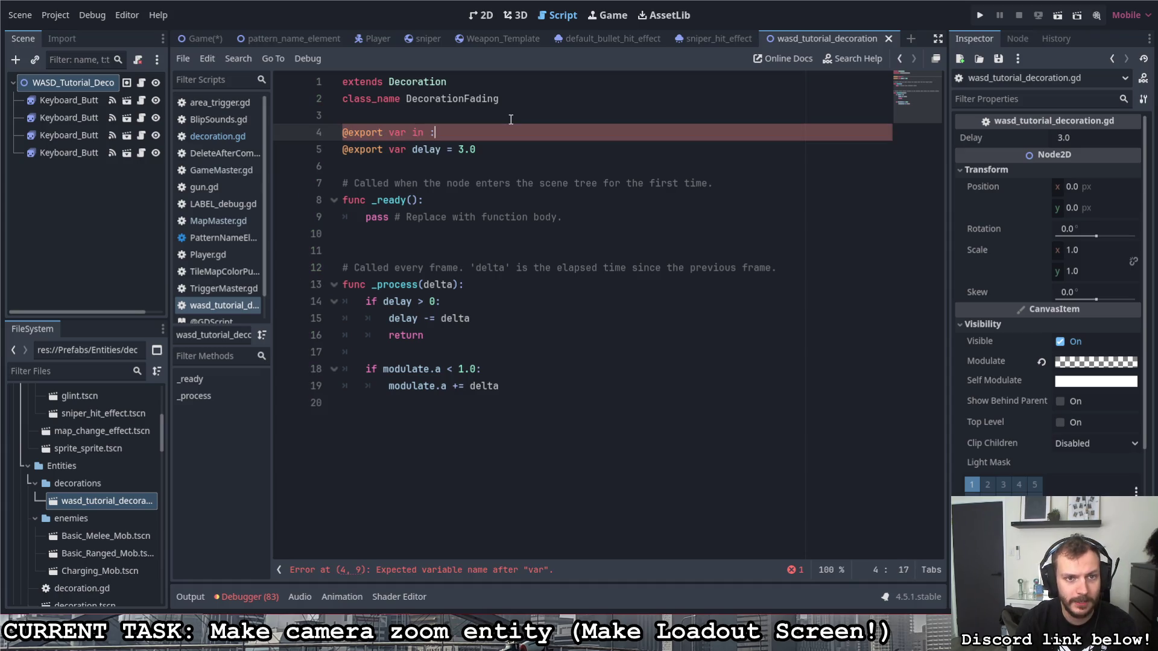
pyautogui.press('BackSpace')
pyautogui.press('BackSpace')
pyautogui.press('BackSpace')
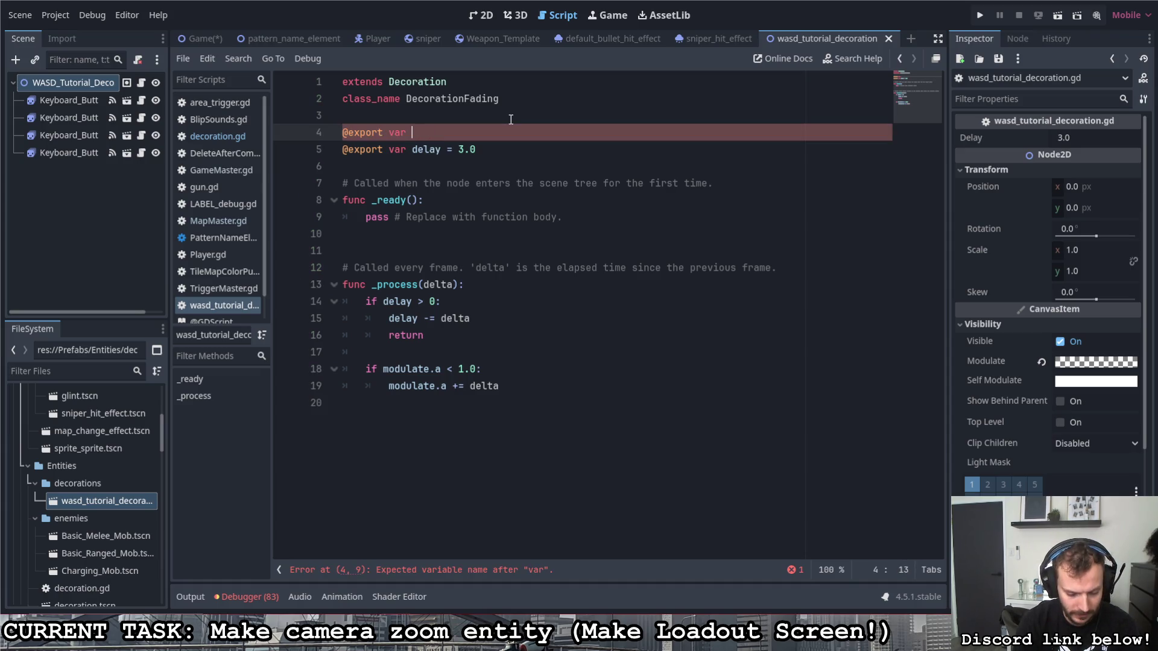
pyautogui.write('fade_in = ')
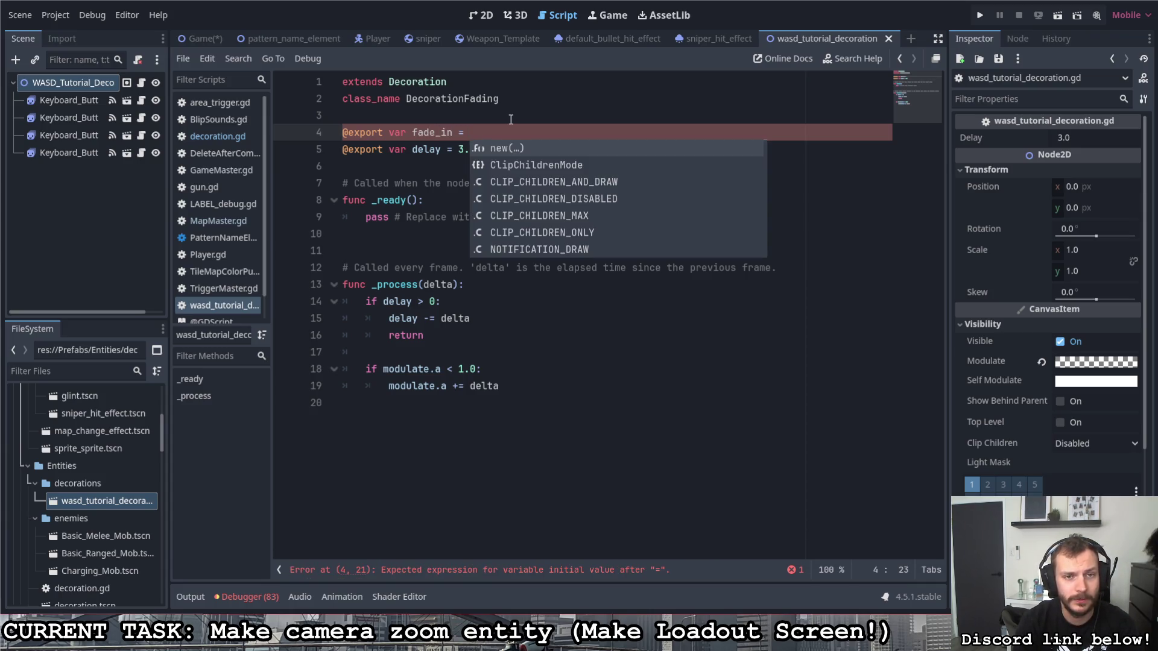
pyautogui.write('3.0')
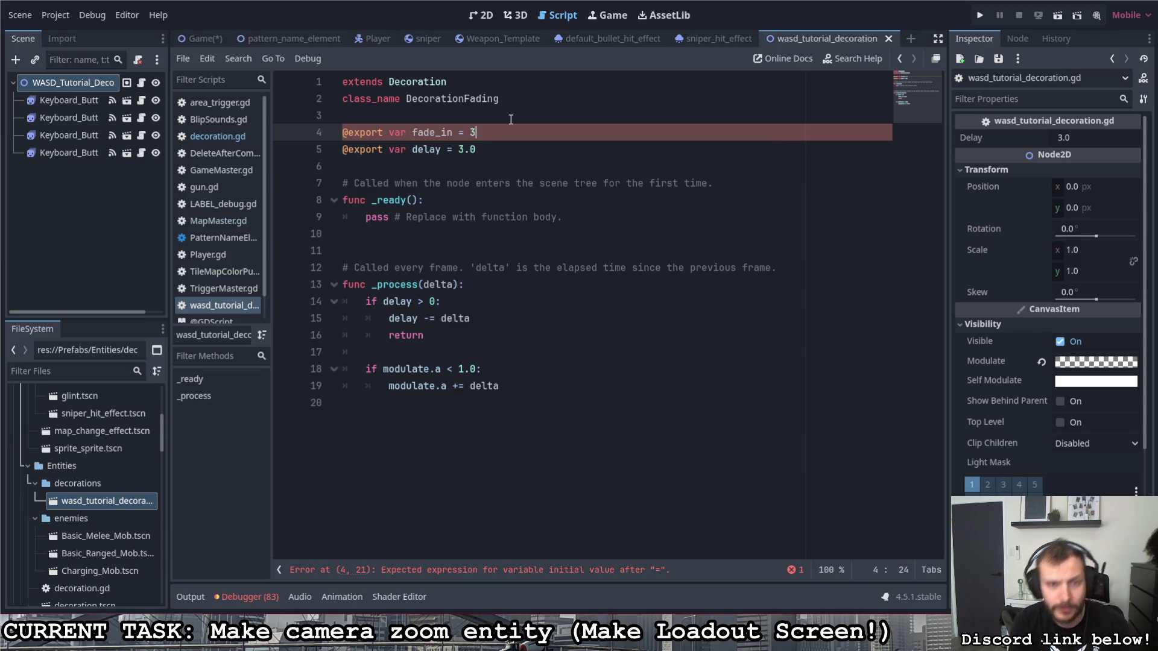
pyautogui.moveTo(441, 150); pyautogui.dragTo(413, 153)
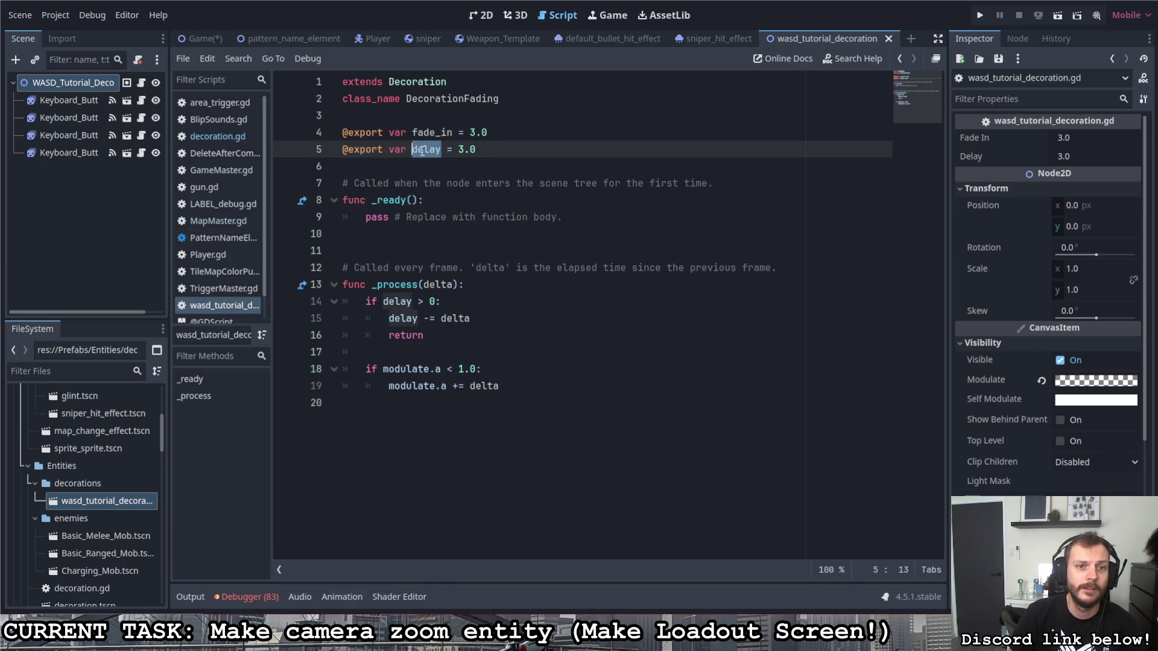
pyautogui.write('fade')
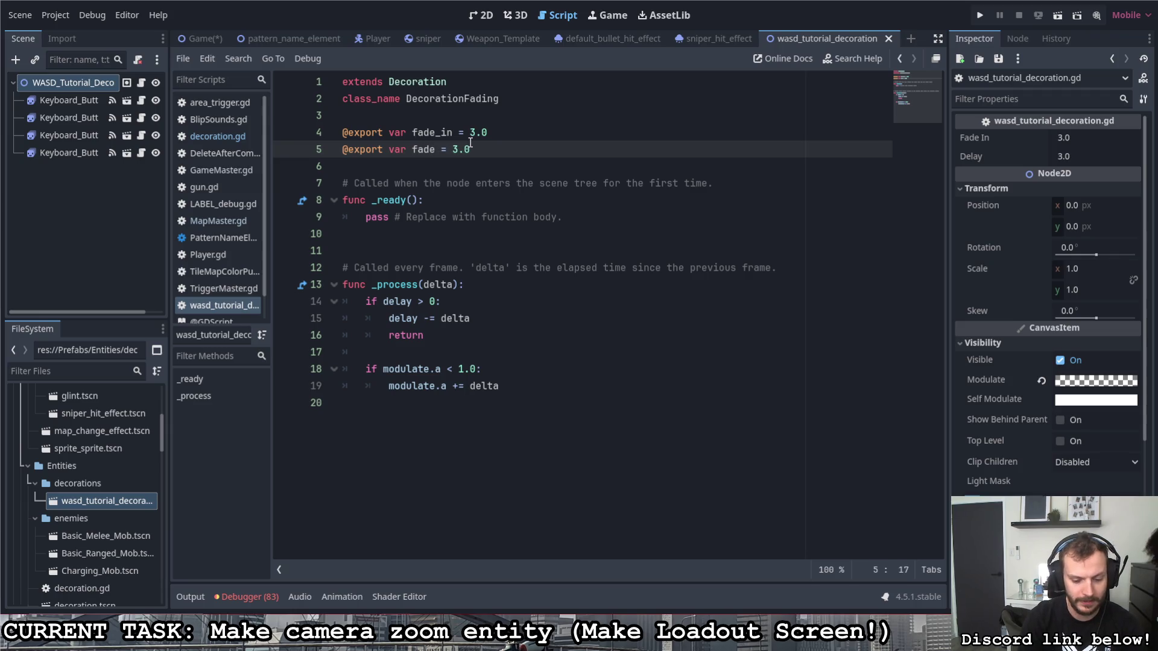
pyautogui.write('_out')
pyautogui.click(489, 151)
pyautogui.press('BackSpace')
pyautogui.press('BackSpace')
pyautogui.write('.0')
pyautogui.hotkey('ctrl', 'shift', 'Return')
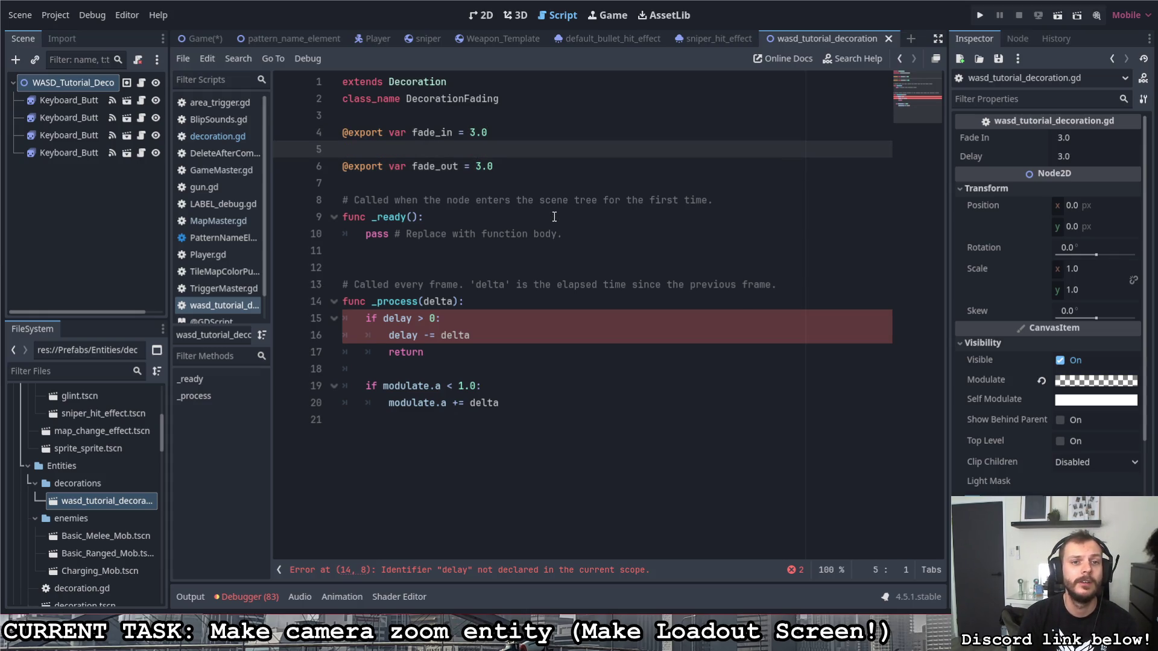
pyautogui.write('@export var ')
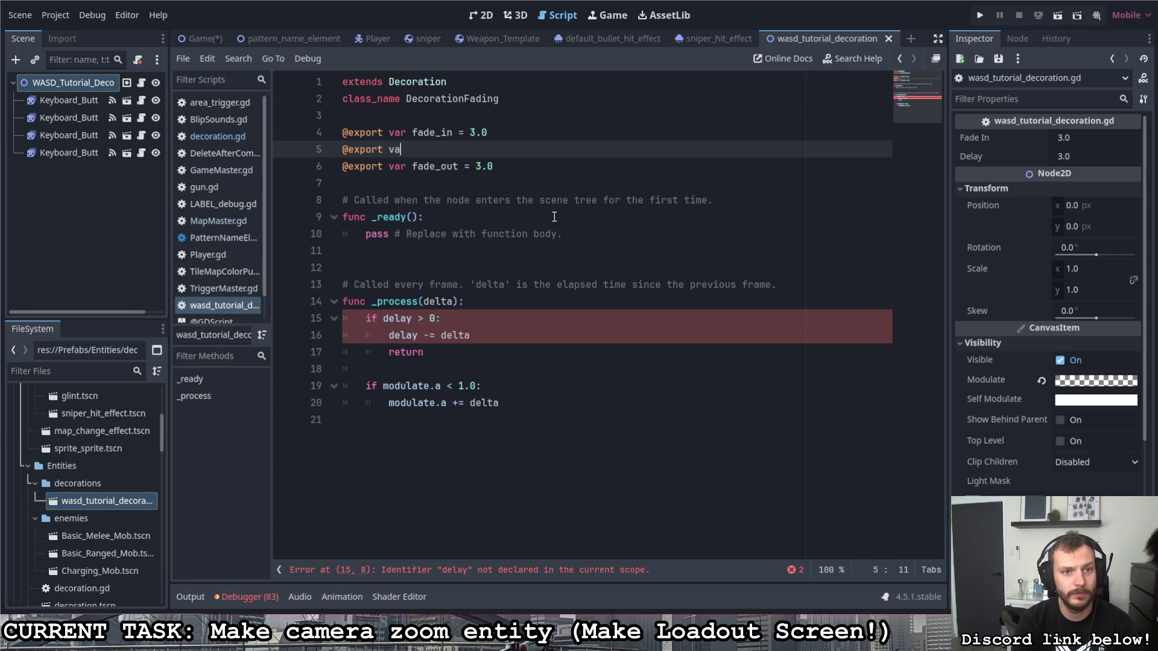
pyautogui.write('hold = ')
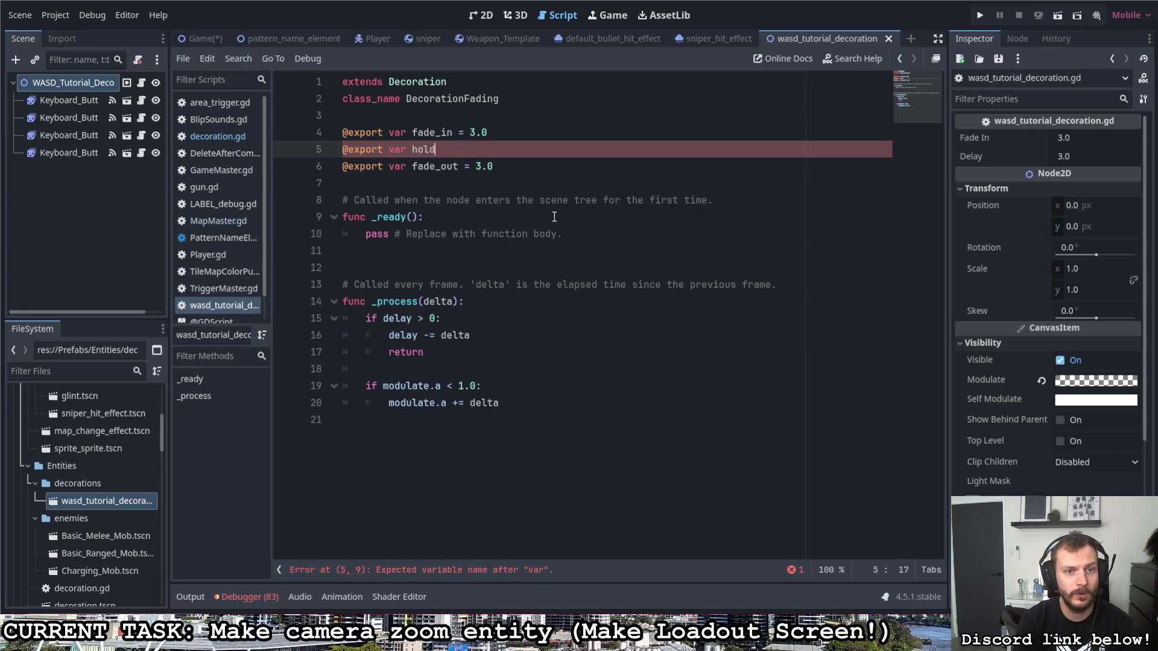
pyautogui.write('3.0')
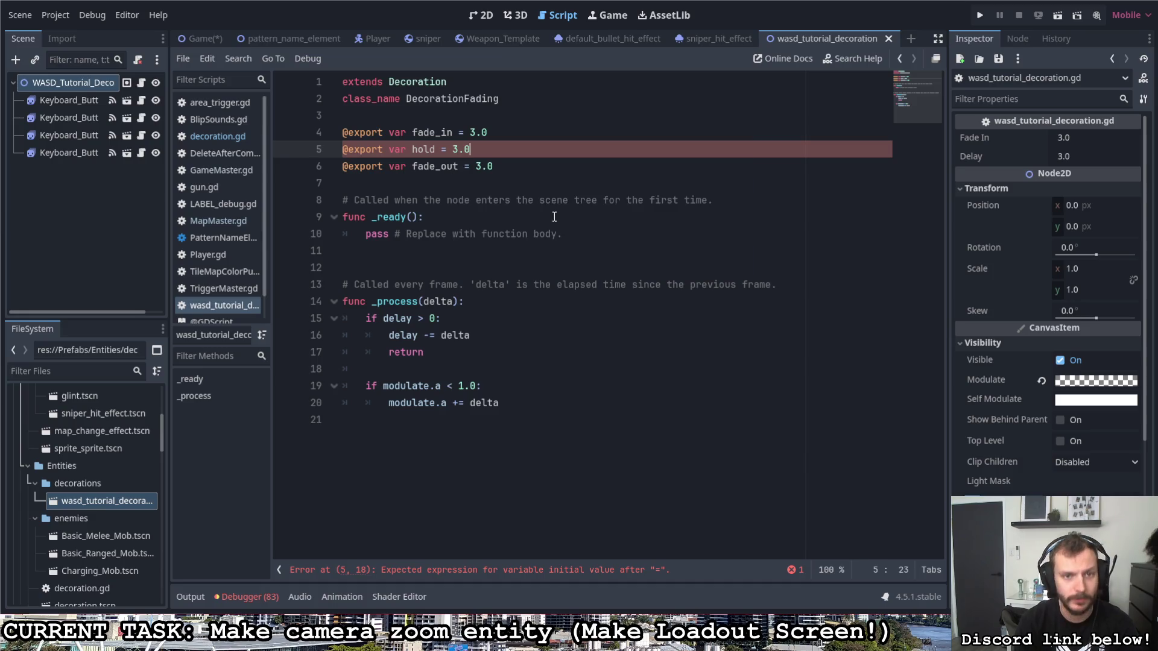
pyautogui.press('Up')
pyautogui.press('Up')
pyautogui.press('Return')
pyautogui.write('@export var ')
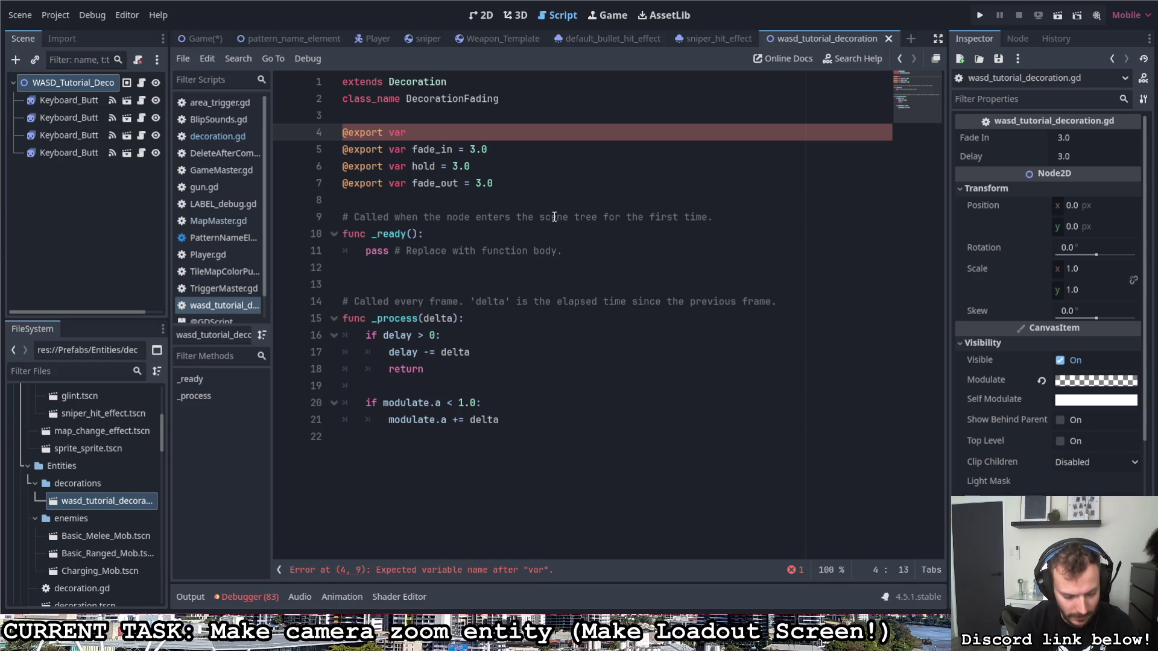
pyautogui.write('delay = ')
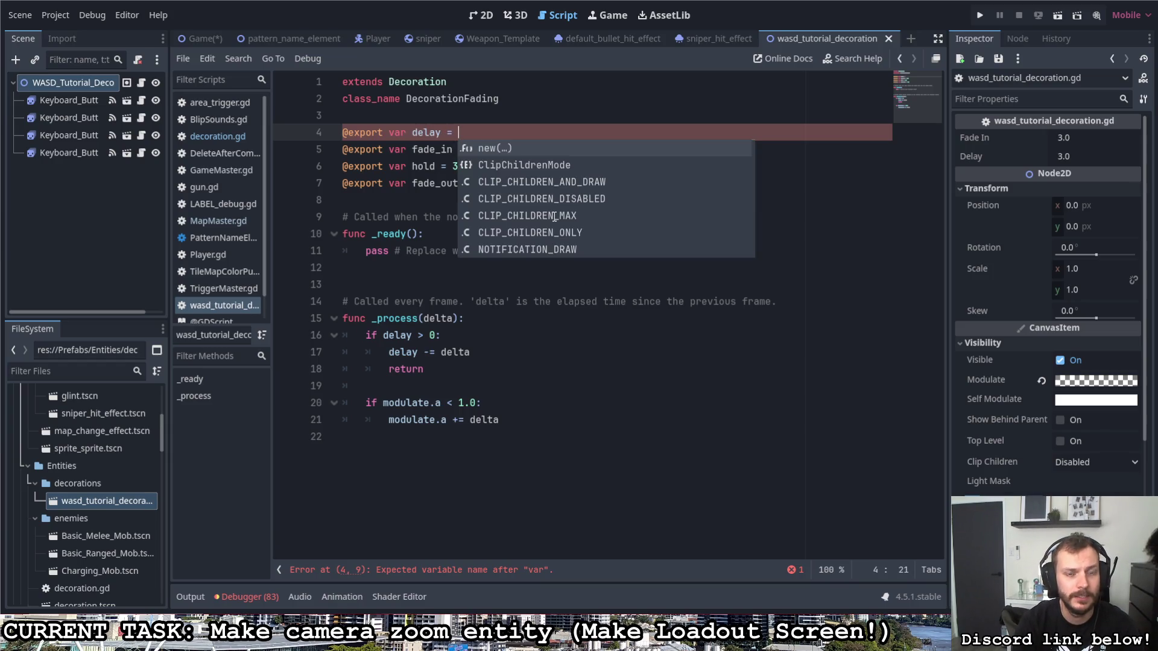
pyautogui.write('3.0')
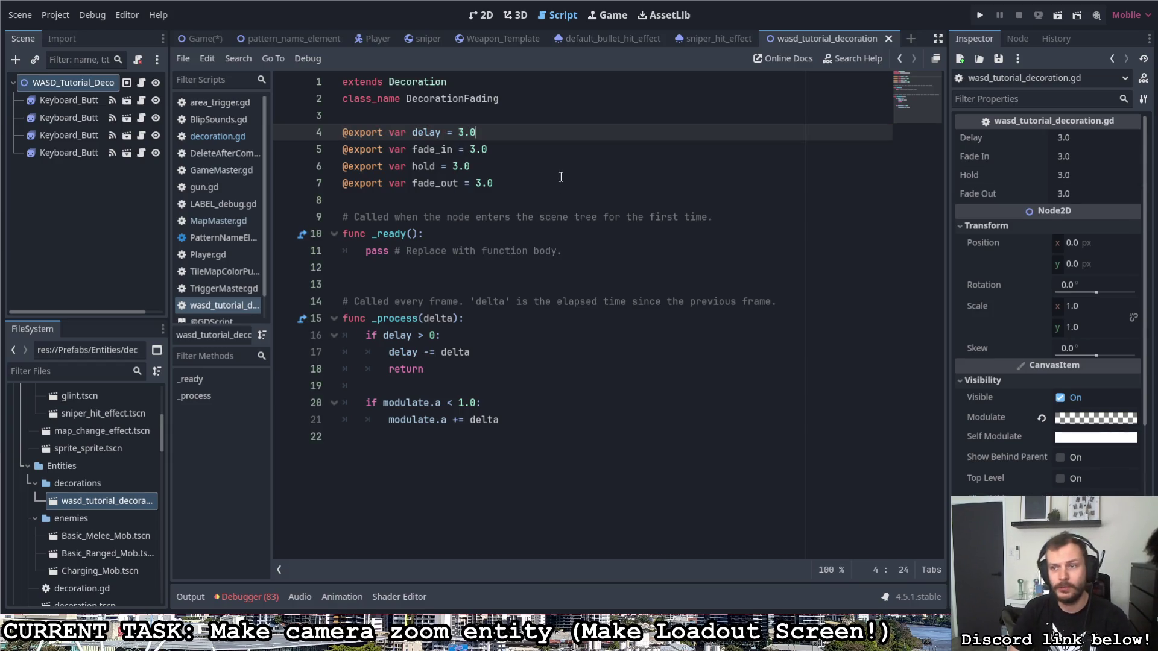
pyautogui.click(557, 151)
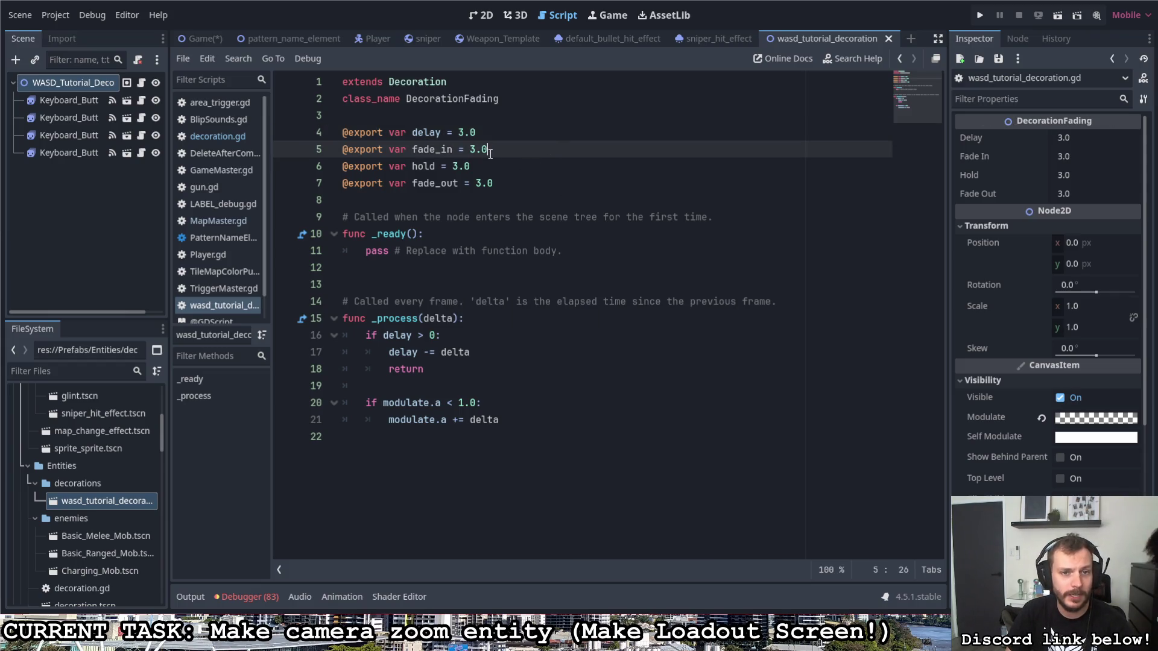
# Append /fade_in to the alpha increment line so it adds delta/fade_in
pyautogui.click(476, 319)
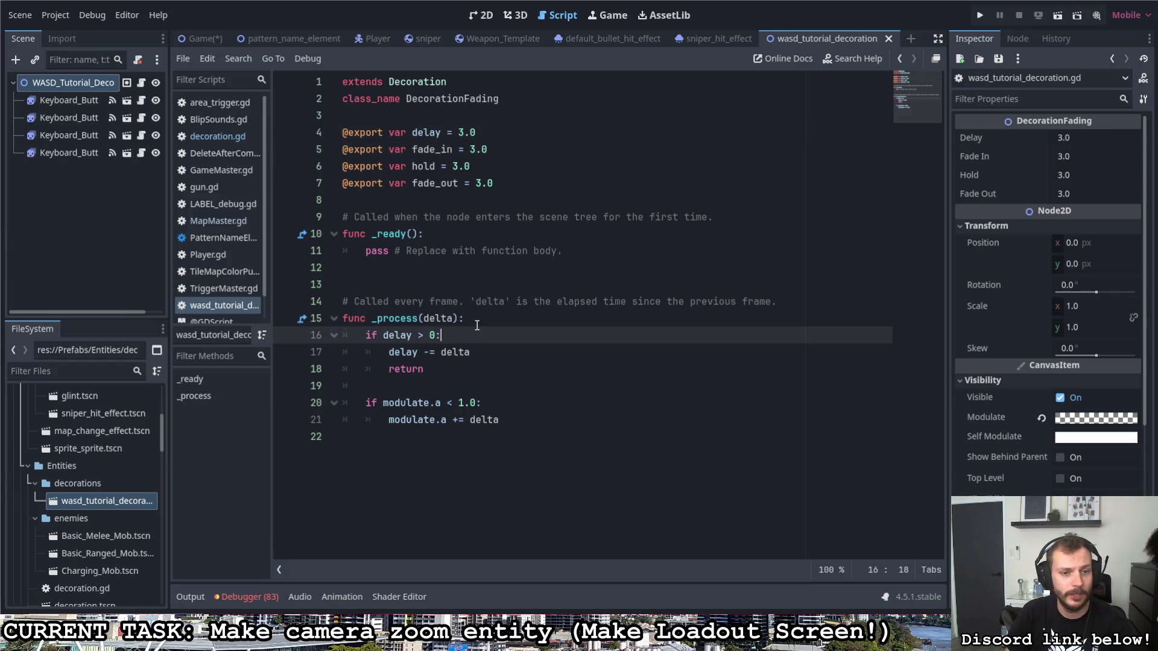
pyautogui.press('Return')
pyautogui.write('if')
pyautogui.press('BackSpace')
pyautogui.press('BackSpace')
pyautogui.press('BackSpace')
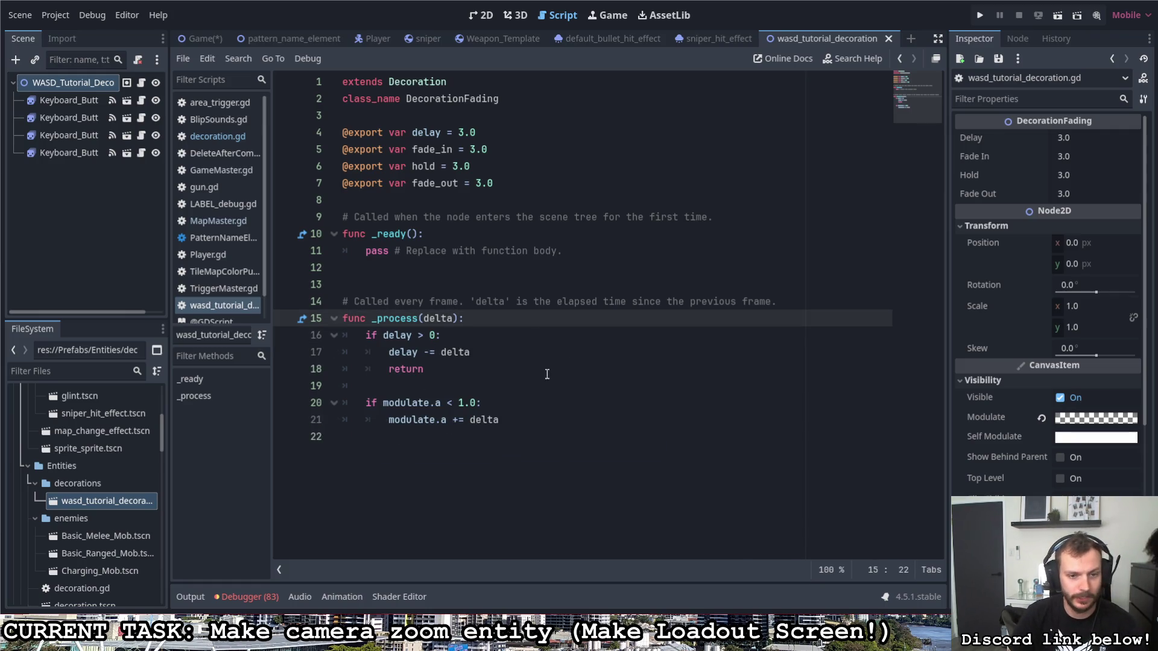
pyautogui.click(493, 383)
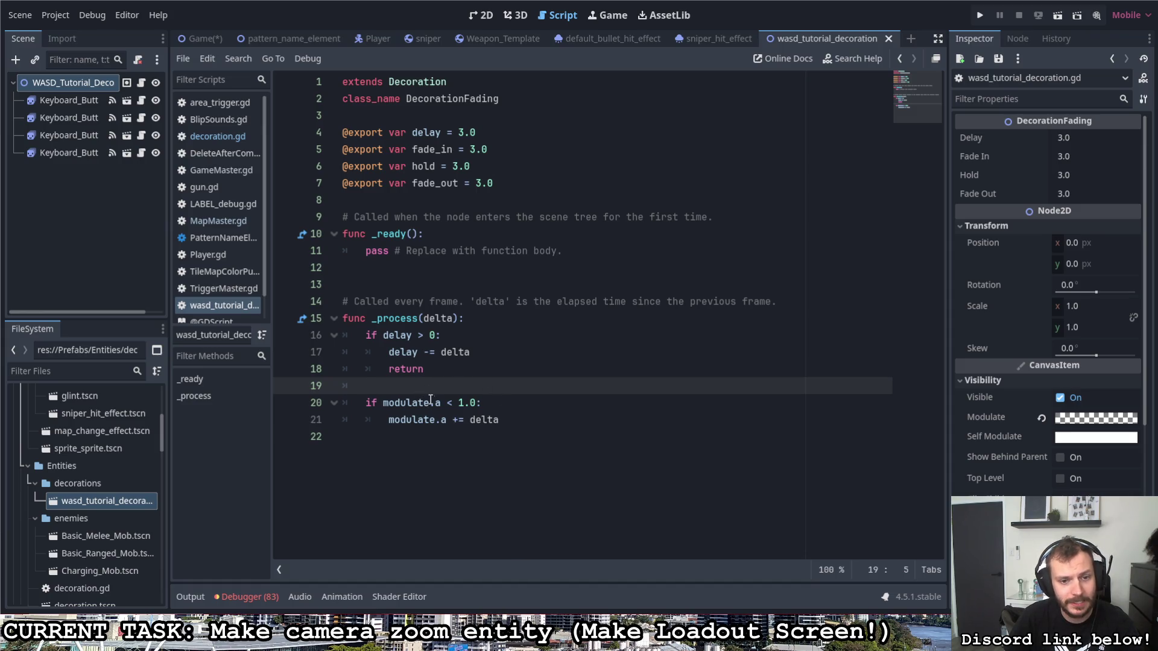
pyautogui.click(494, 419)
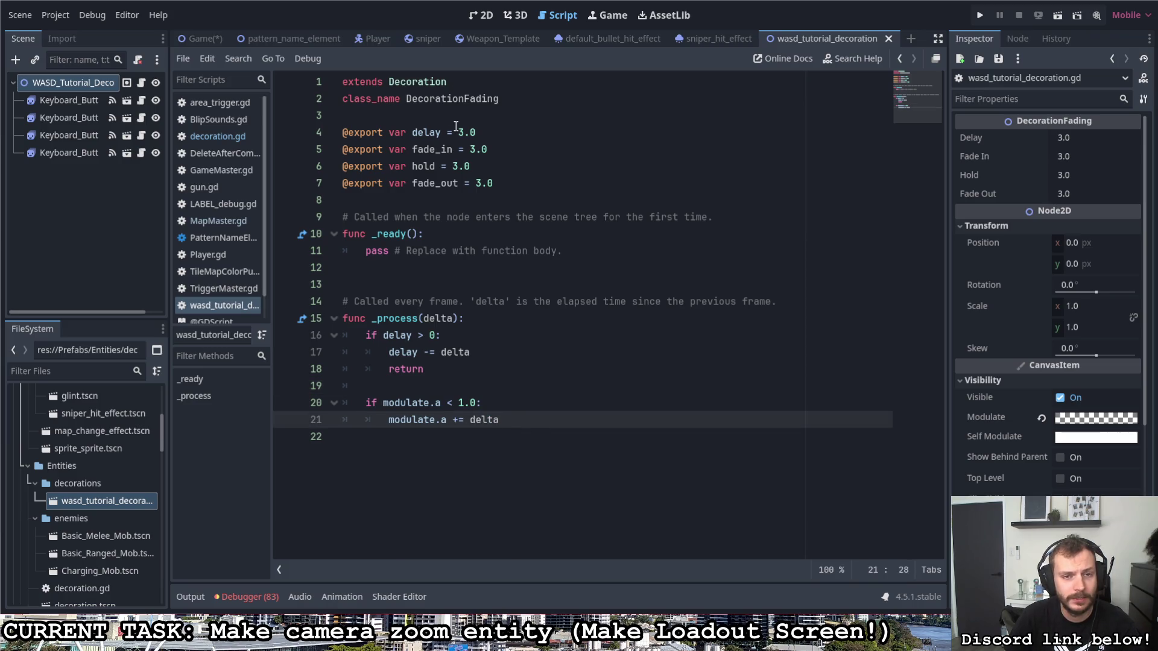
pyautogui.write('/fade_in')
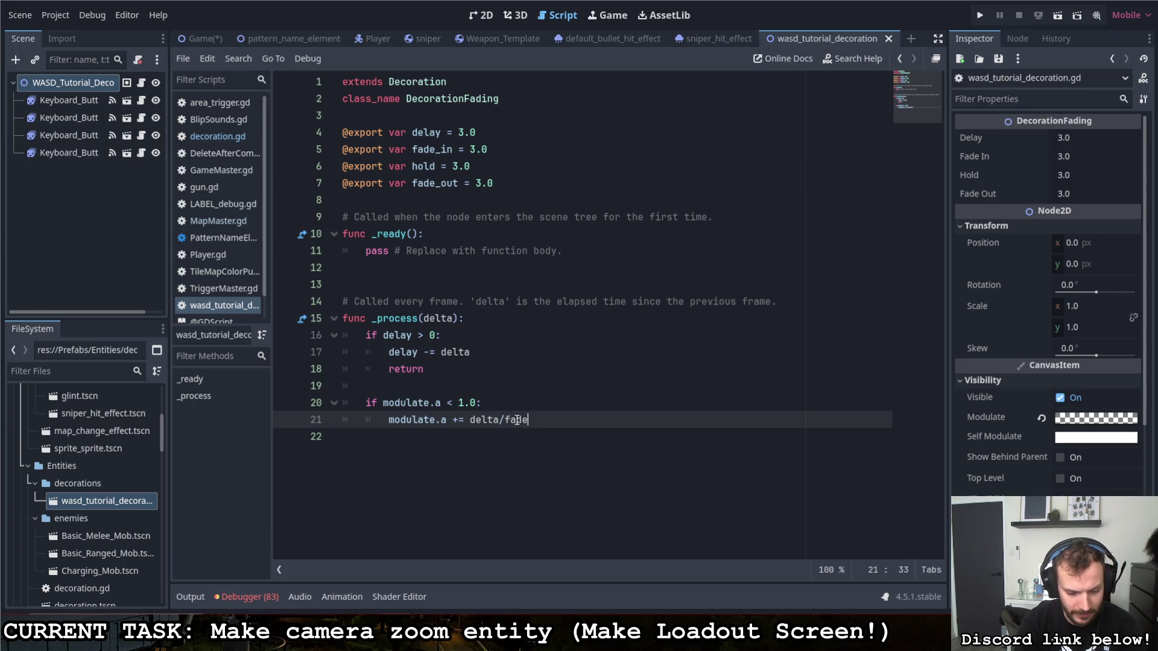
pyautogui.press('Up')
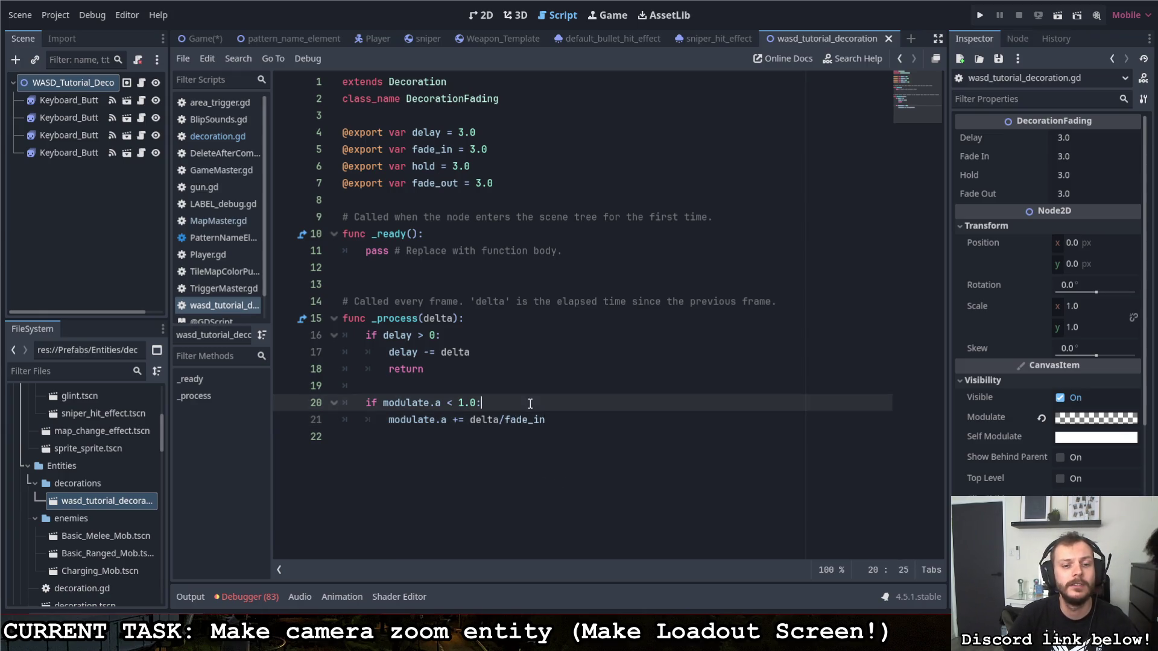
pyautogui.press('Down')
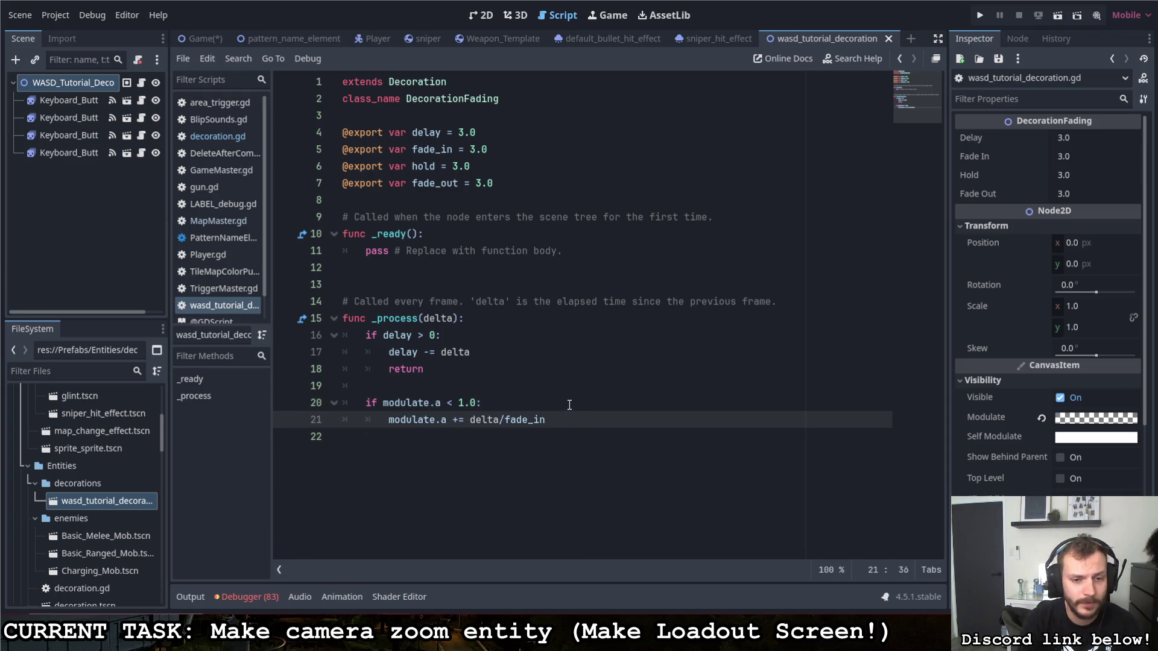
# Under the alpha check, add a fade_in zero check that sets modulate.a to 1
pyautogui.press('Return')
pyautogui.press('Return')
pyautogui.write('if modulate')
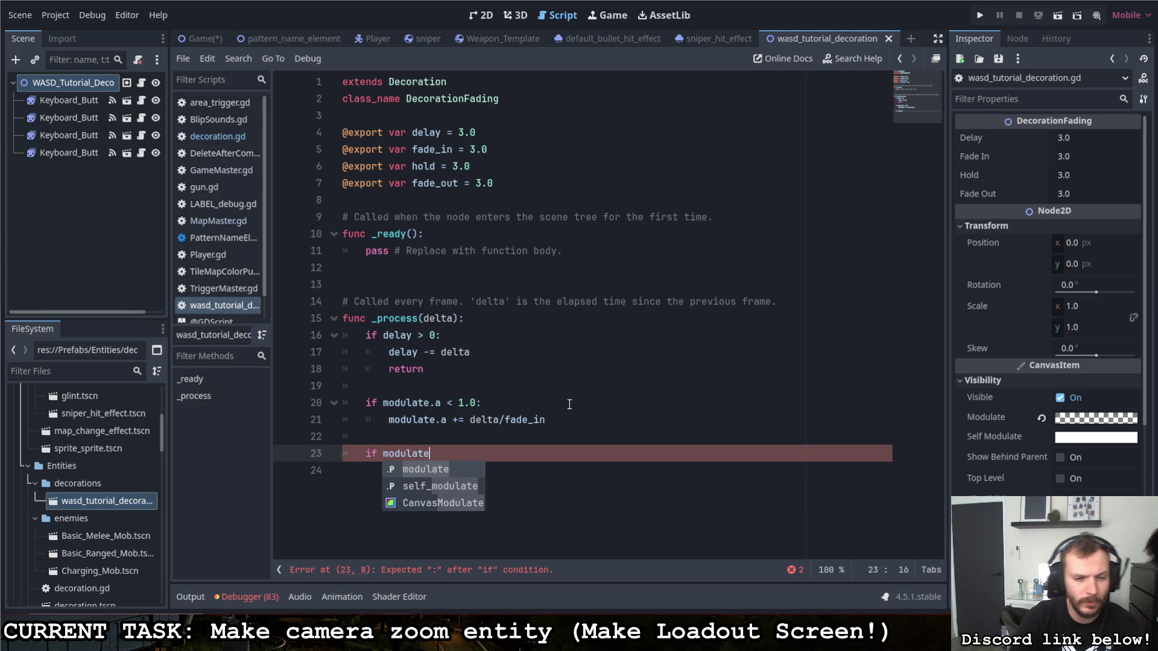
pyautogui.click(477, 403)
pyautogui.click(483, 383)
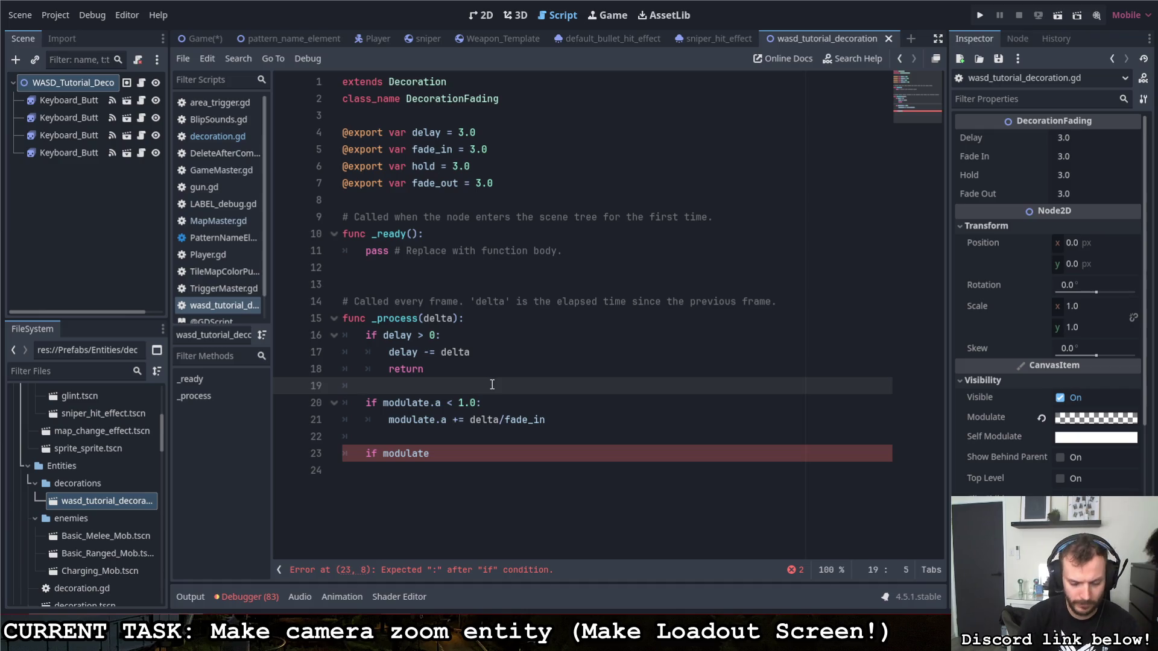
pyautogui.click(505, 403)
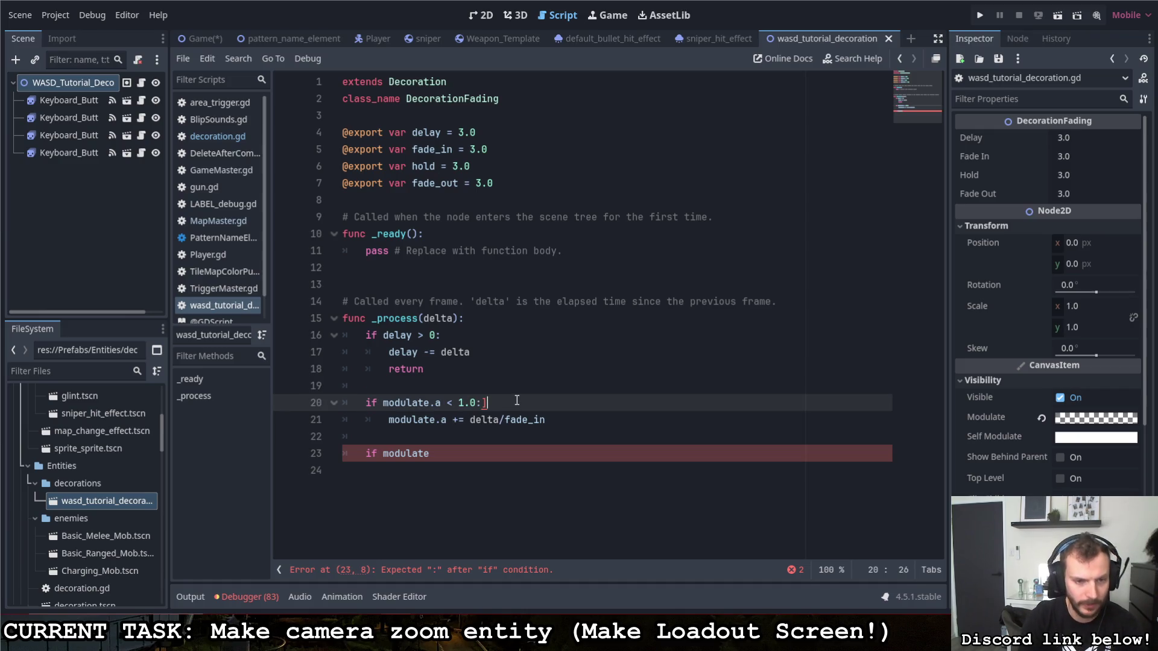
pyautogui.press('Return')
pyautogui.write('if fade')
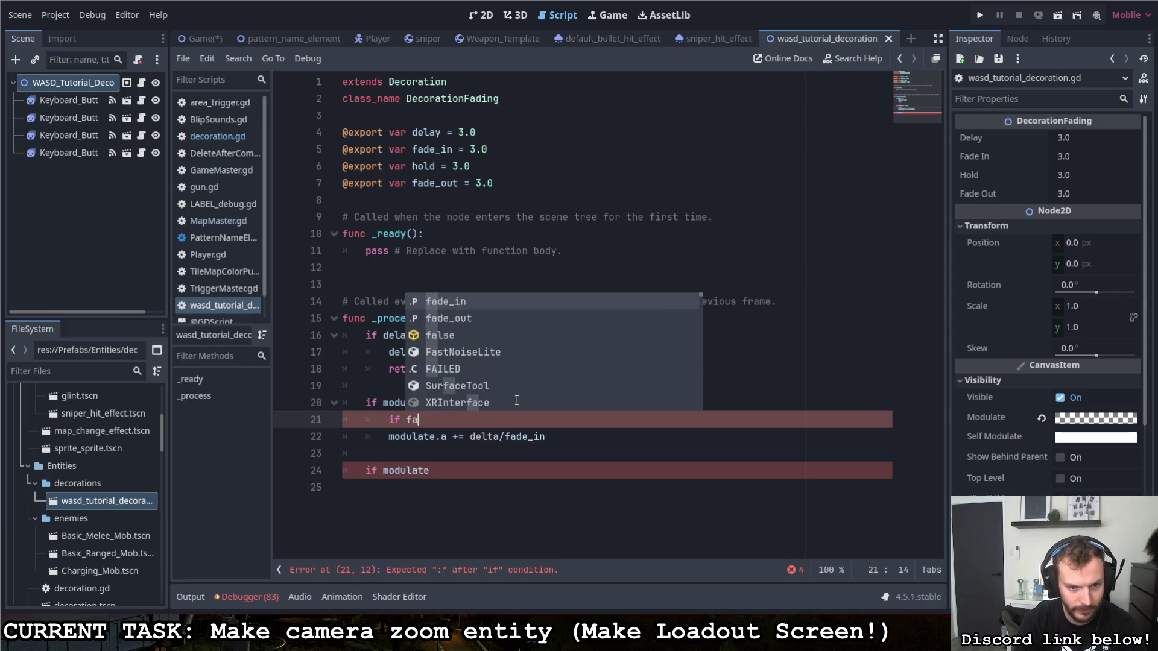
pyautogui.press('Return')
pyautogui.write('<')
pyautogui.press('BackSpace')
pyautogui.write('0:')
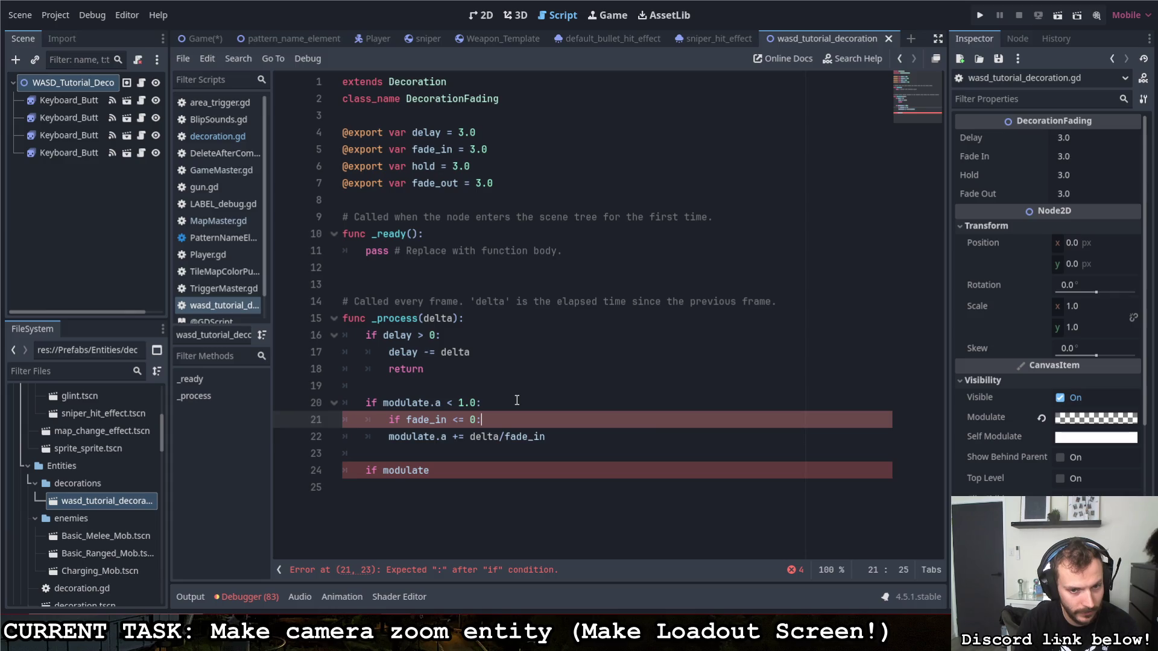
pyautogui.press('Return')
pyautogui.write('modulate')
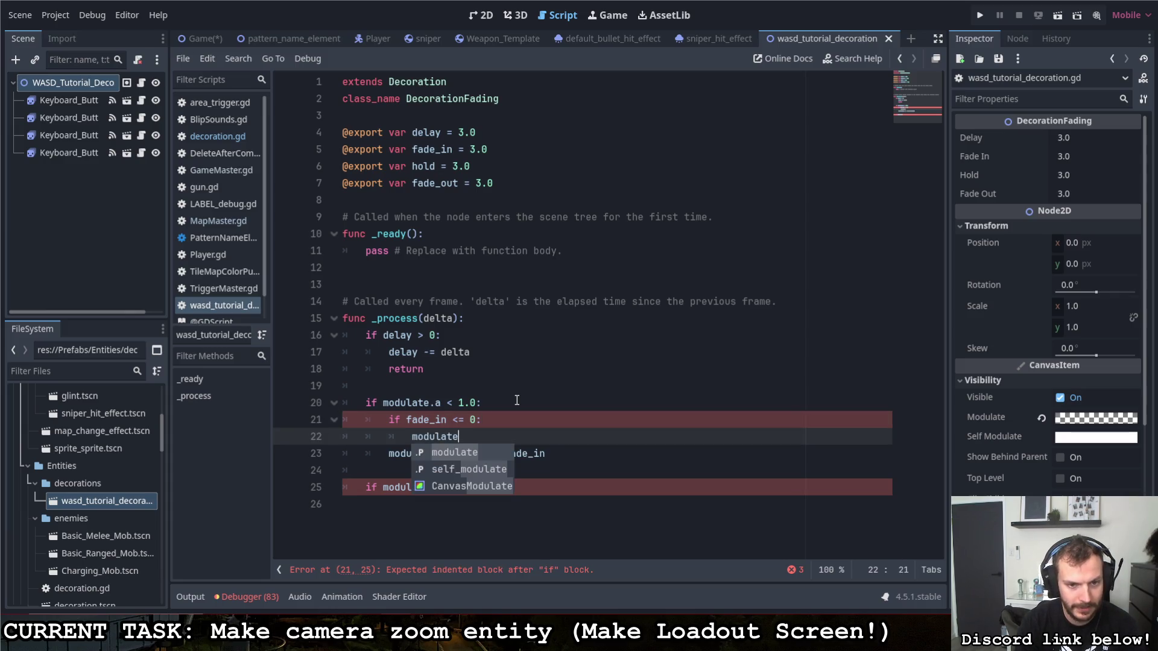
pyautogui.write('.a = 1')
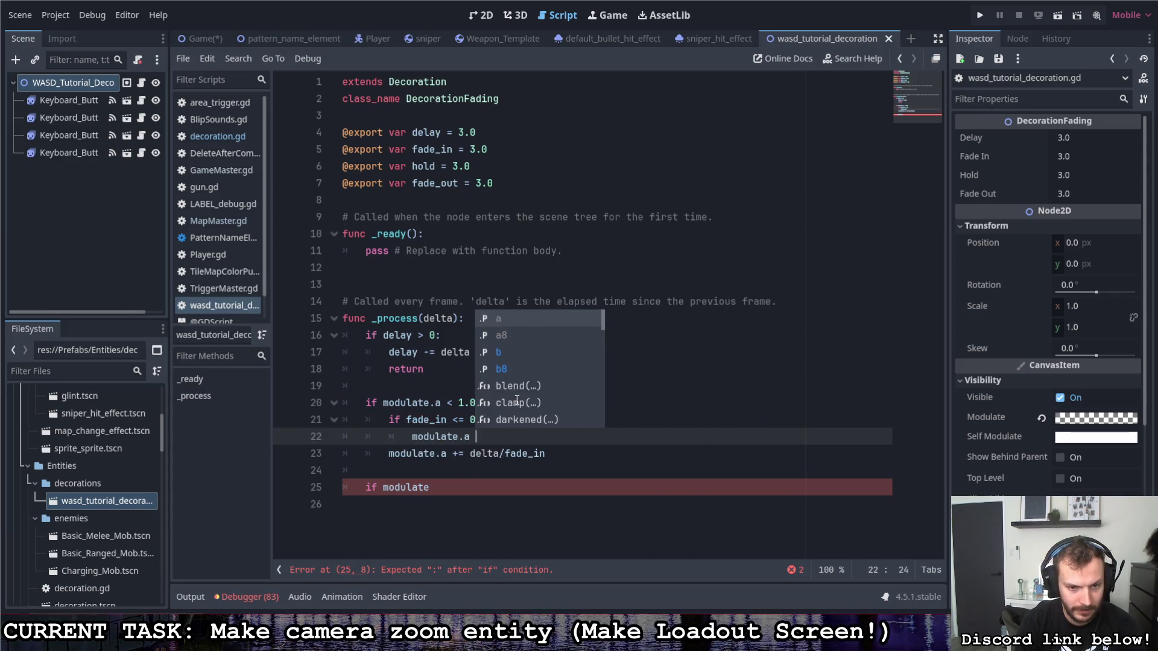
pyautogui.press('Return')
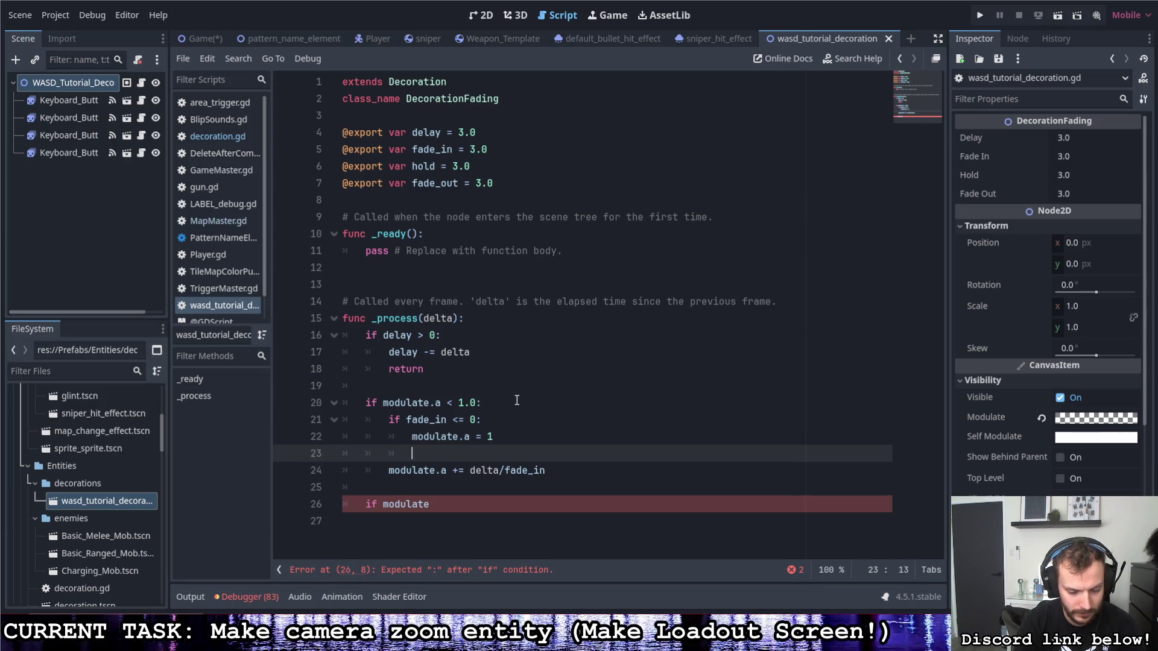
# Replace the stray break/continue with else: and indent the increment line beneath it
pyautogui.write('break')
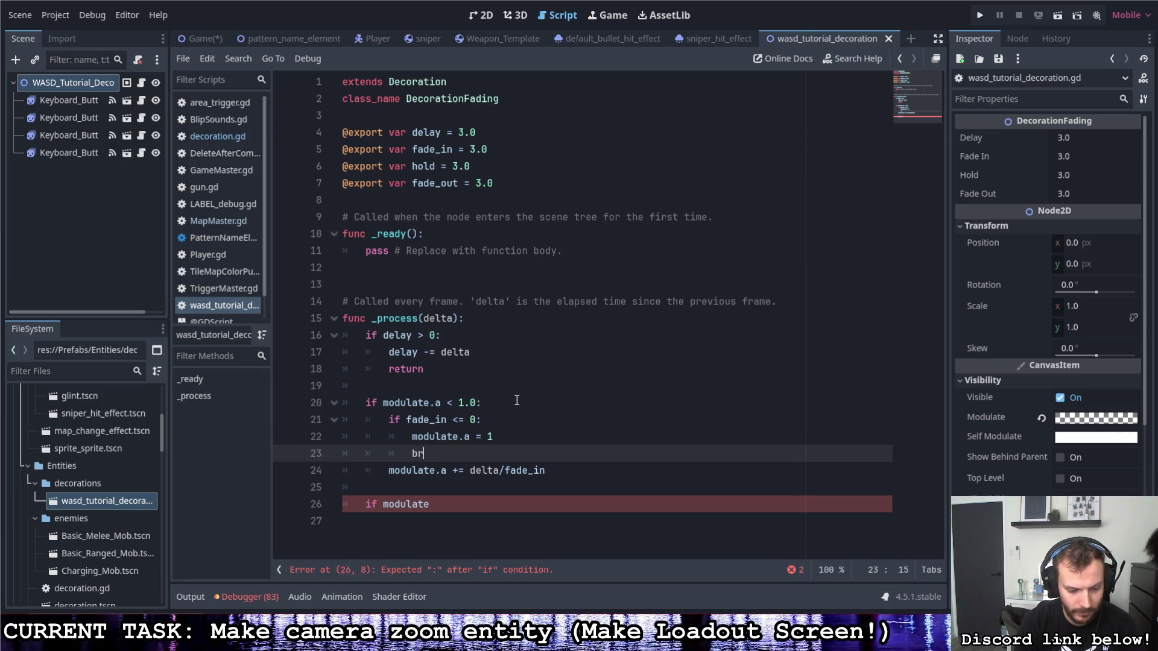
pyautogui.press('BackSpace')
pyautogui.press('BackSpace')
pyautogui.press('BackSpace')
pyautogui.write('continue')
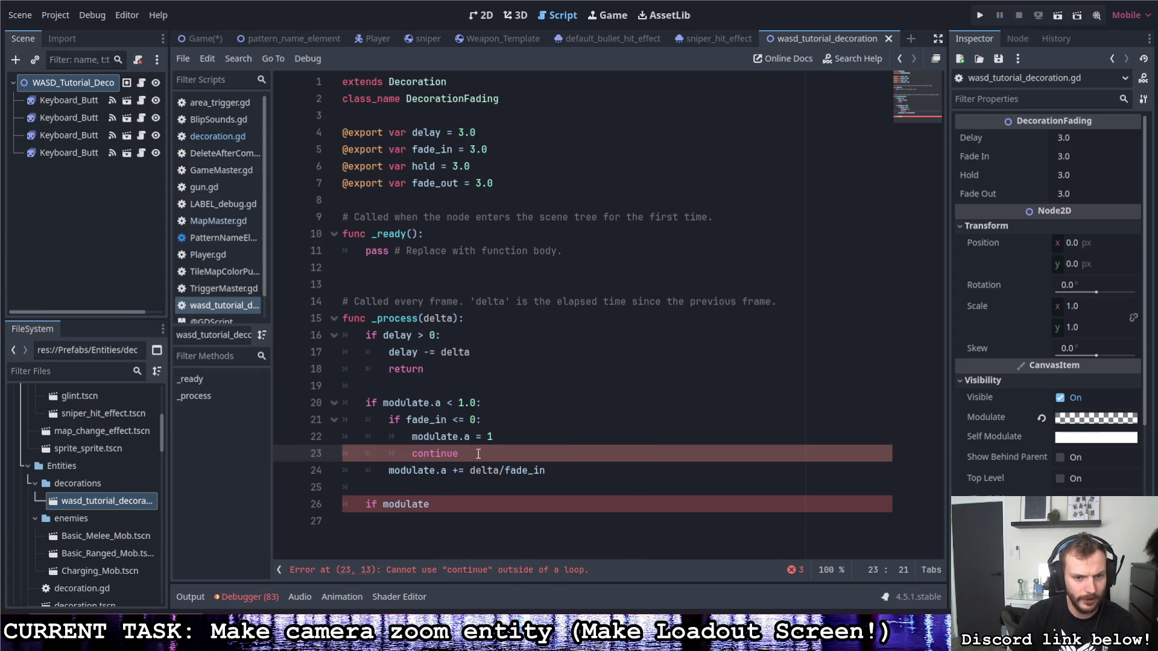
pyautogui.moveTo(478, 454); pyautogui.dragTo(412, 454)
pyautogui.press('BackSpace')
pyautogui.press('BackSpace')
pyautogui.write('else:')
pyautogui.moveTo(465, 471); pyautogui.dragTo(388, 471)
pyautogui.press('Tab')
pyautogui.click(489, 470)
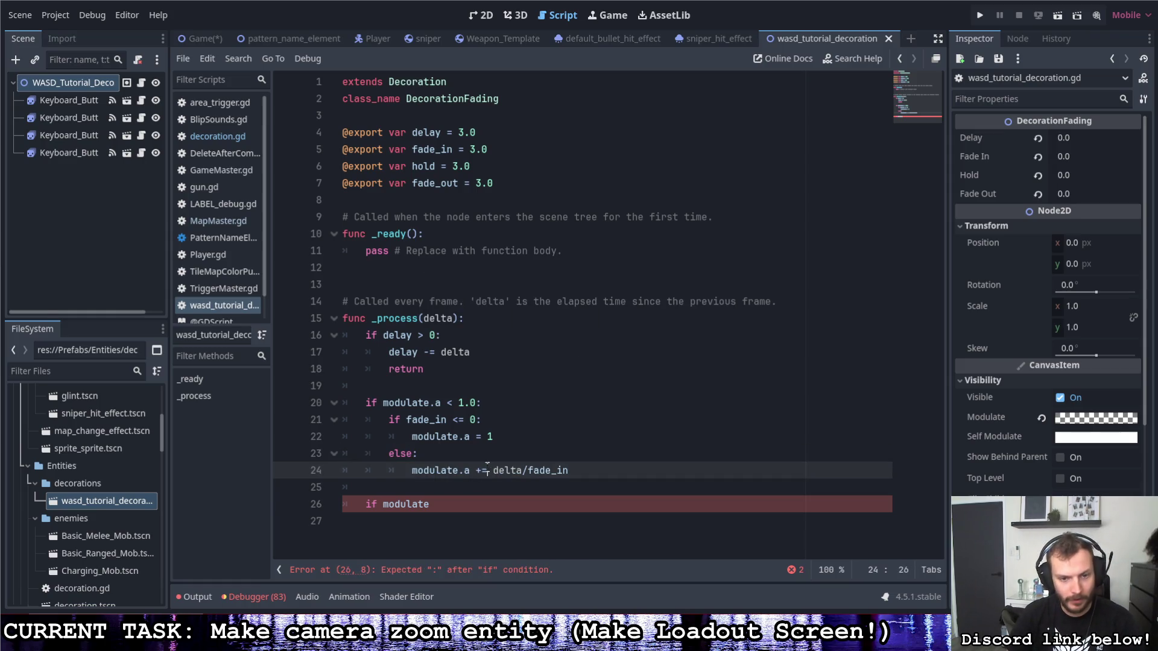
# Complete 'if modulate.a >= 1.0:' and begin an 'if fade_out <' condition under it
pyautogui.click(534, 506)
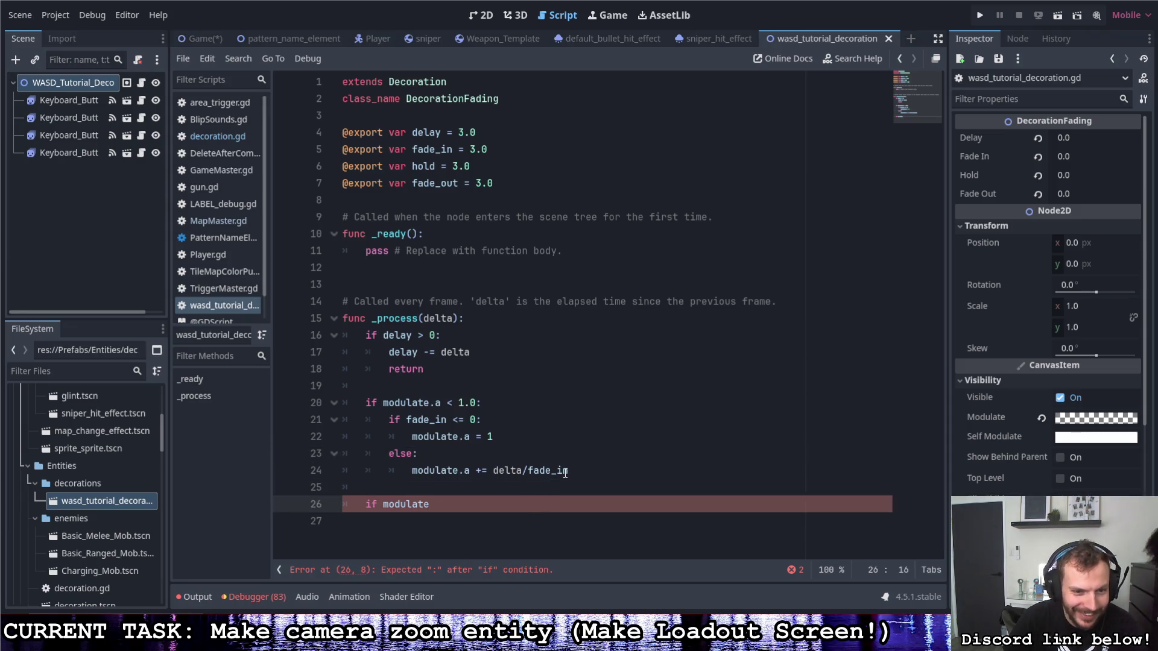
pyautogui.write('.a >')
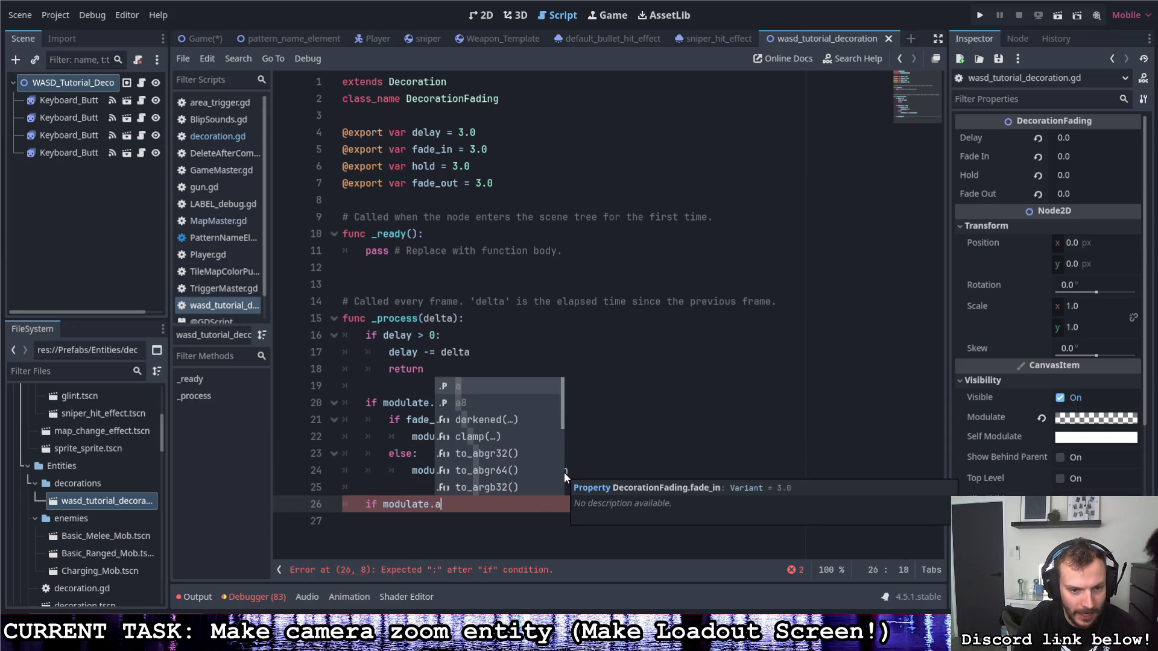
pyautogui.write('= 1.0')
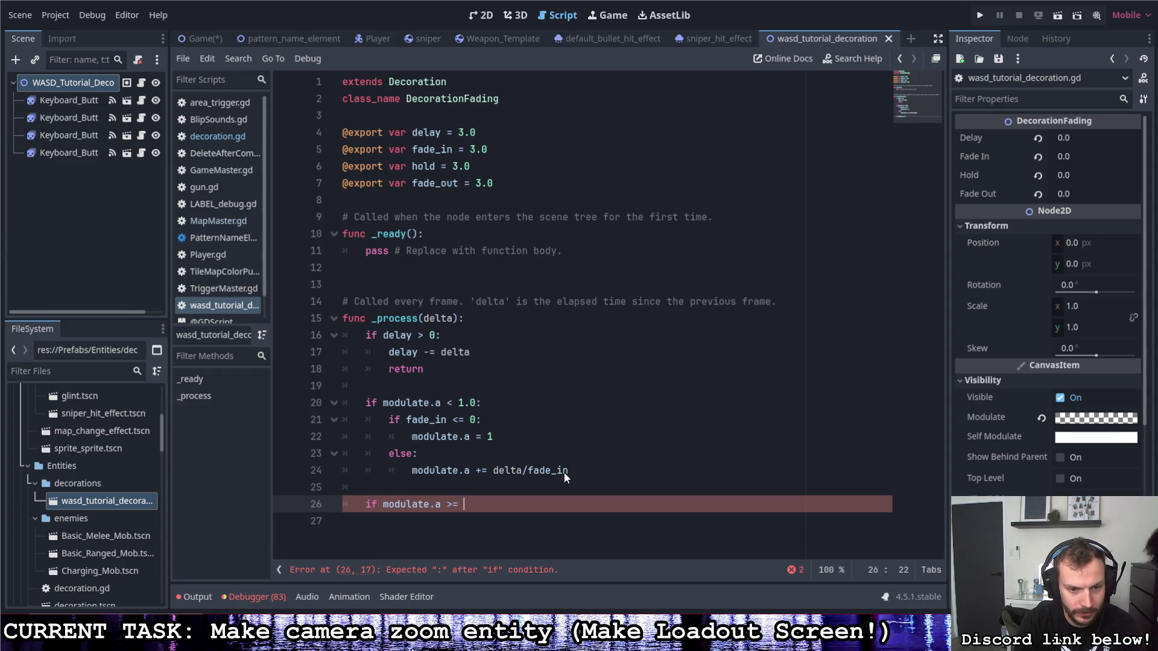
pyautogui.write(':')
pyautogui.press('Return')
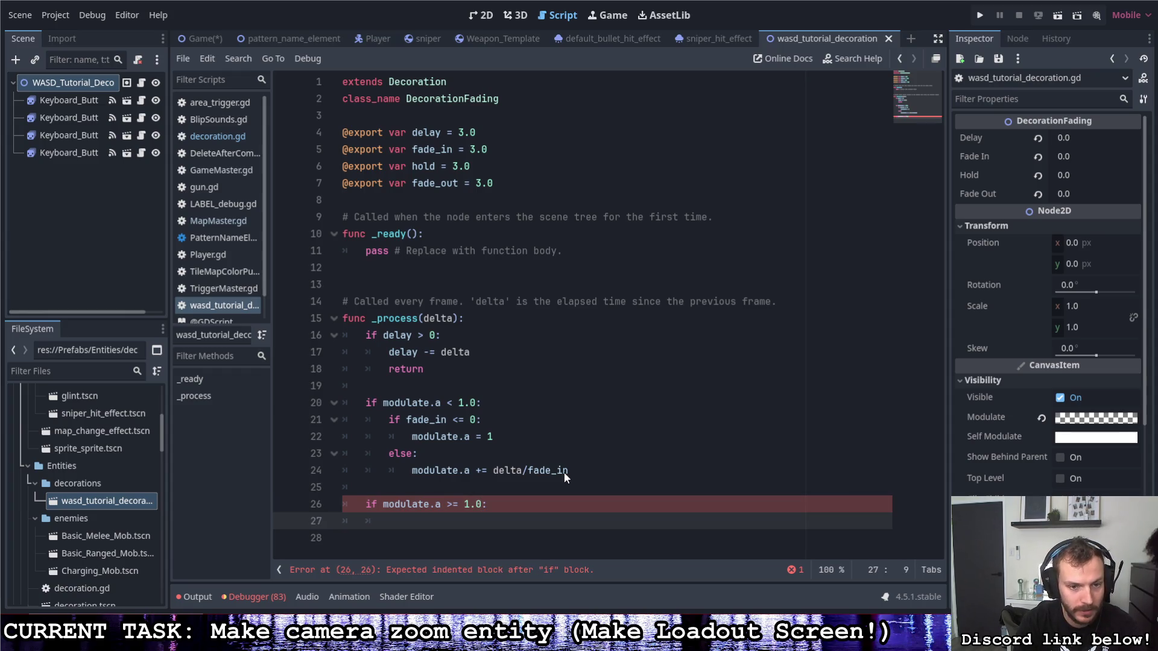
pyautogui.write('if fade')
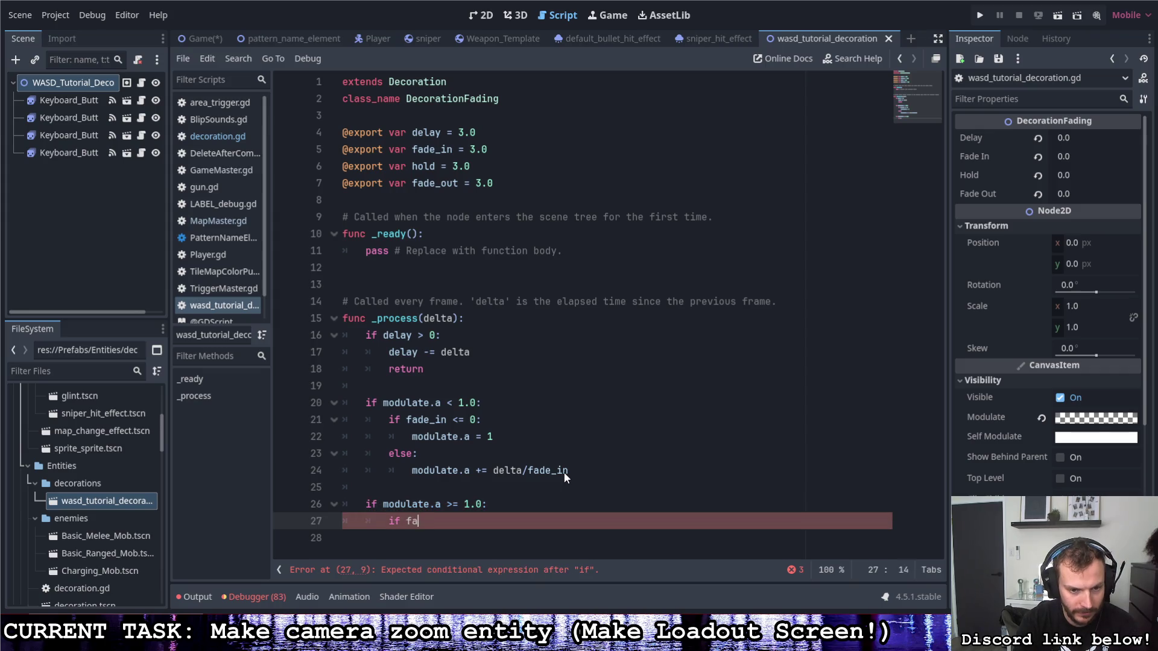
pyautogui.press('Down')
pyautogui.press('Return')
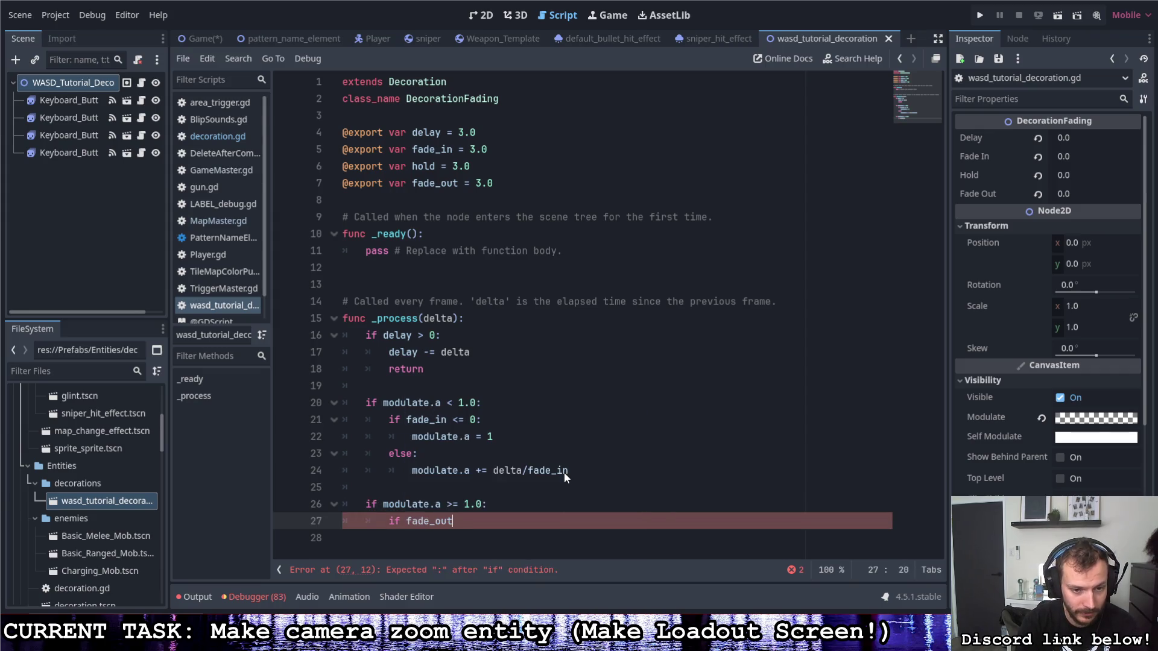
pyautogui.write('<')
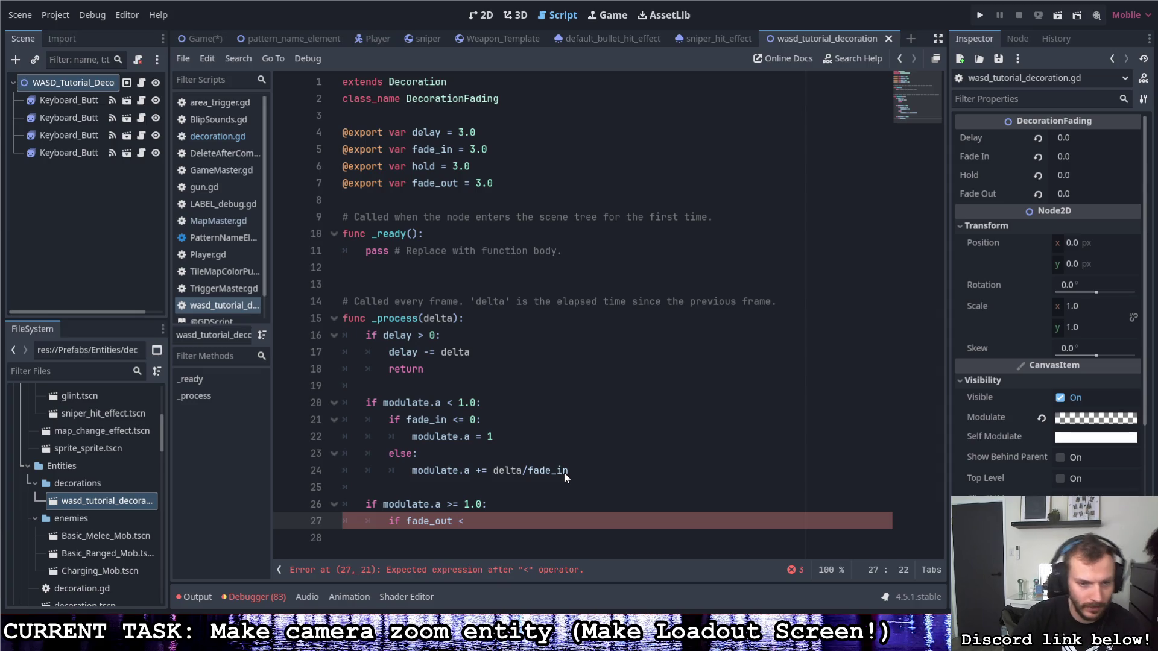
# Add a return line after the alpha increment
pyautogui.click(611, 470)
pyautogui.press('Return')
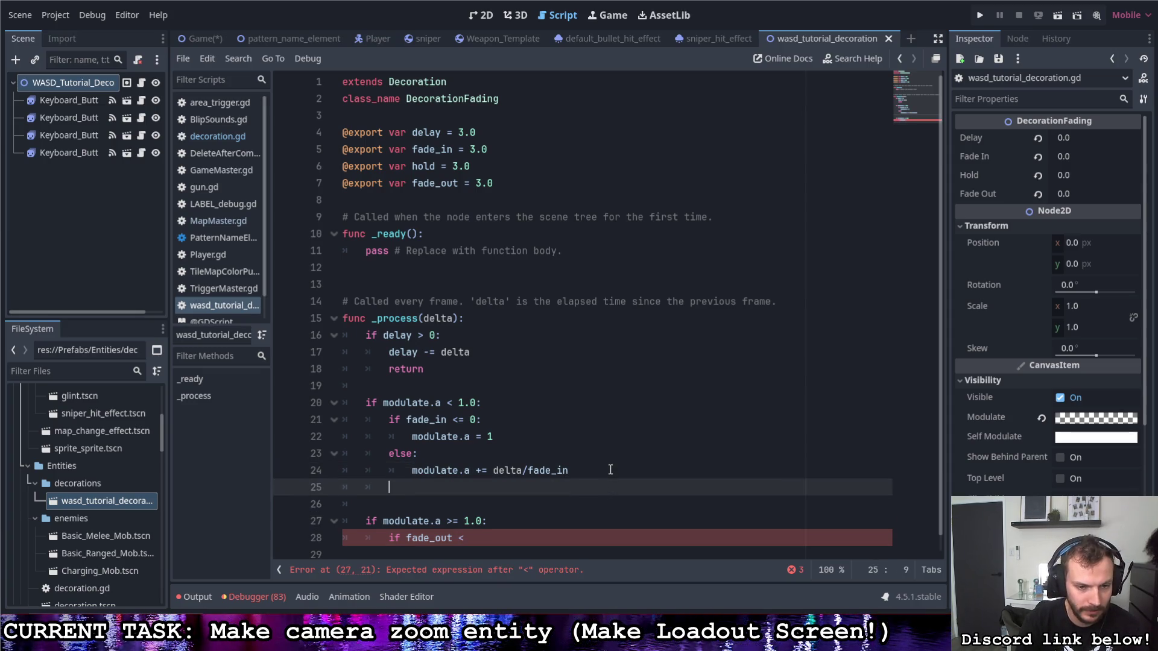
pyautogui.write('return')
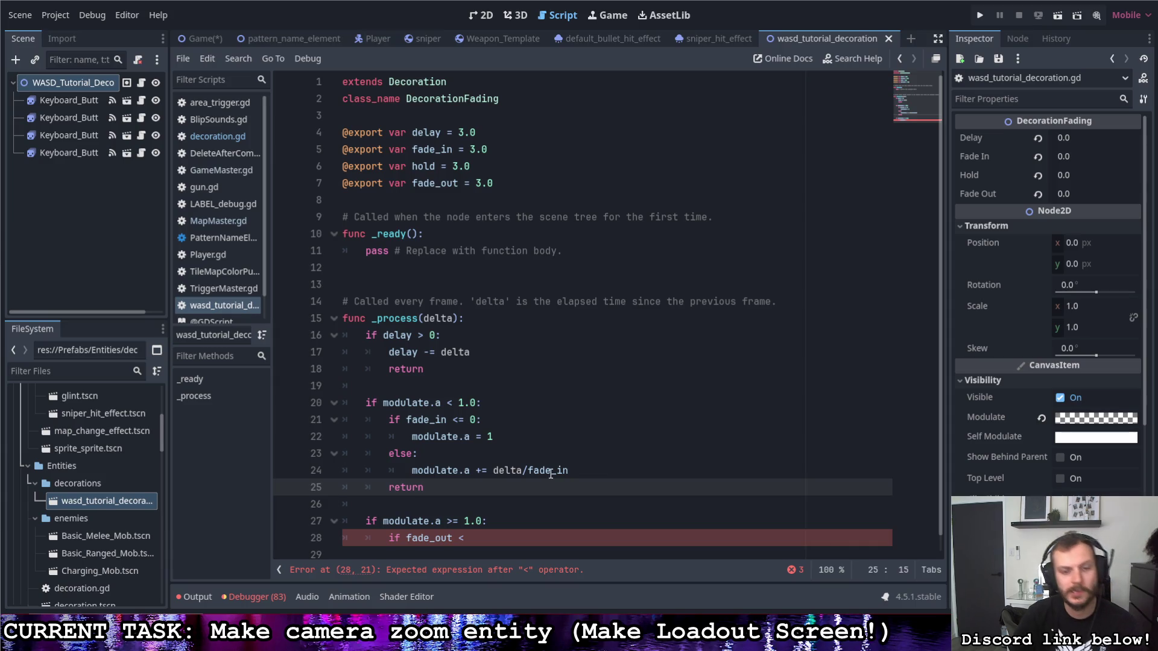
pyautogui.scroll(-1, 523, 455)
pyautogui.click(523, 454)
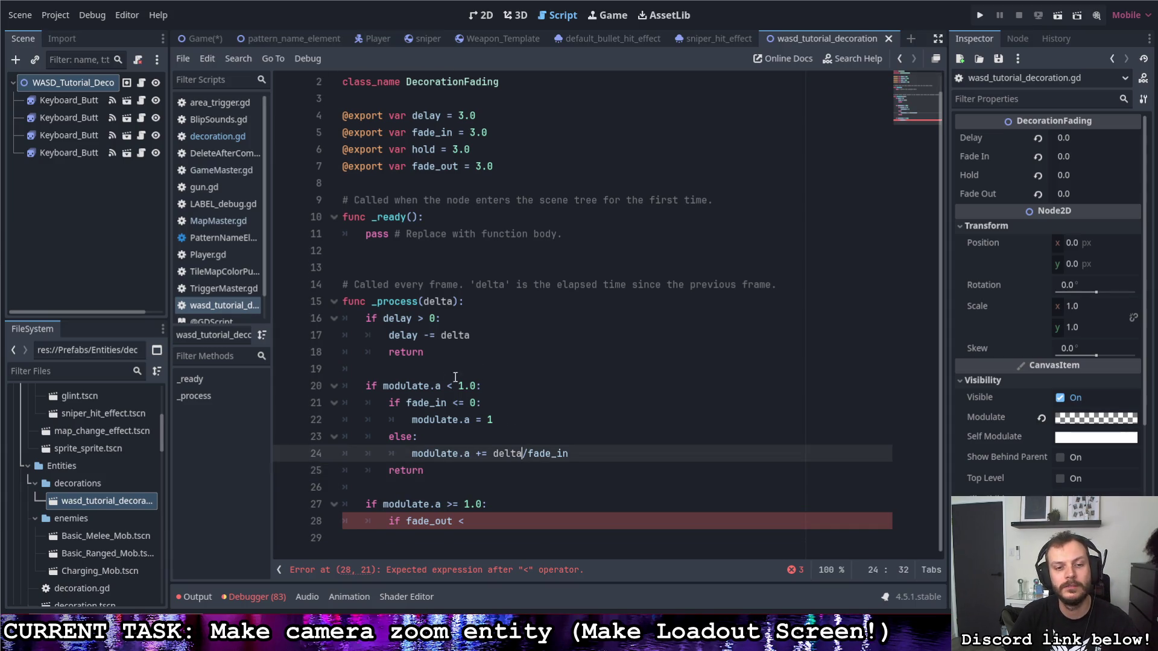
pyautogui.click(494, 218)
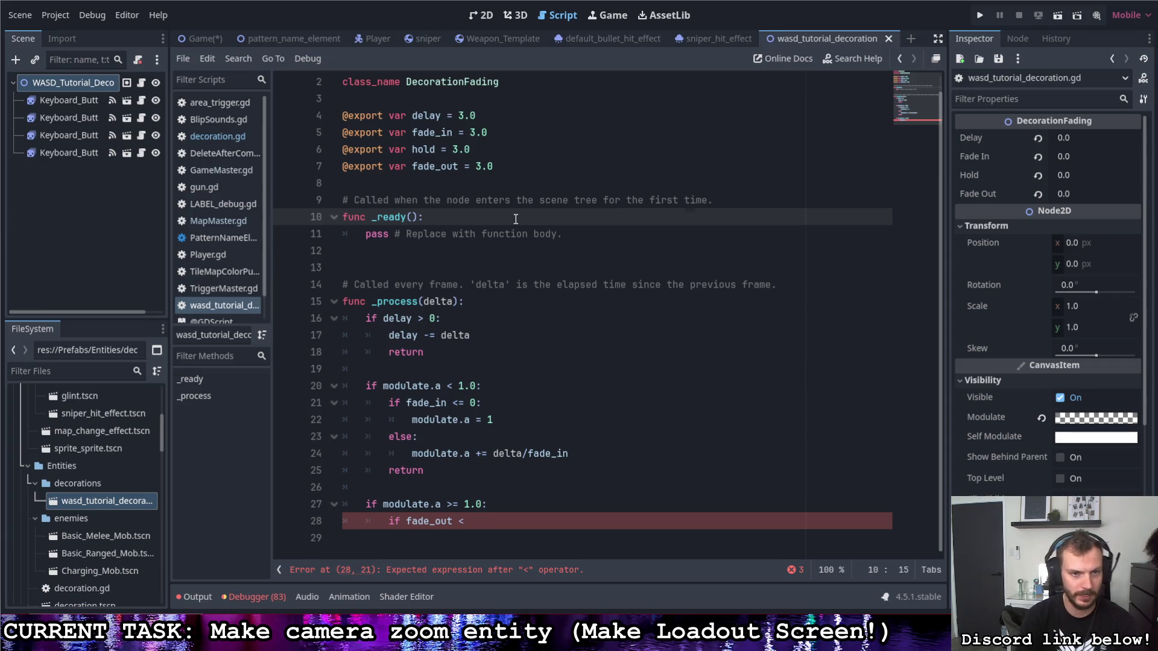
pyautogui.press('Return')
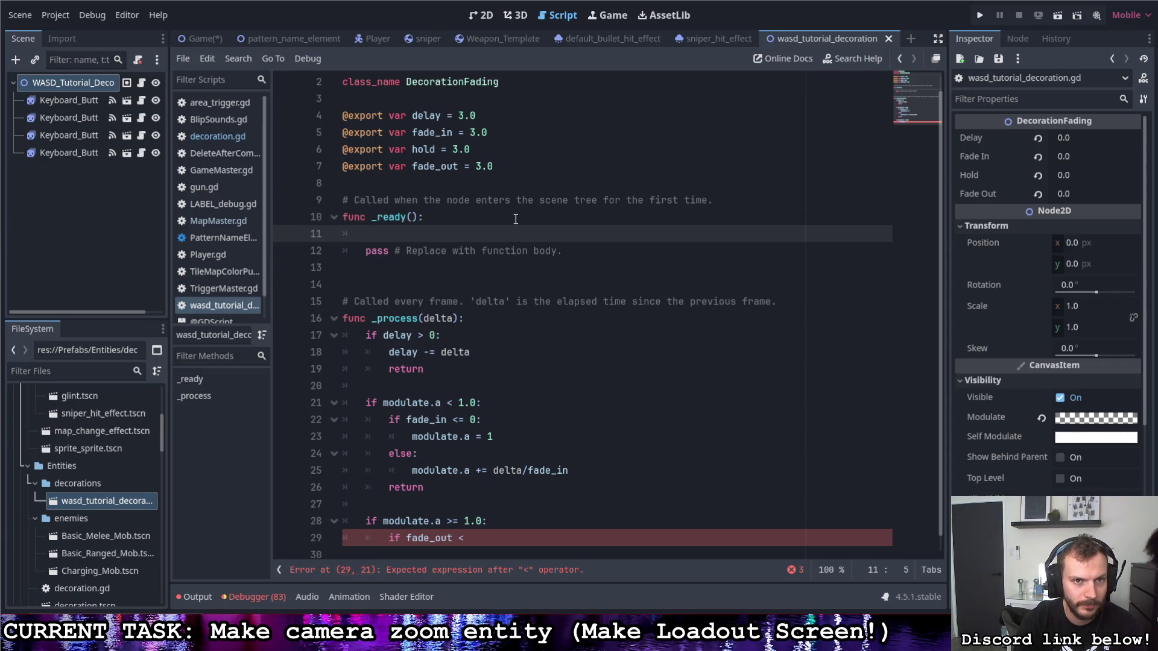
pyautogui.press('BackSpace')
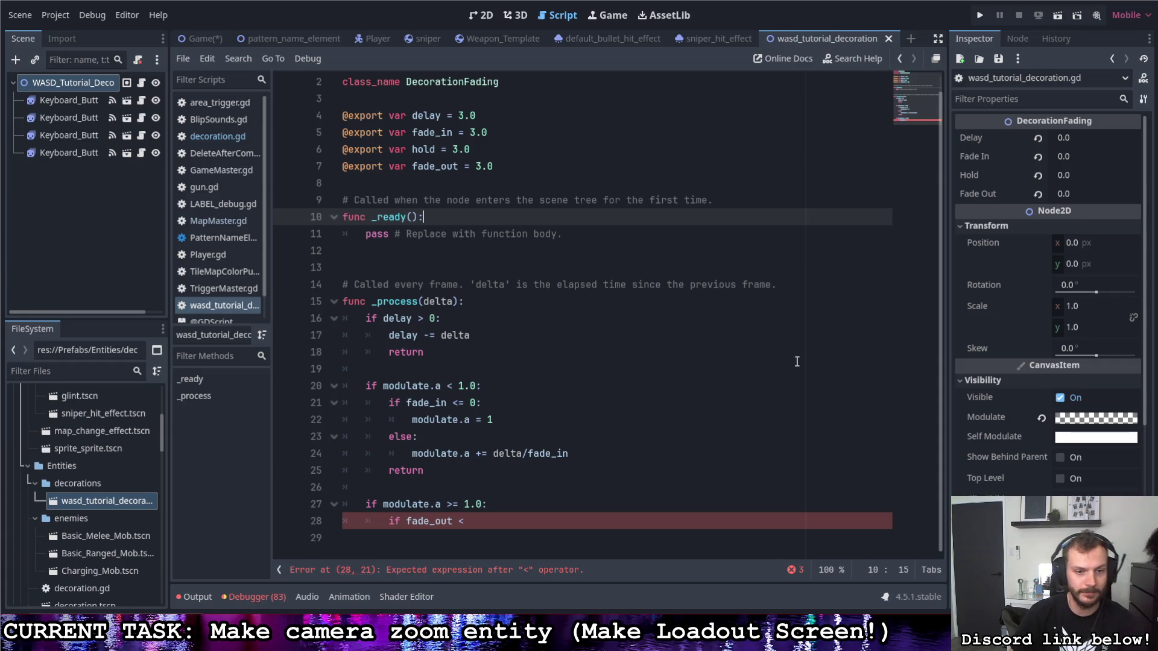
pyautogui.click(473, 491)
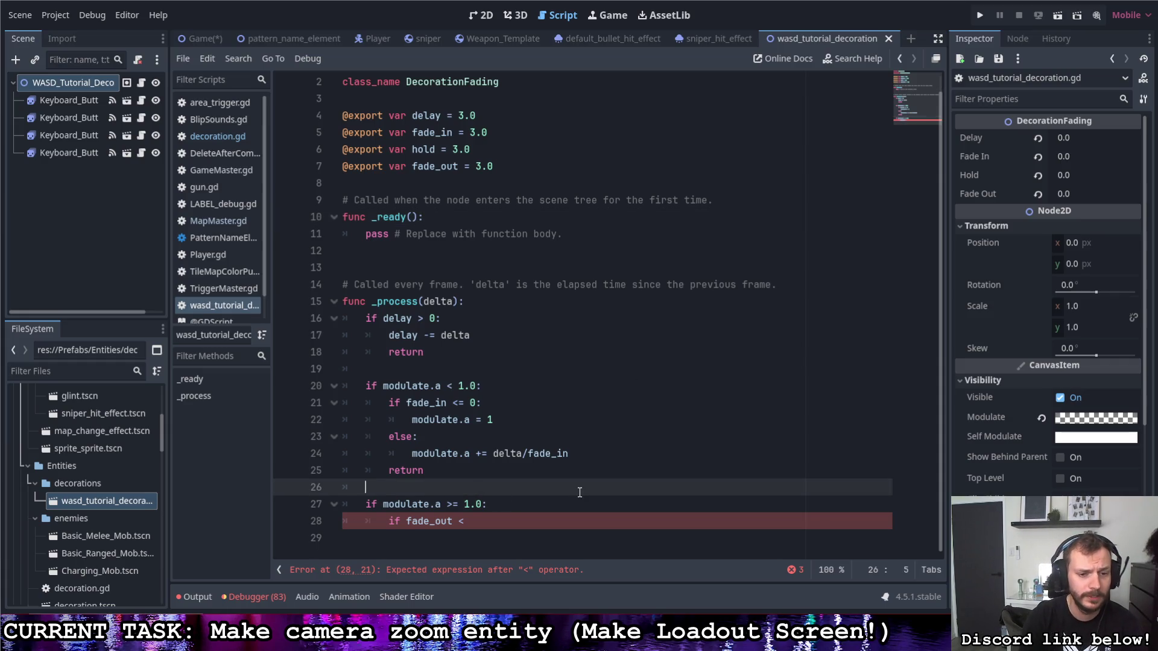
# Below the fade-in block, add 'if hold > 0:' with 'hold -= delta' and 'return' indented
pyautogui.press('Return')
pyautogui.press('Return')
pyautogui.press('Up')
pyautogui.write('if hold ')
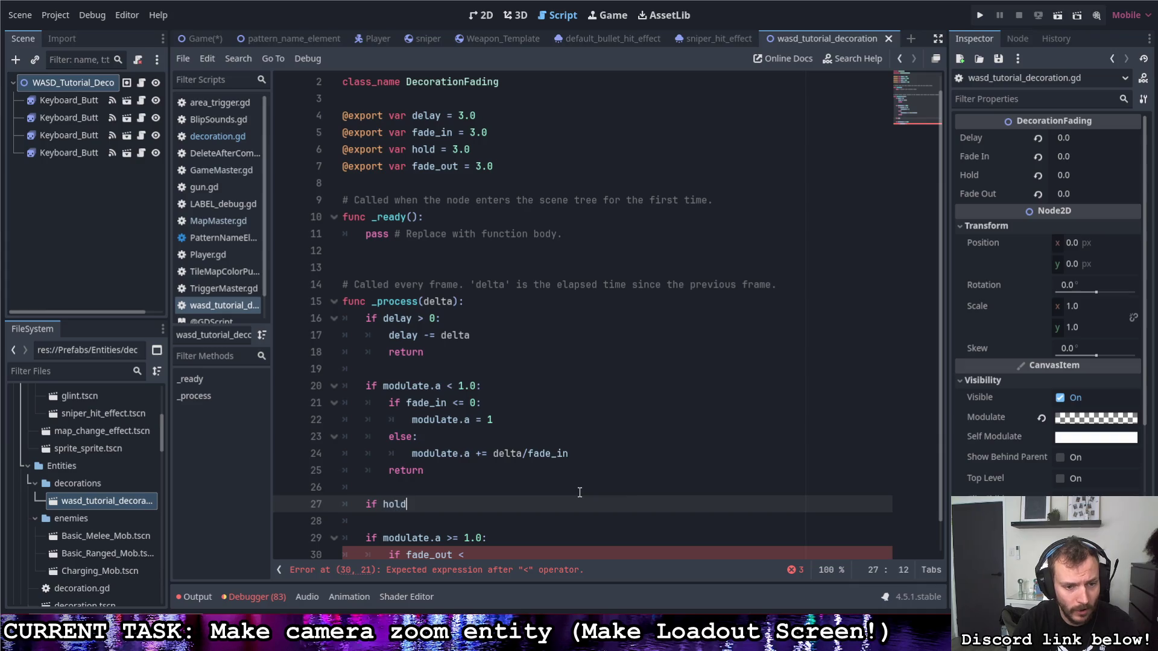
pyautogui.write('> 0:')
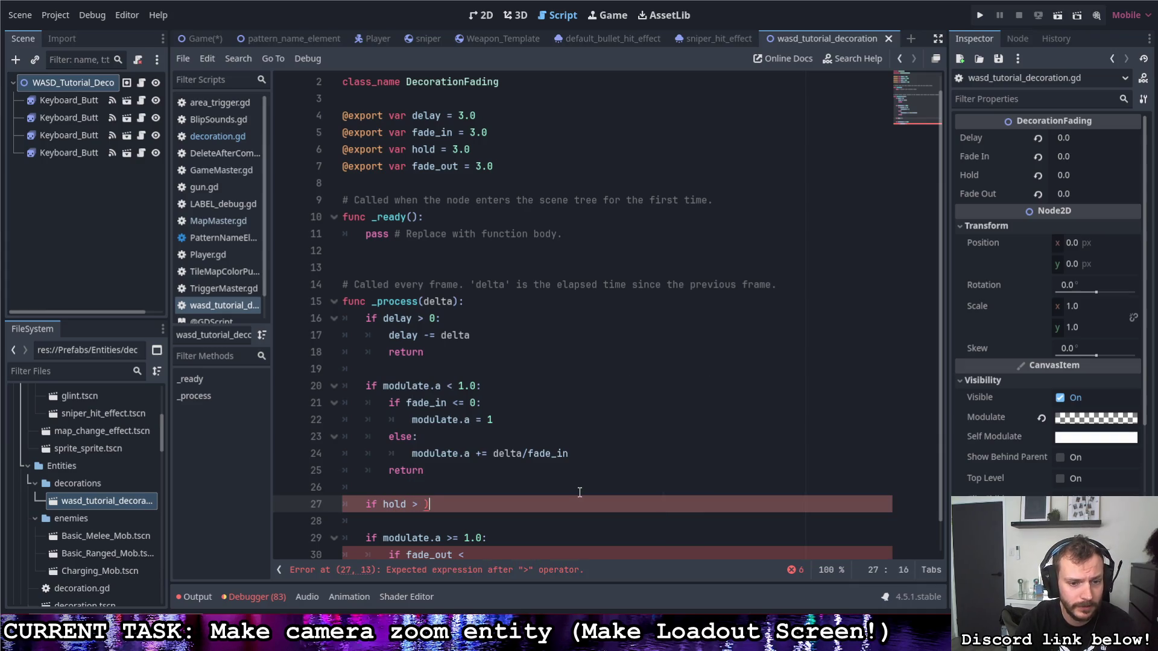
pyautogui.press('Return')
pyautogui.write('hold ')
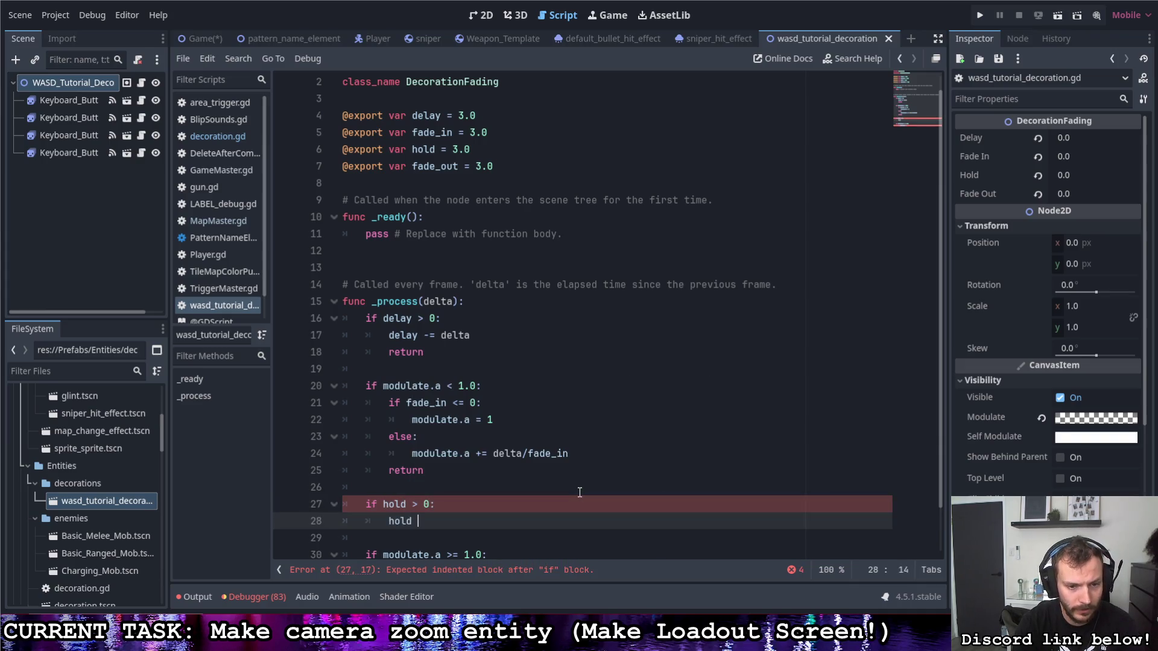
pyautogui.write('-= delta')
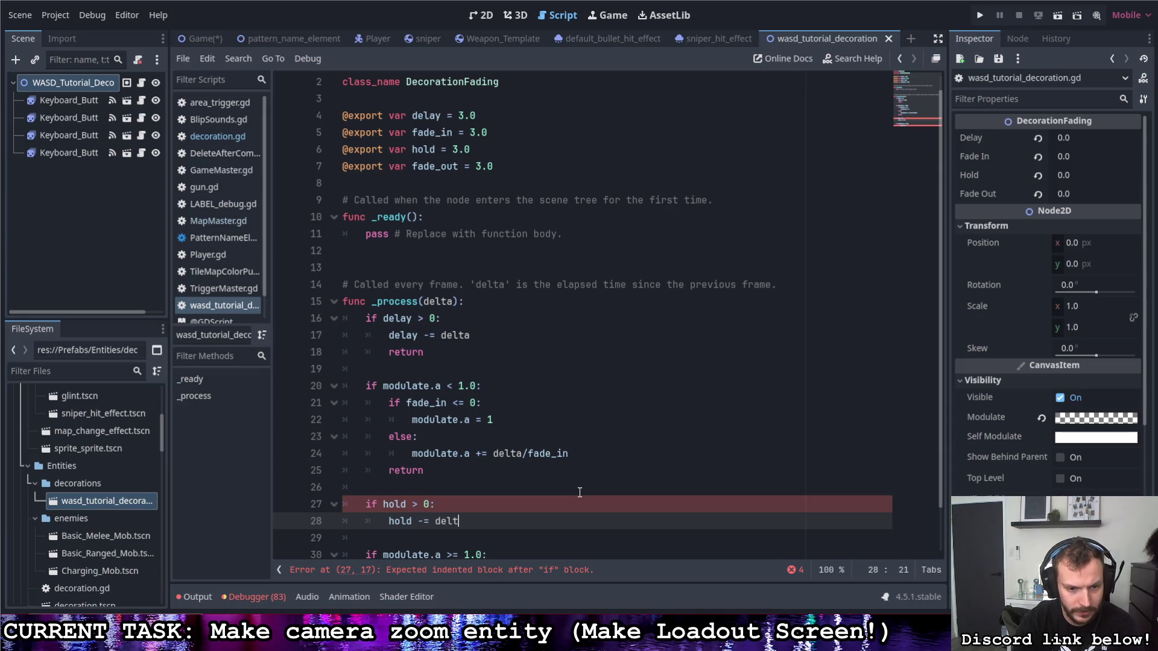
pyautogui.press('Return')
pyautogui.write('retur')
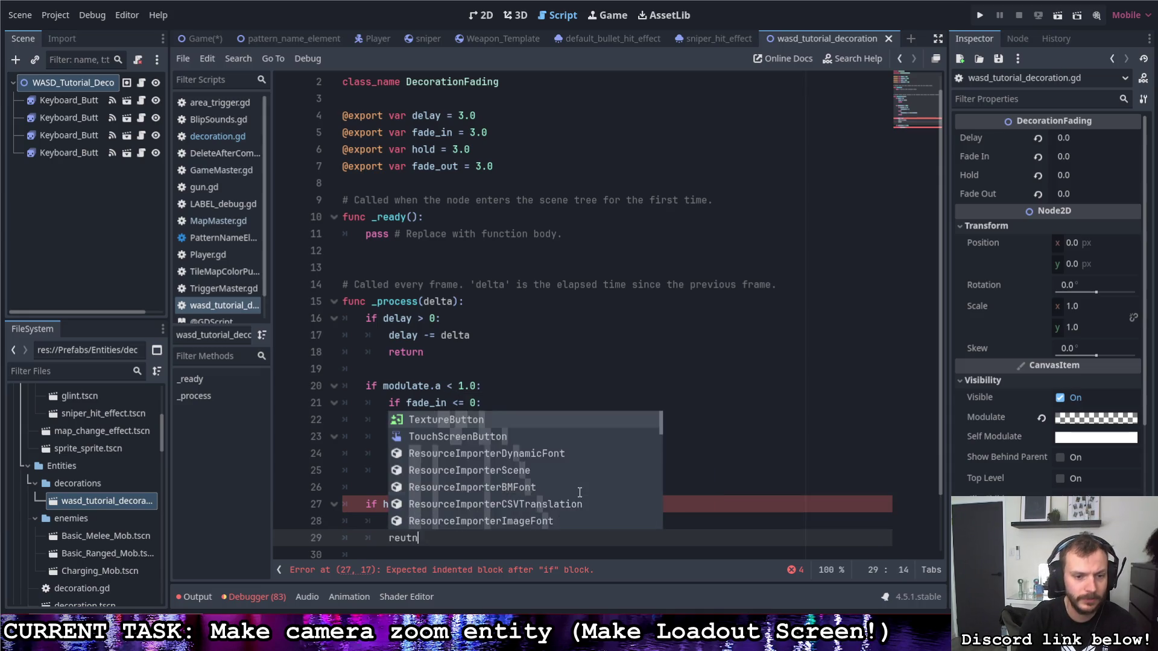
pyautogui.write('n')
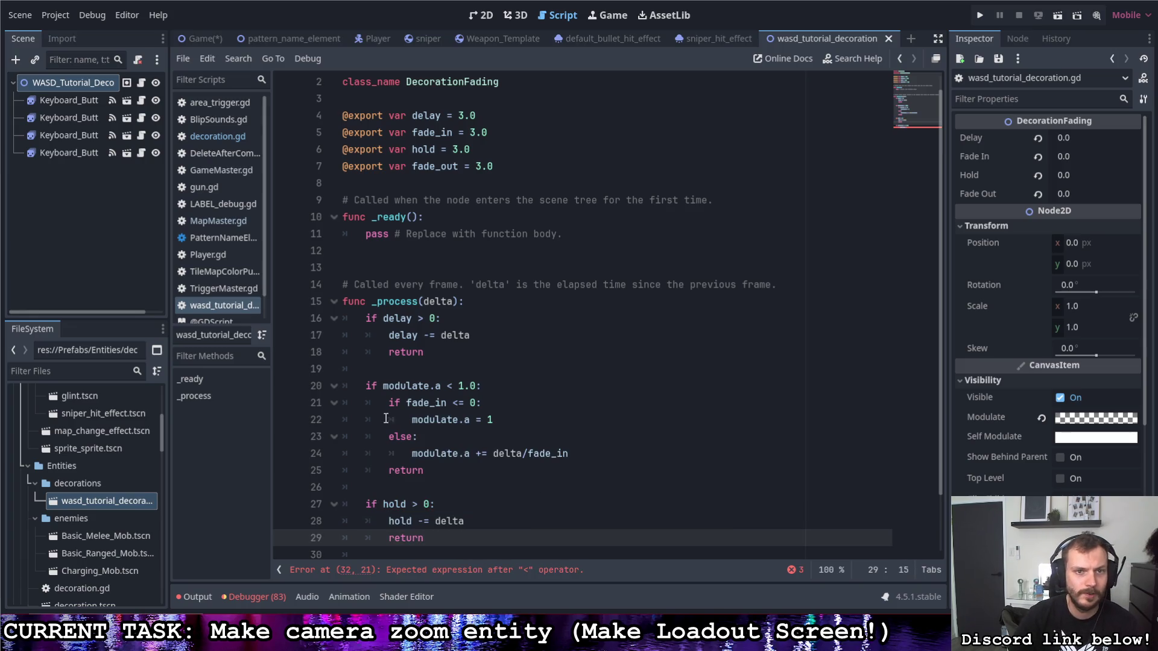
pyautogui.scroll(-1, 579, 492)
pyautogui.click(507, 522)
pyautogui.click(526, 538)
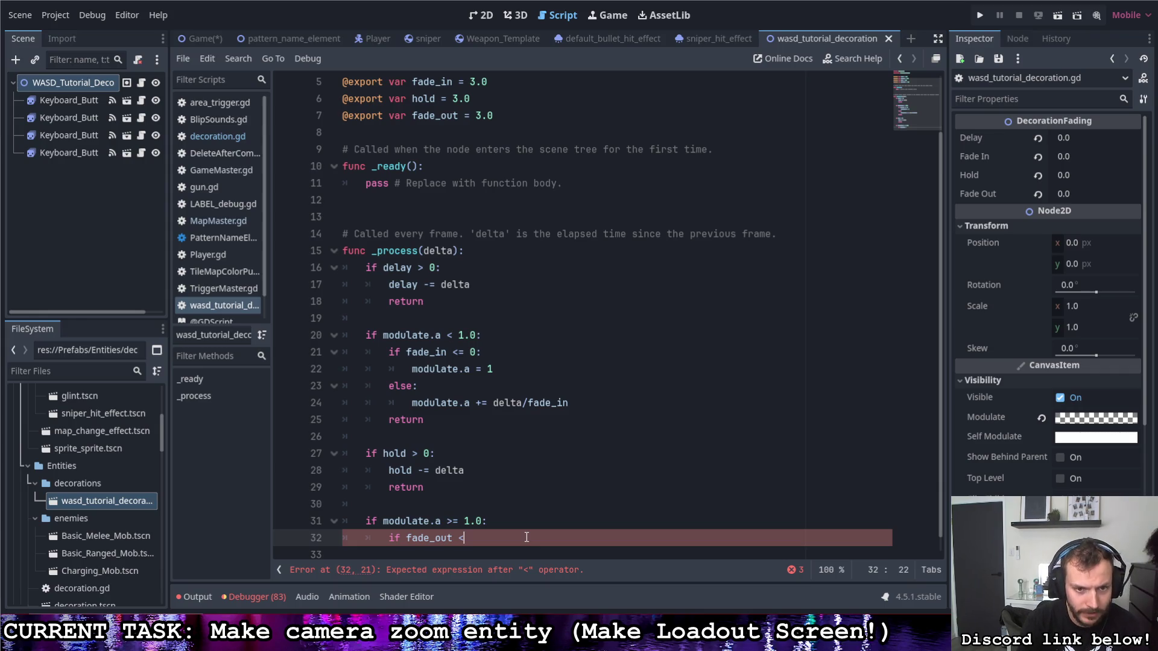
# Finish the condition as 'if fade_out <= 0:' with a body setting modulate.a to 0
pyautogui.write('= 0:')
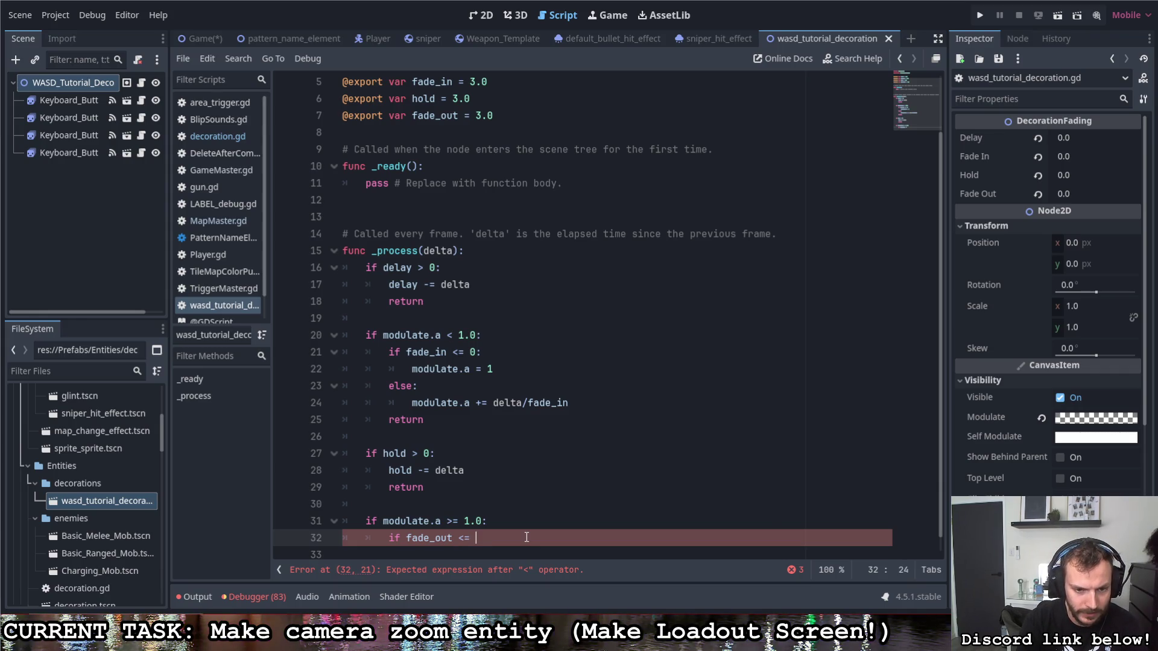
pyautogui.press('Return')
pyautogui.write('modi')
pyautogui.press('BackSpace')
pyautogui.write('ul')
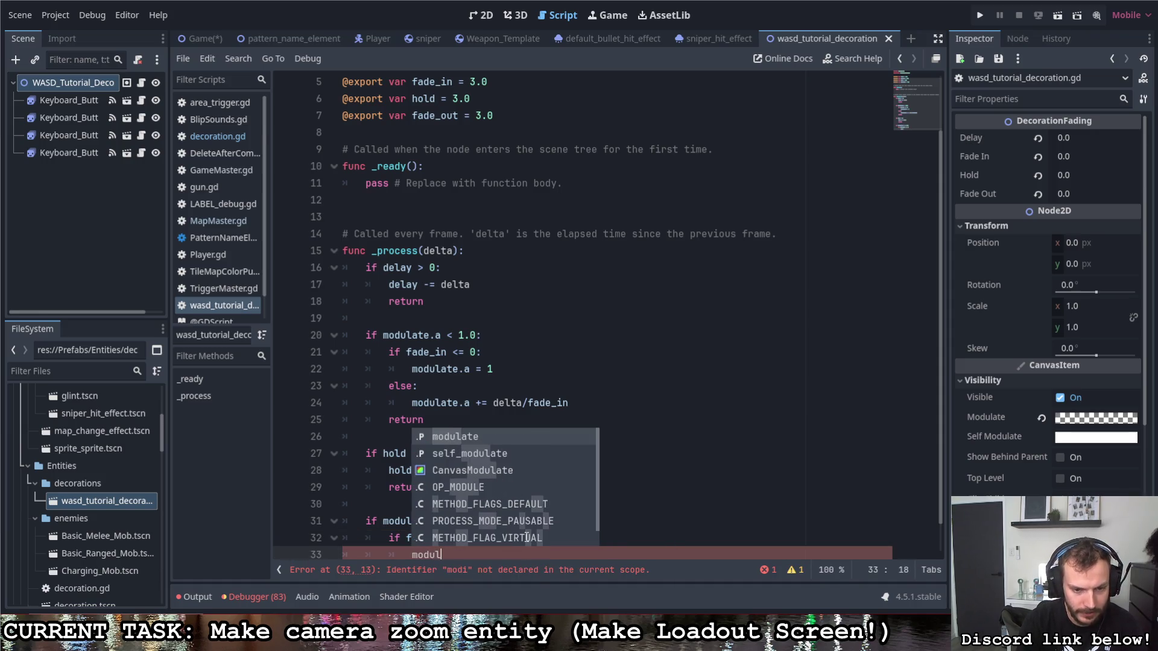
pyautogui.press('Return')
pyautogui.write('.a ')
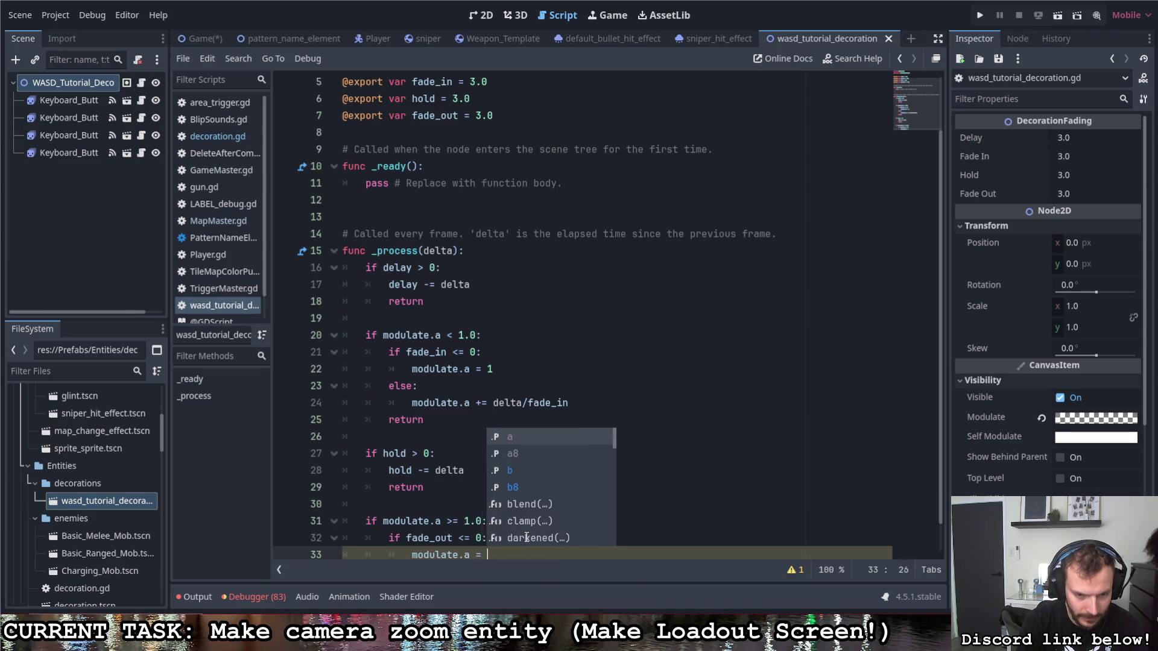
pyautogui.write('= 0')
pyautogui.press('Return')
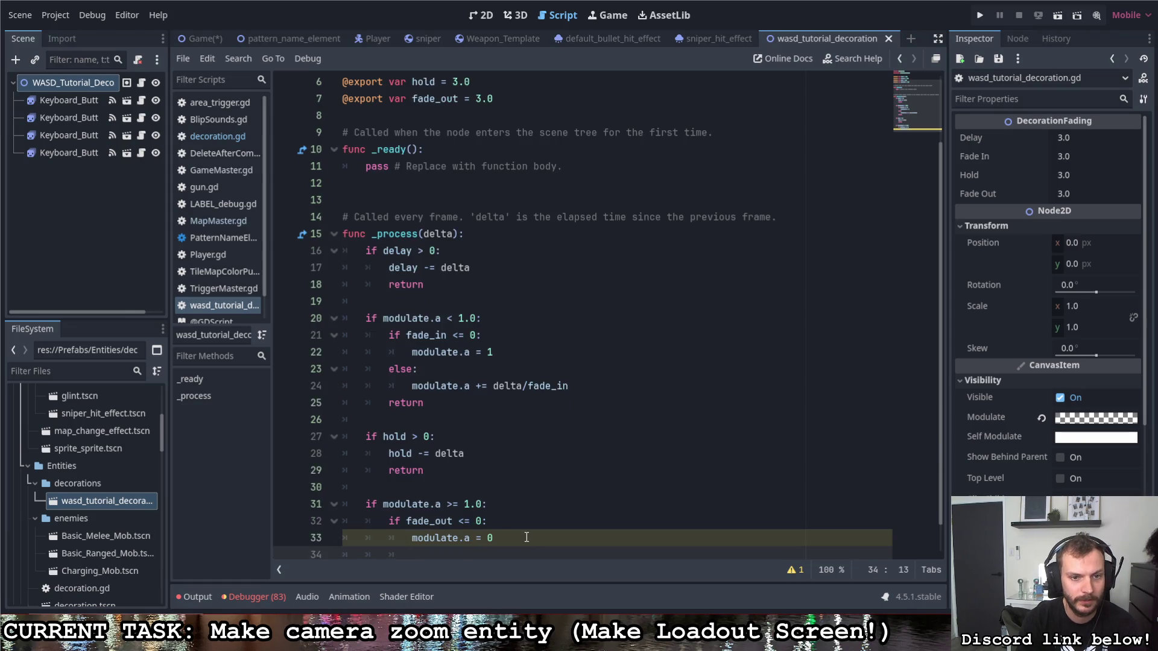
# Add an else branch that lowers modulate.a by delta / fade_out
pyautogui.press('BackSpace')
pyautogui.write('else:')
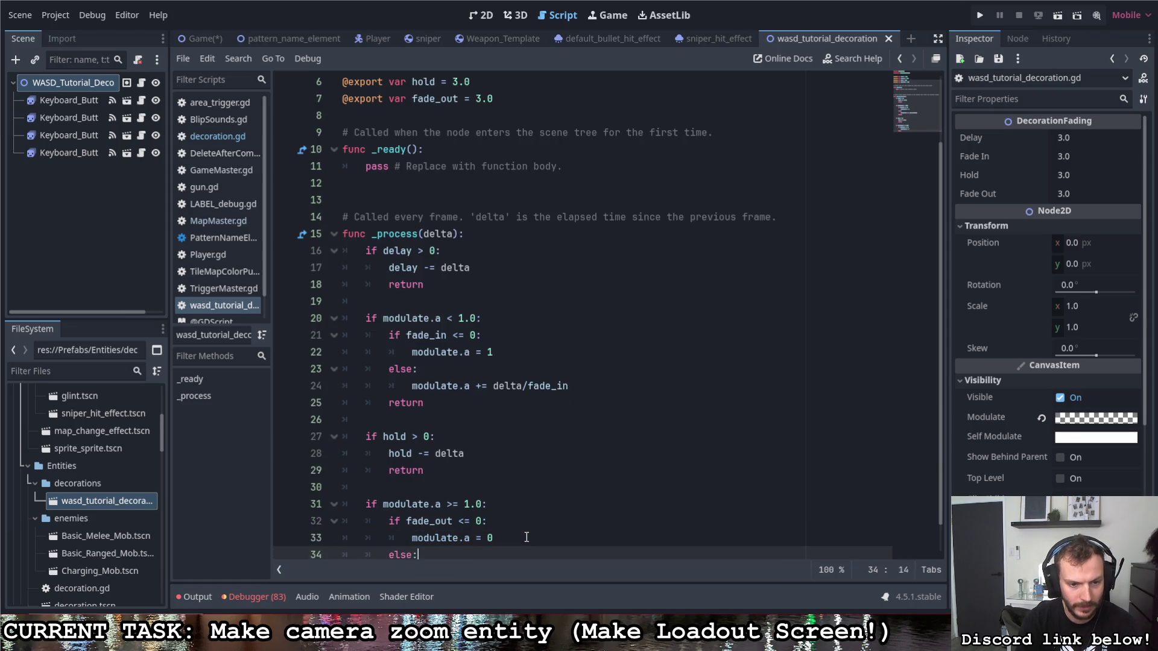
pyautogui.press('Return')
pyautogui.write('mod')
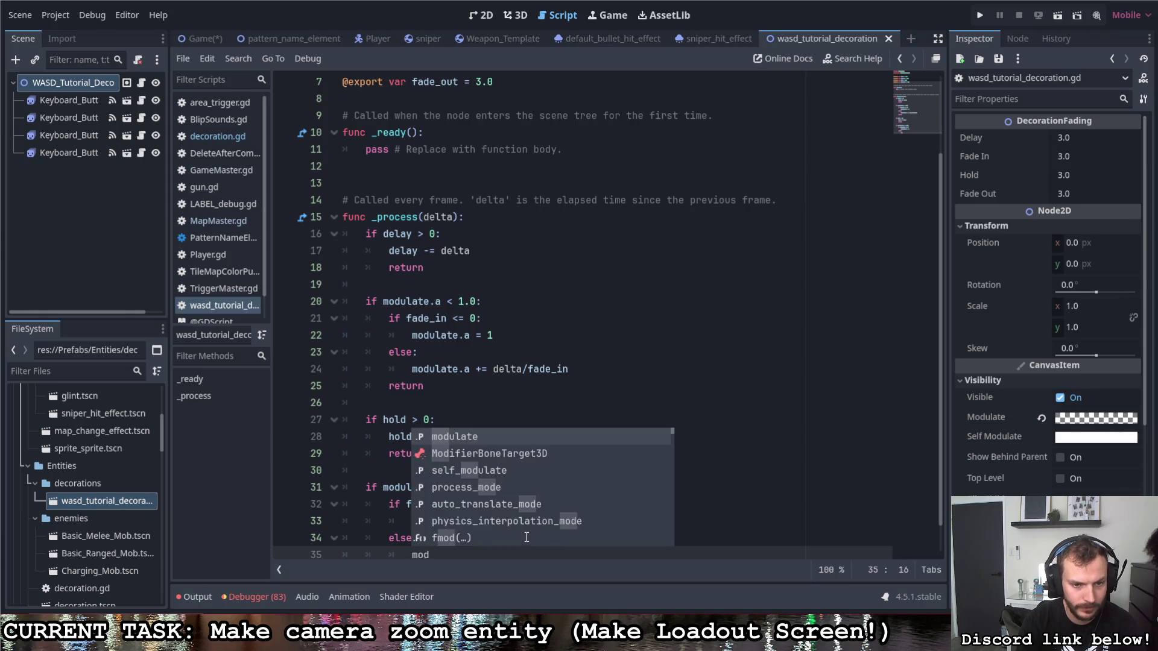
pyautogui.press('Return')
pyautogui.write('ate.a')
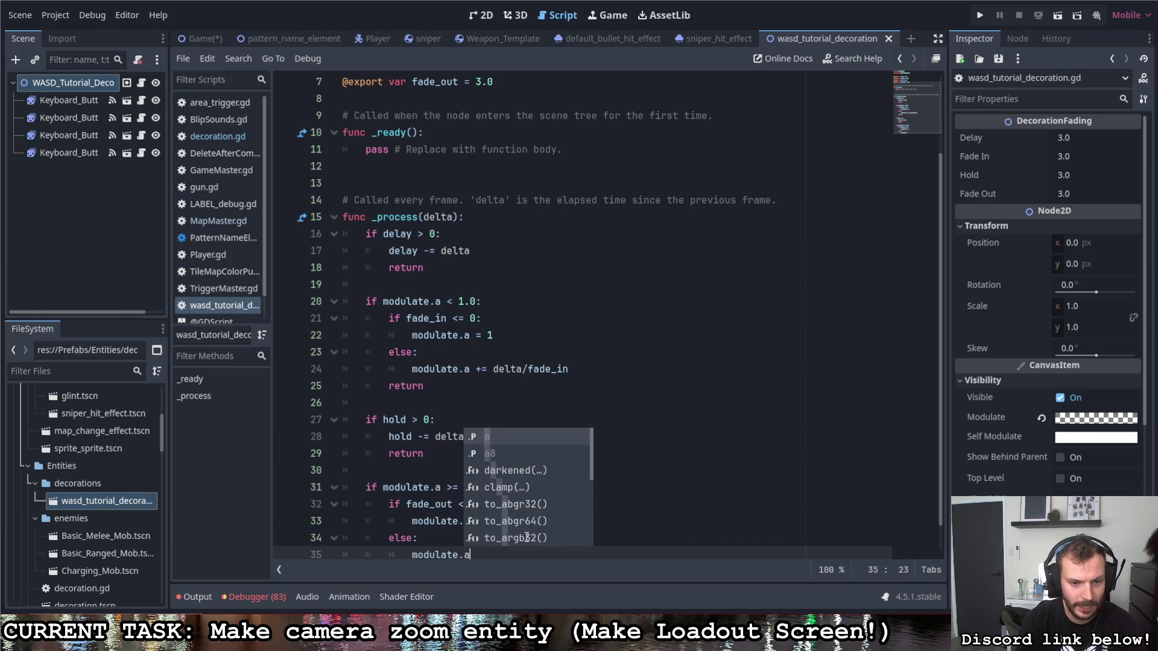
pyautogui.write(' -= delta / ')
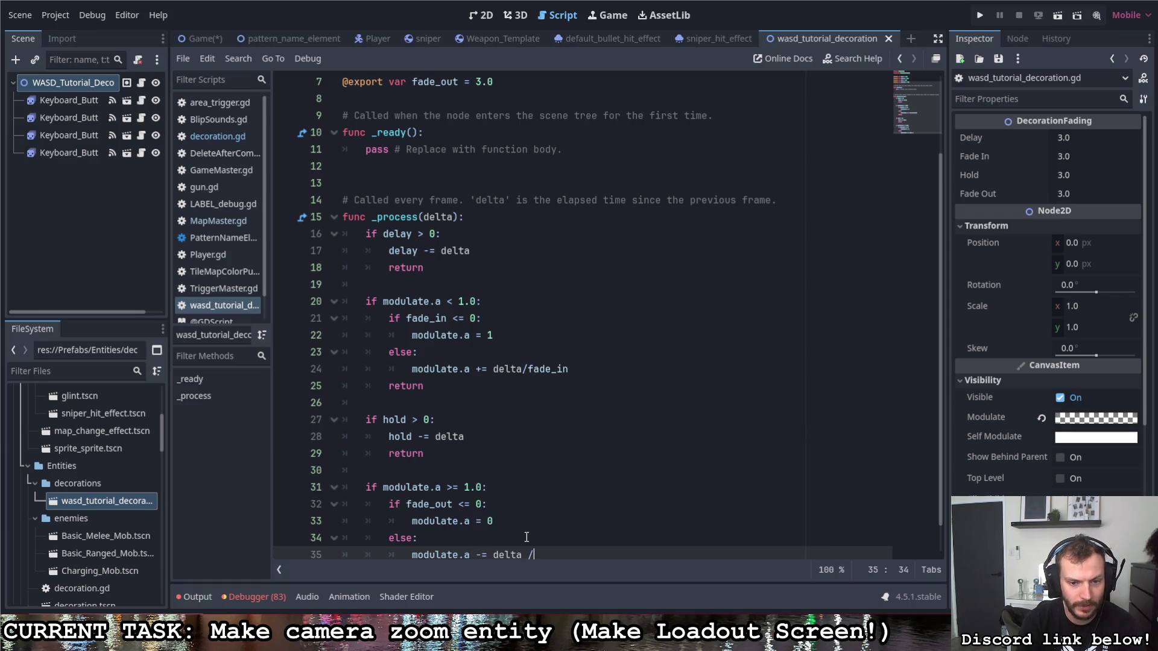
pyautogui.write('fade')
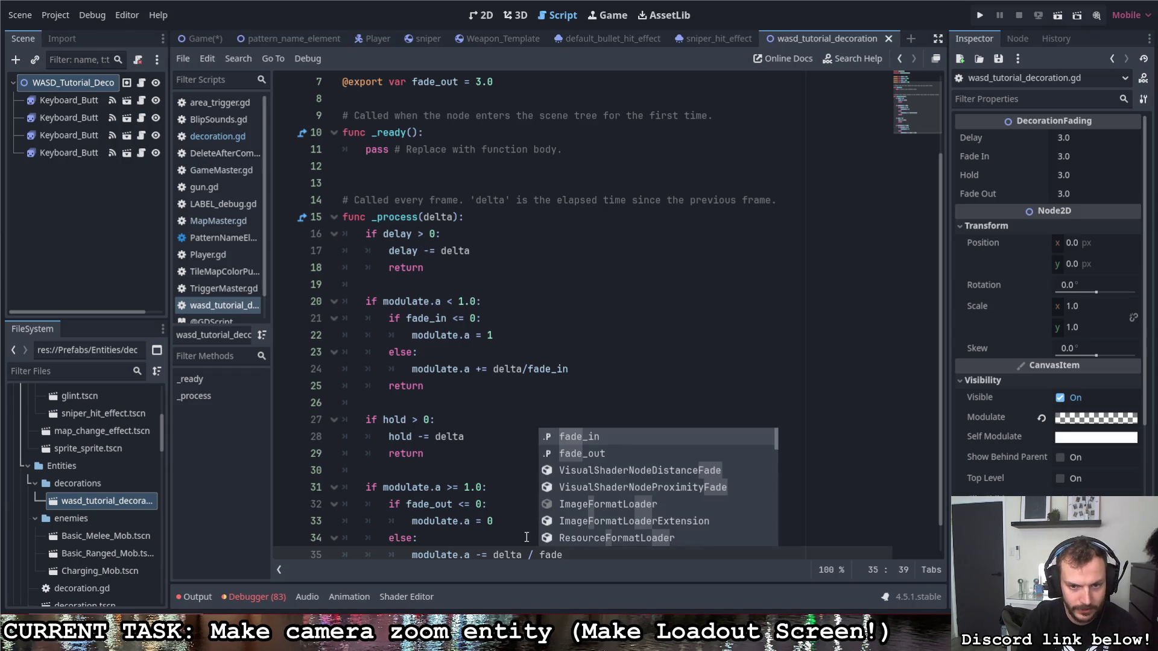
pyautogui.press('Down')
pyautogui.press('Return')
# Remove the spaces around '/' so line 35 reads 'modulate.a -= delta/fade_out'
pyautogui.scroll(-1, 526, 537)
pyautogui.click(541, 521)
pyautogui.press('BackSpace')
pyautogui.press('Left')
pyautogui.press('BackSpace')
pyautogui.hotkey('ctrl', 'Left')
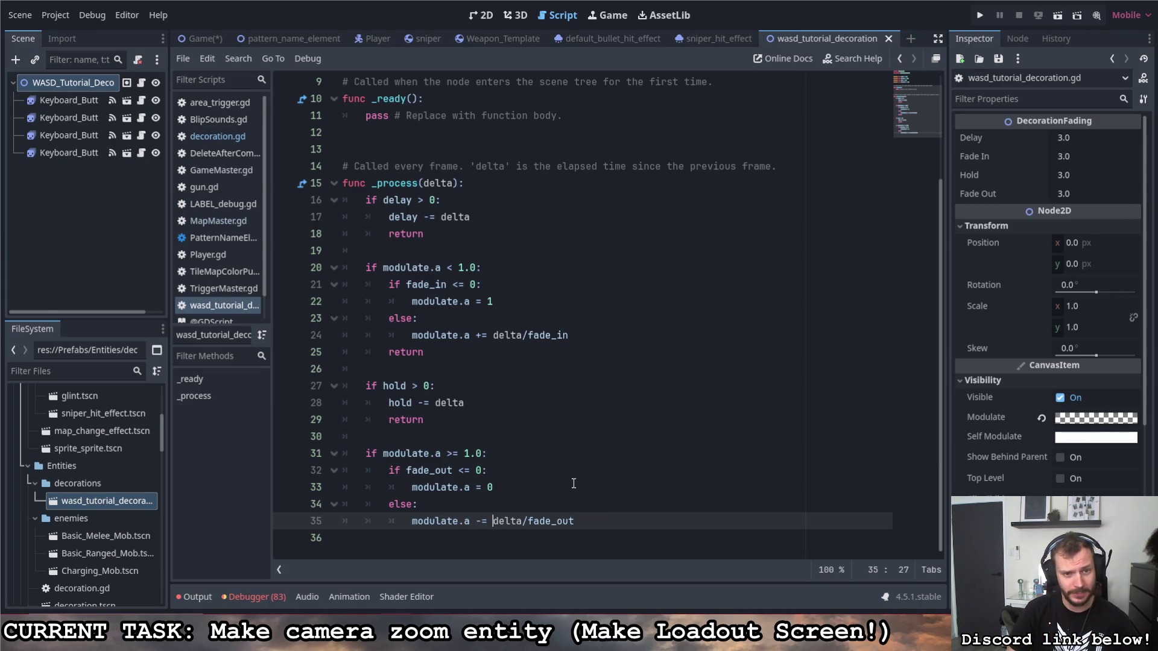
pyautogui.click(597, 521)
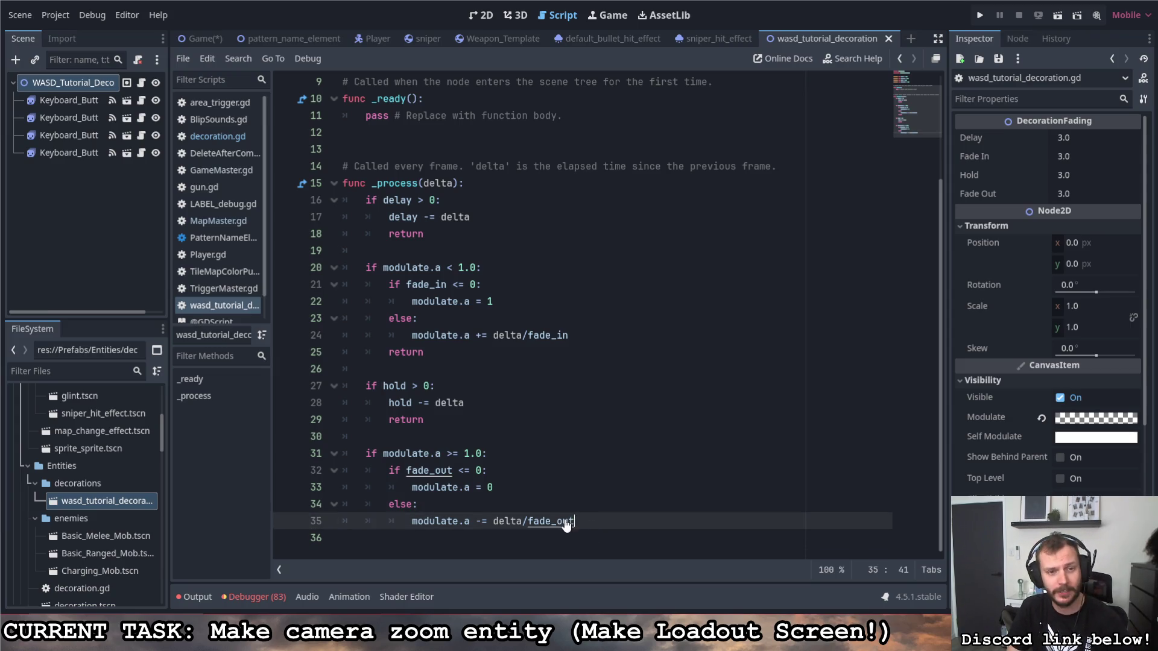
pyautogui.scroll(3, 539, 523)
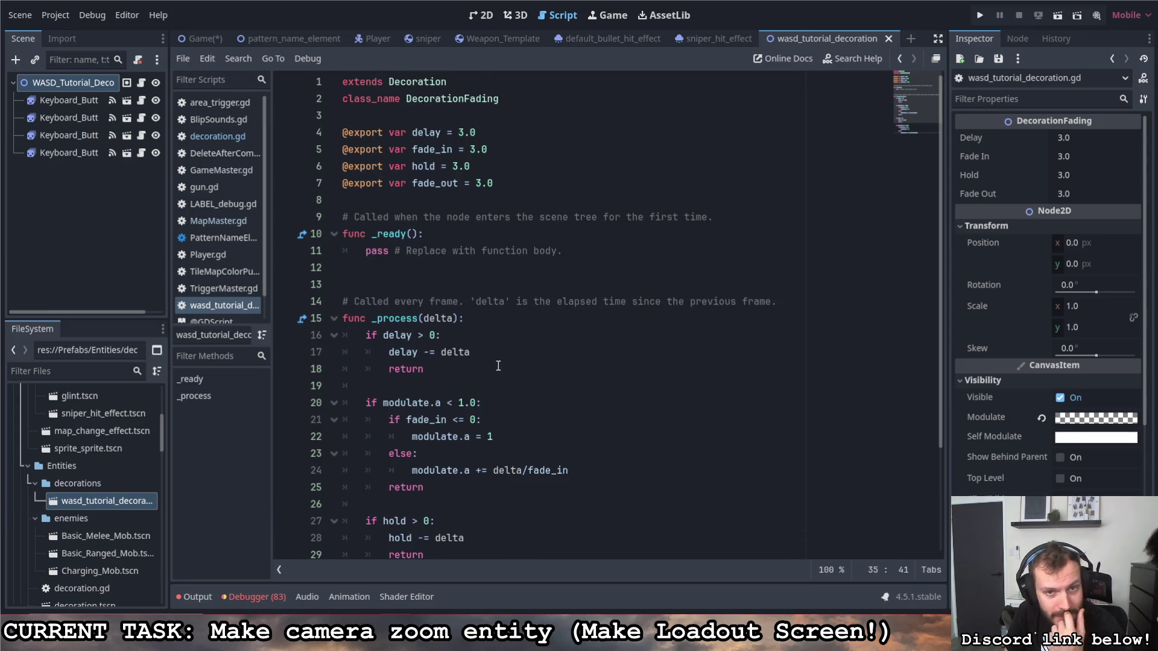
pyautogui.scroll(-3, 526, 336)
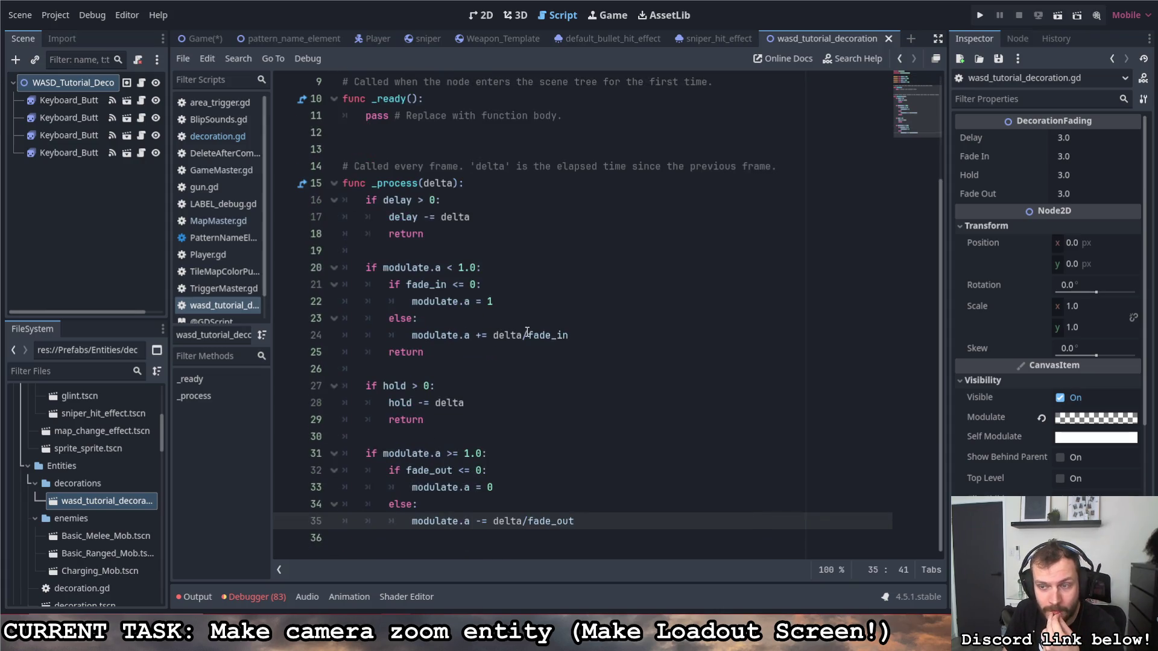
pyautogui.moveTo(527, 334)
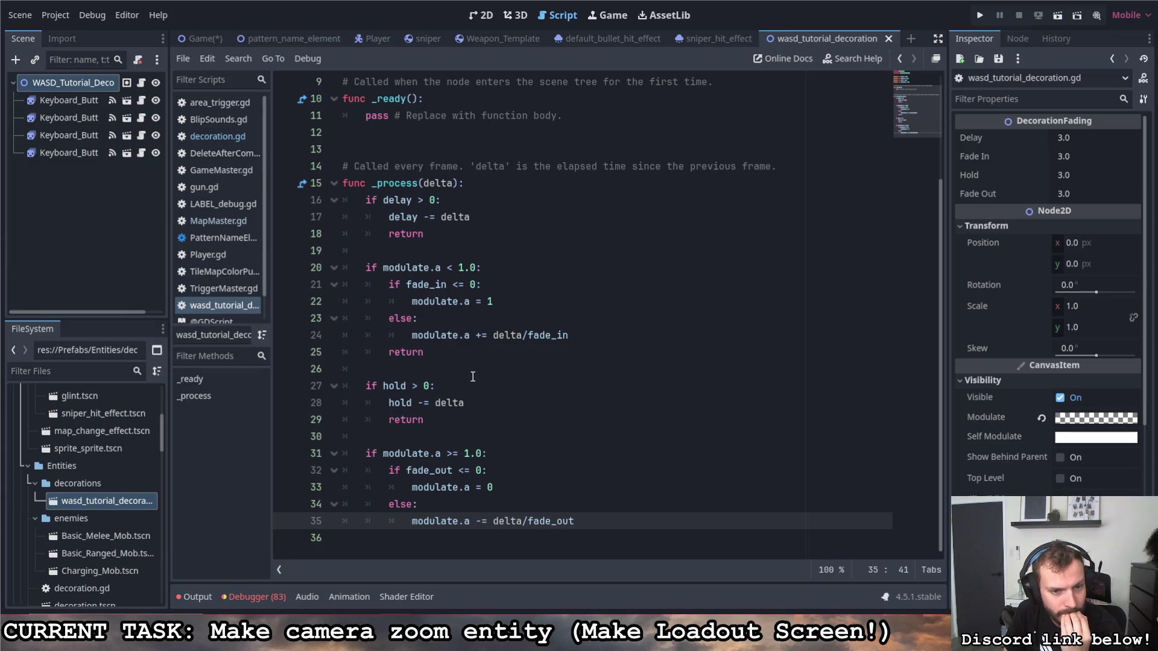
# Insert an 'if hold < 0: return' check above the hold block
pyautogui.click(473, 374)
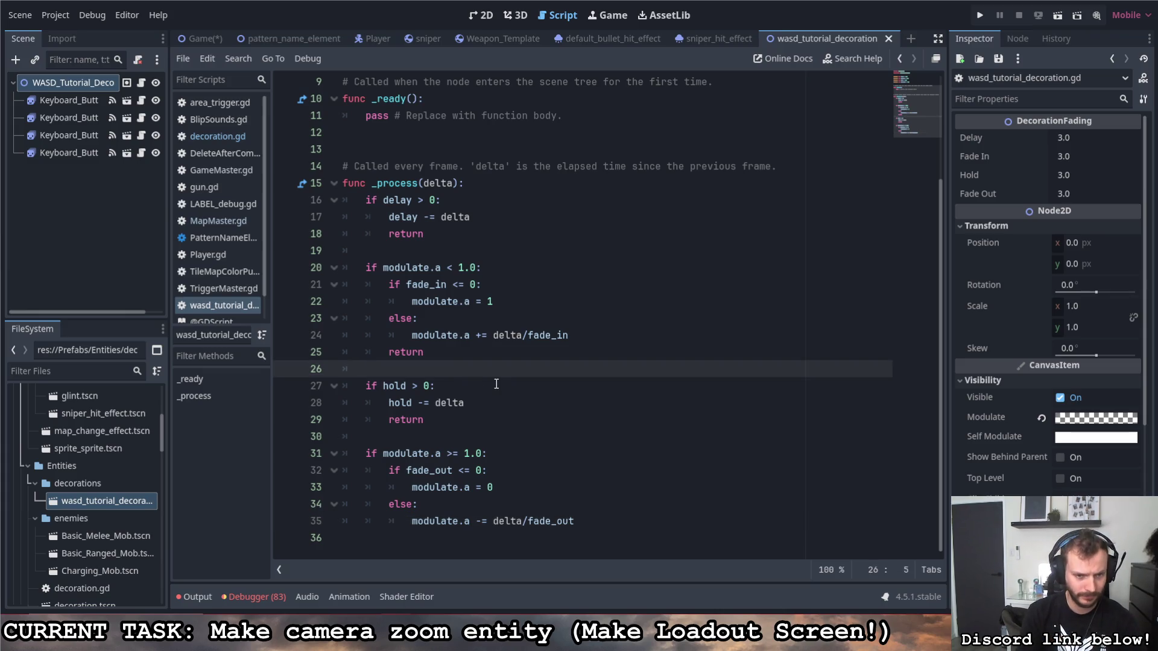
pyautogui.press('Return')
pyautogui.write('if hold < 0:')
pyautogui.press('Return')
pyautogui.write('return')
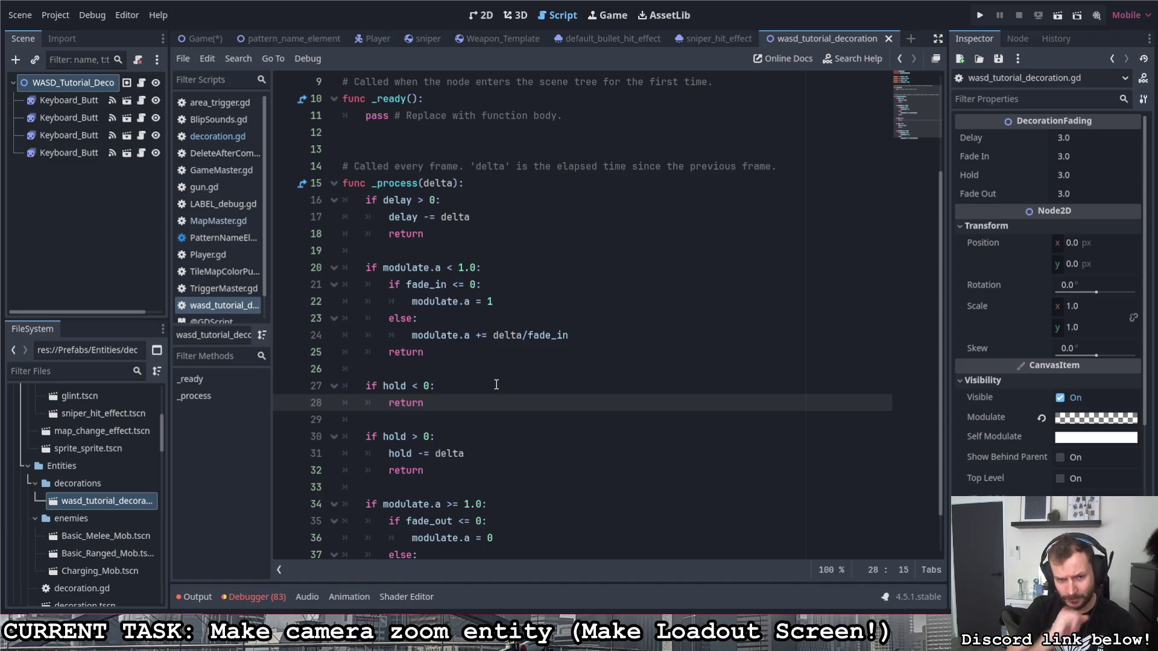
# After 'hold -= delta', add 'if hold < 0: hold = 0' and save the script
pyautogui.click(481, 453)
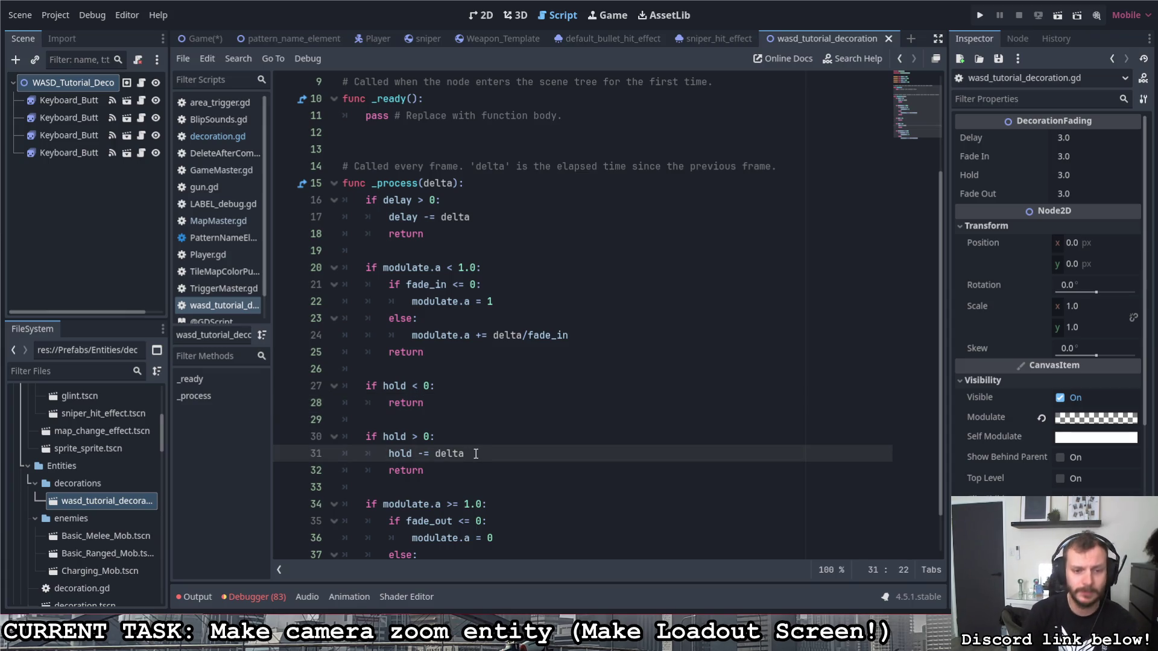
pyautogui.press('Return')
pyautogui.write('if hold <0')
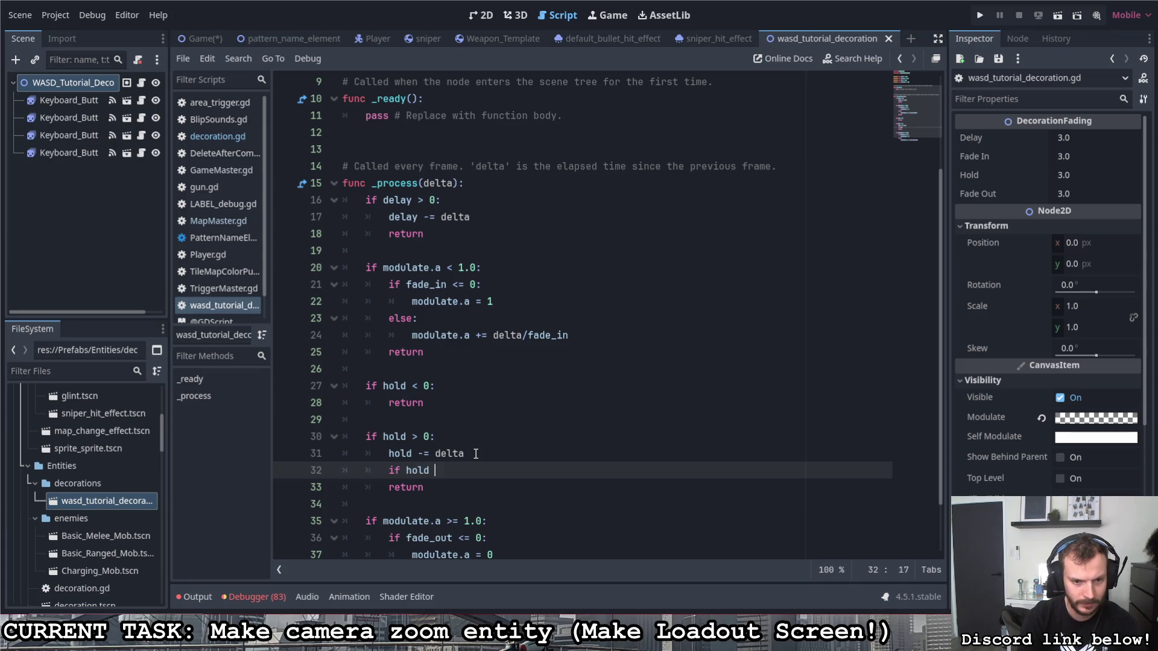
pyautogui.press('BackSpace')
pyautogui.write('0:')
pyautogui.press('Return')
pyautogui.write('hold =')
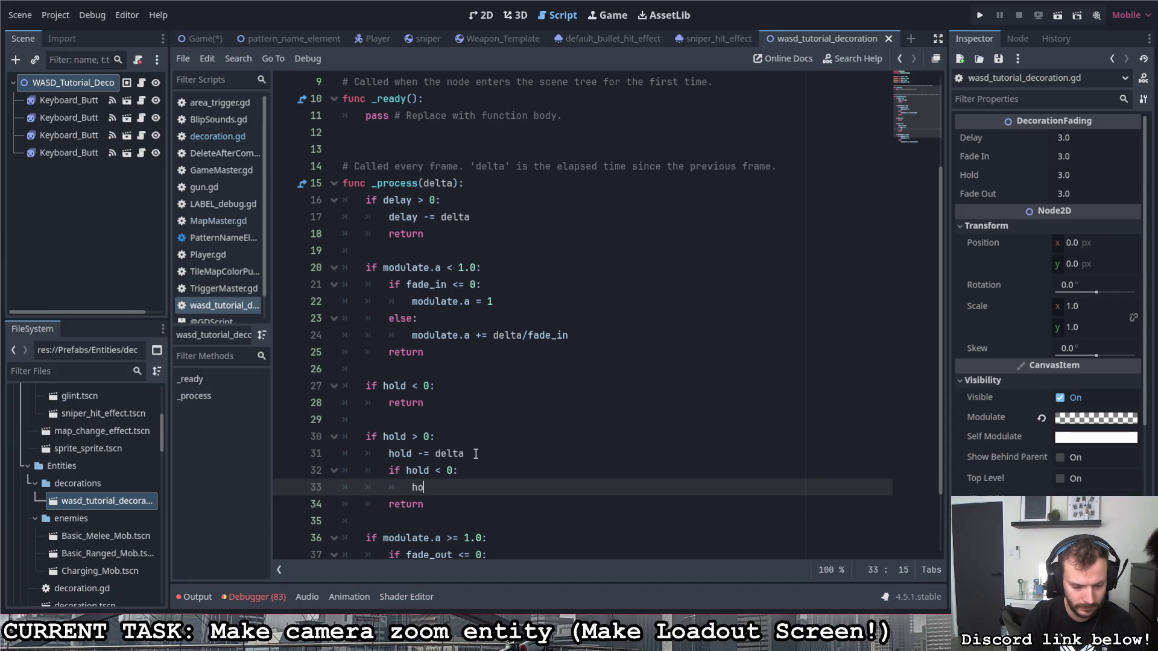
pyautogui.write(' 0')
pyautogui.hotkey('ctrl', 's')
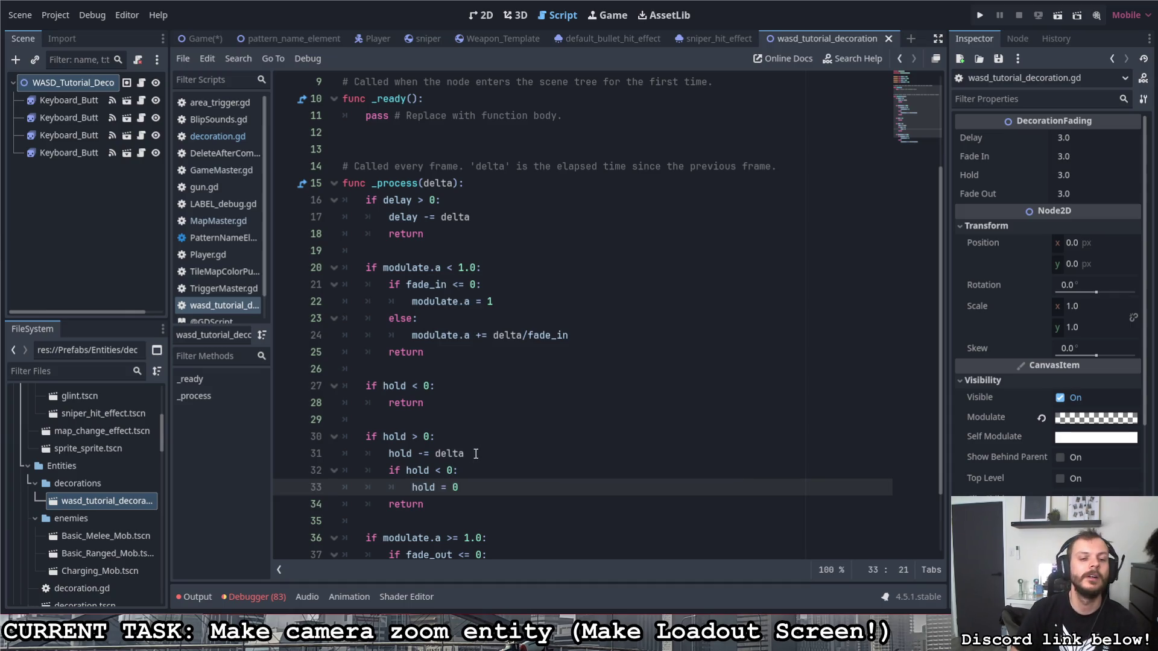
# Change the early-return check to 'if hold < -1:' and save again
pyautogui.click(480, 453)
pyautogui.click(431, 386)
pyautogui.press('BackSpace')
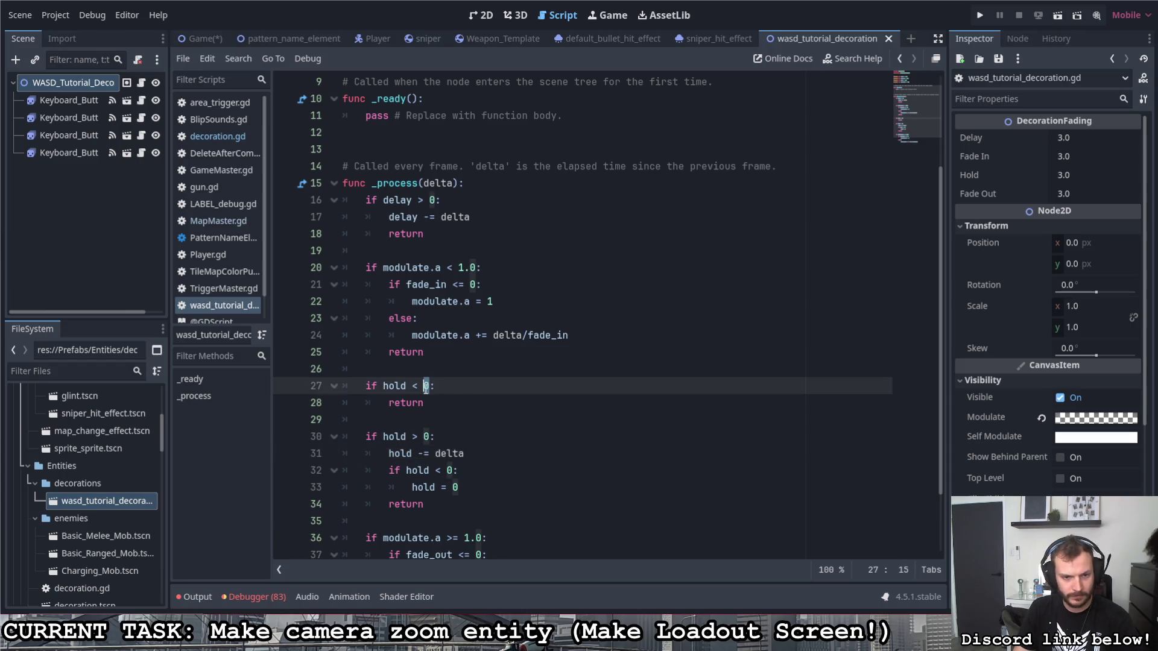
pyautogui.write('-1')
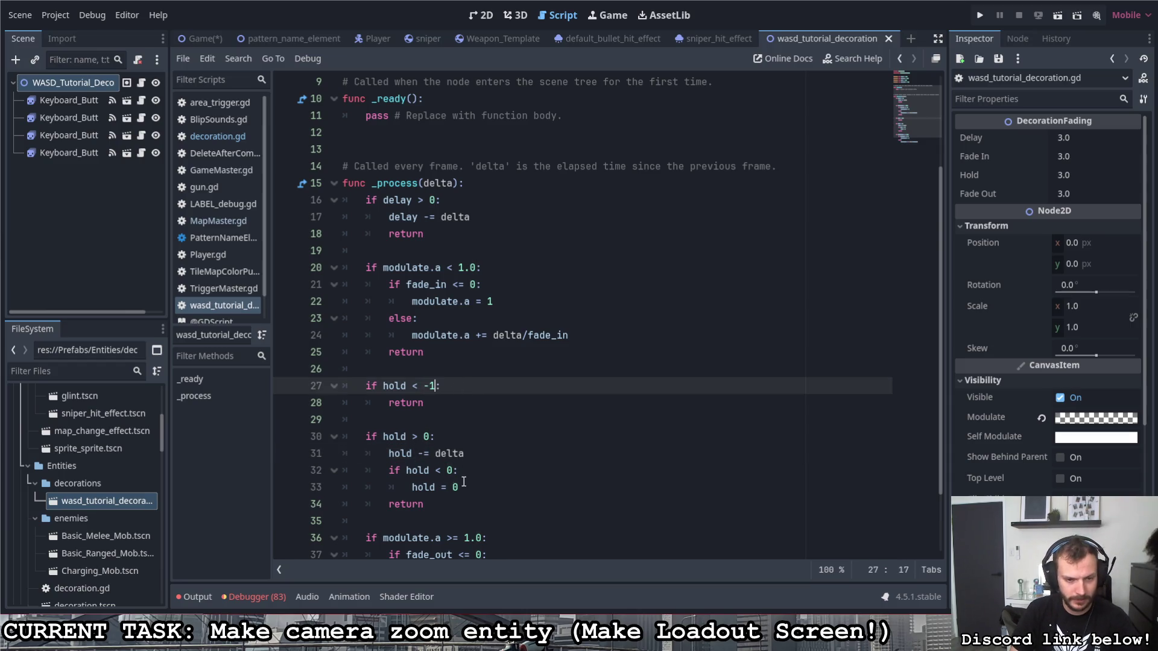
pyautogui.click(468, 454)
pyautogui.hotkey('ctrl', 's')
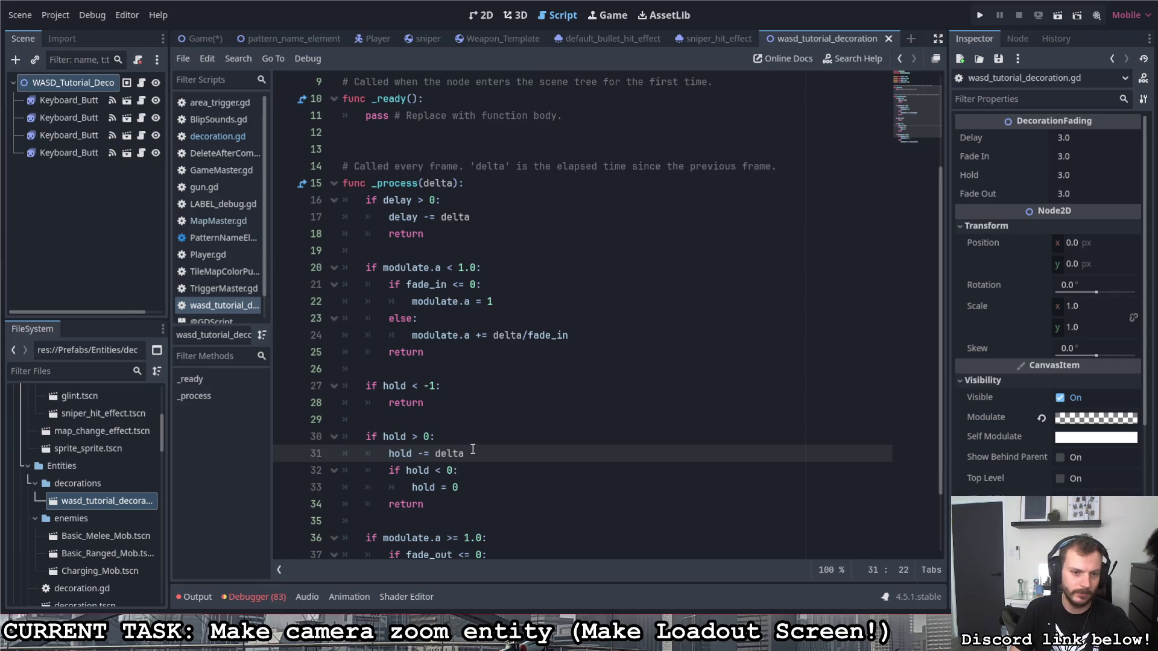
pyautogui.scroll(-2, 463, 449)
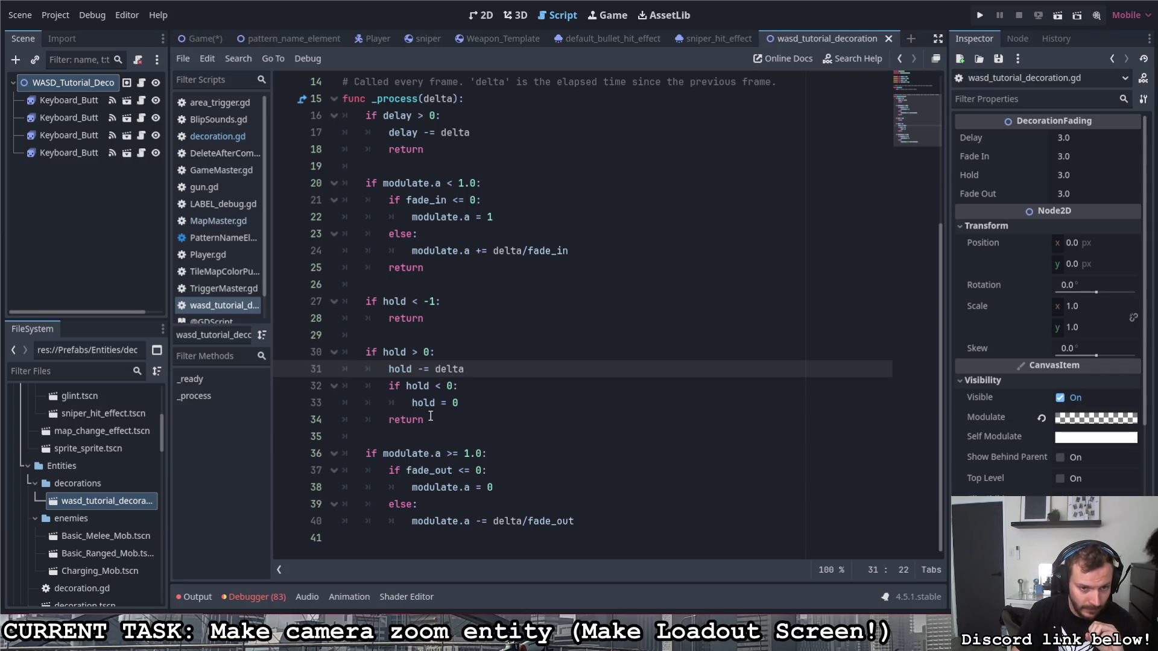
pyautogui.moveTo(431, 417); pyautogui.dragTo(342, 352)
pyautogui.hotkey('ctrl', 'c')
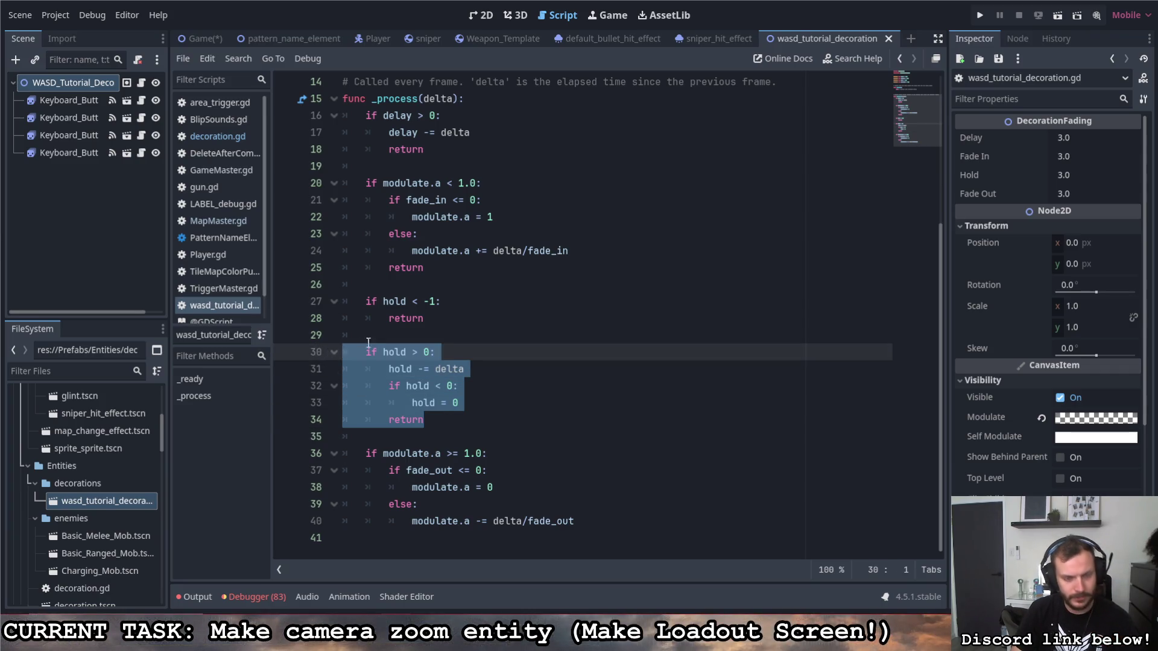
# Cut the 'if hold > 0' block, paste it above 'if hold < -1', and fix its indentation
pyautogui.press('BackSpace')
pyautogui.click(423, 288)
pyautogui.press('Return')
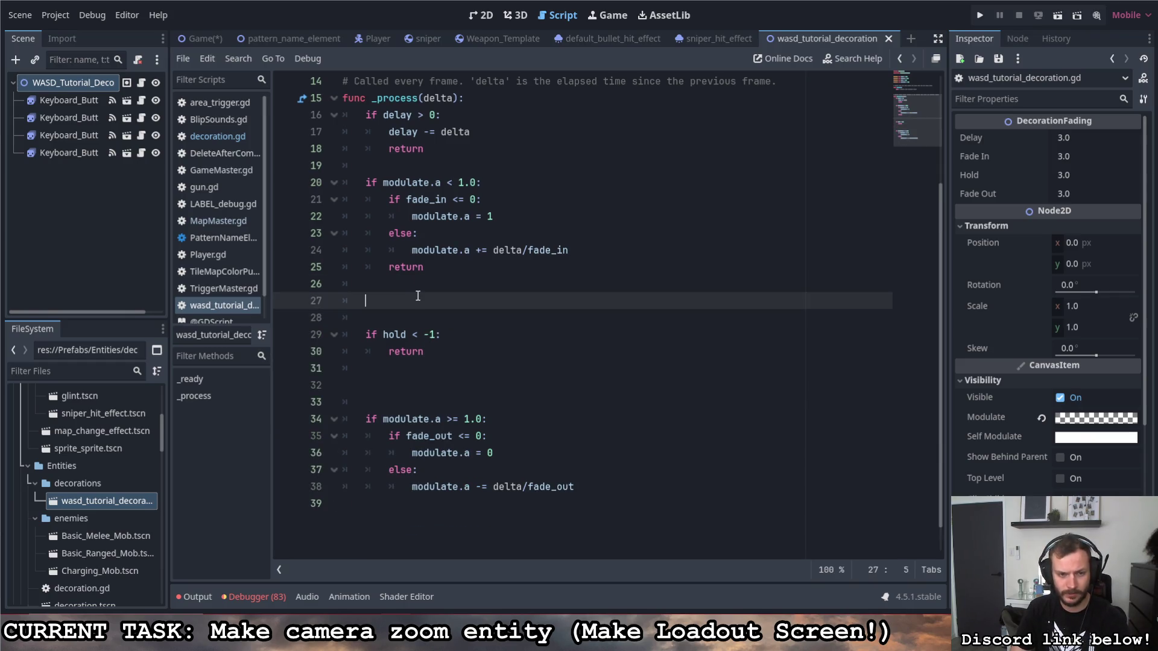
pyautogui.hotkey('ctrl', 'v')
pyautogui.click(388, 300)
pyautogui.press('BackSpace')
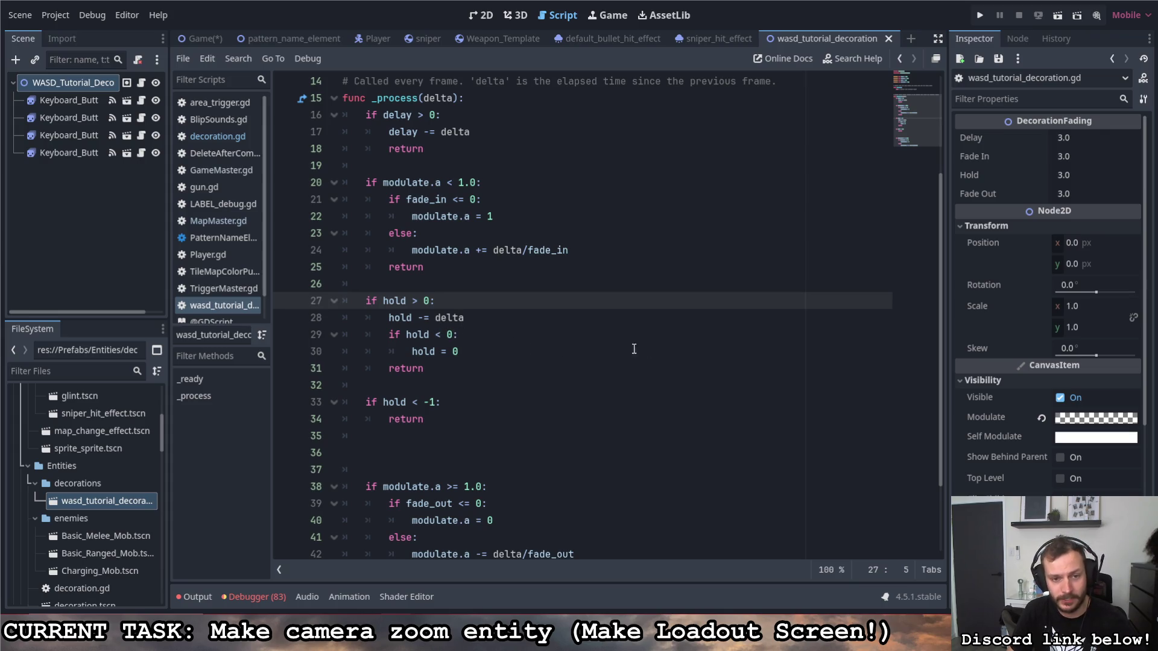
pyautogui.moveTo(411, 352); pyautogui.dragTo(491, 357)
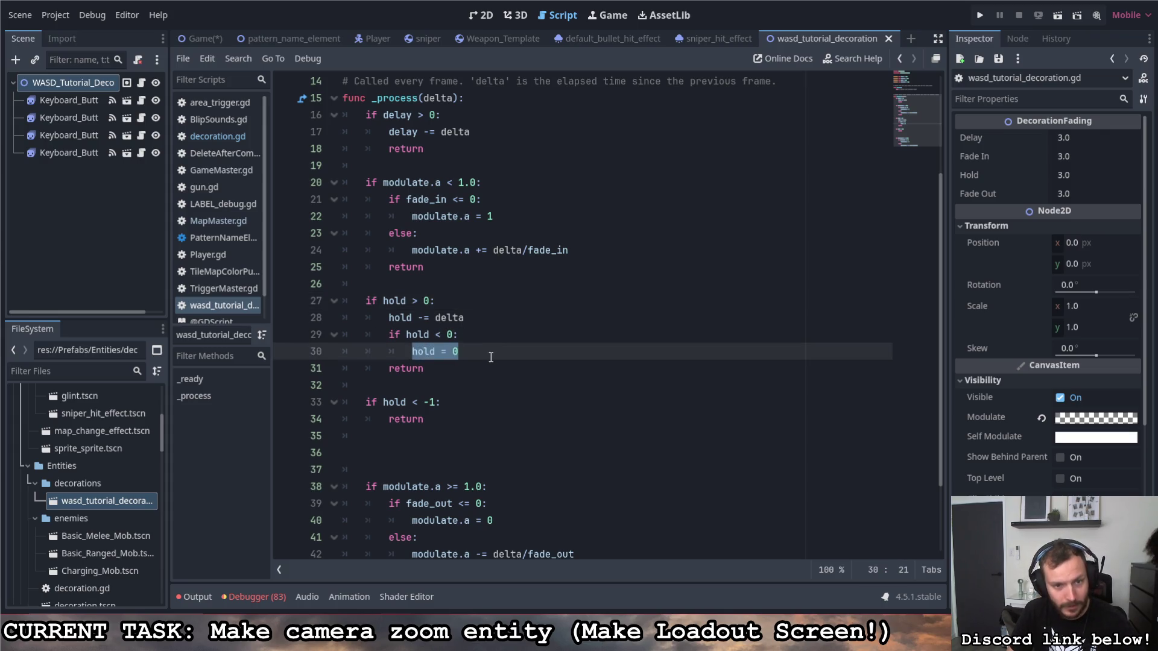
pyautogui.click(491, 357)
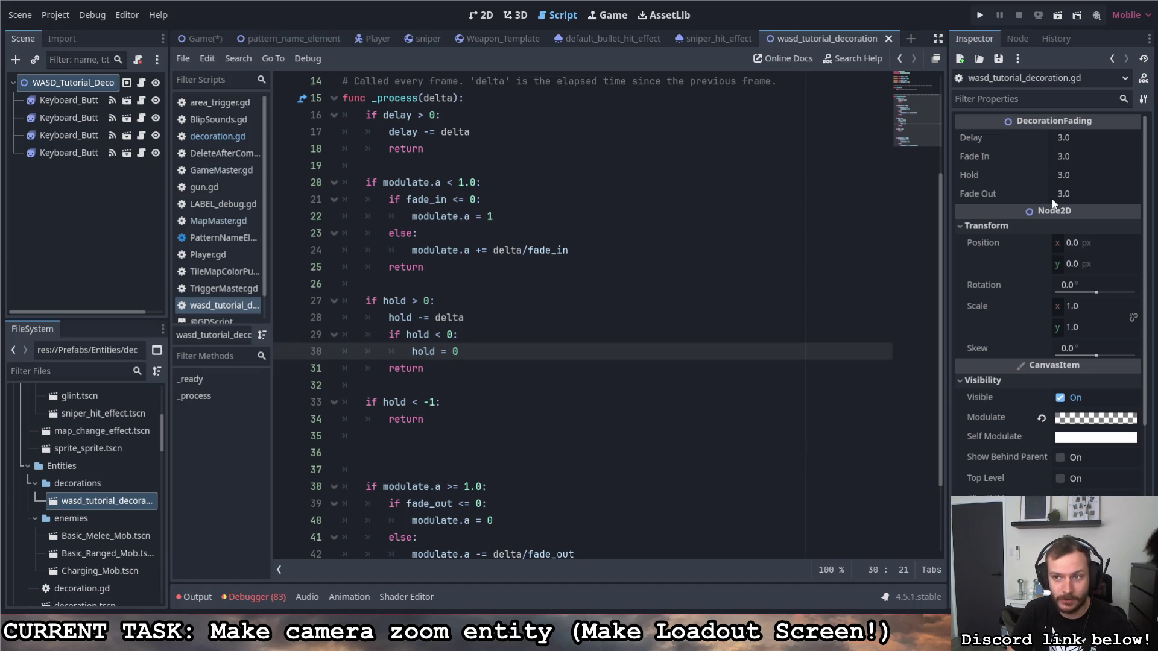
pyautogui.scroll(2, 557, 455)
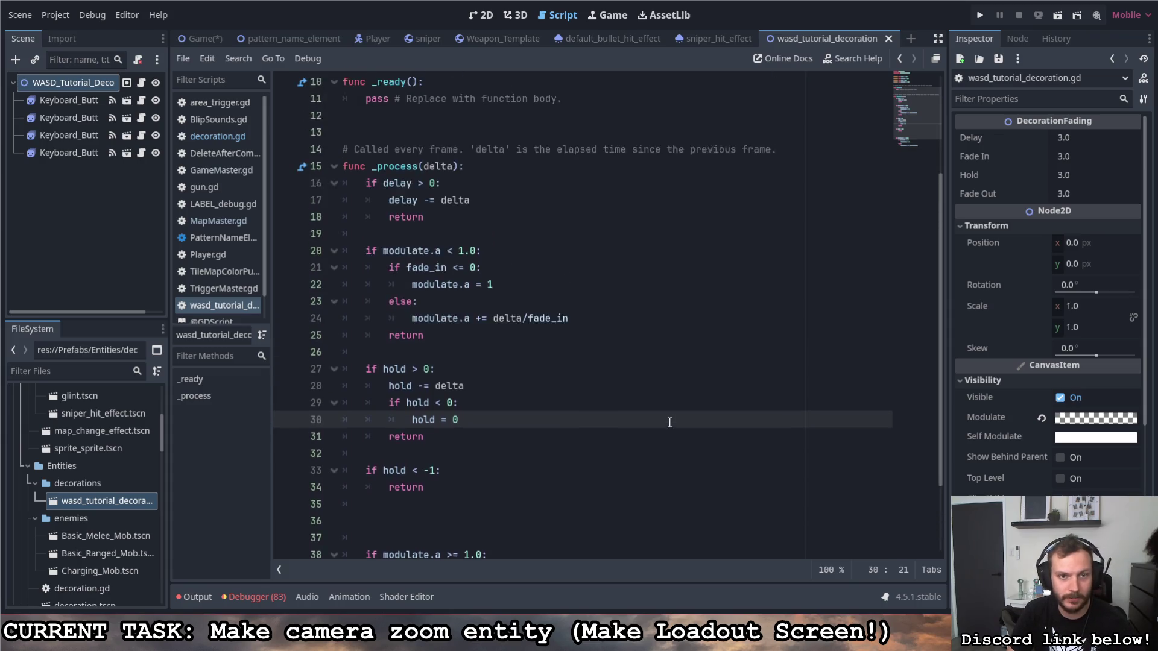
# Delete the surplus blank line 37 before the 'if modulate.a >= 1.0:' check
pyautogui.scroll(3, 670, 422)
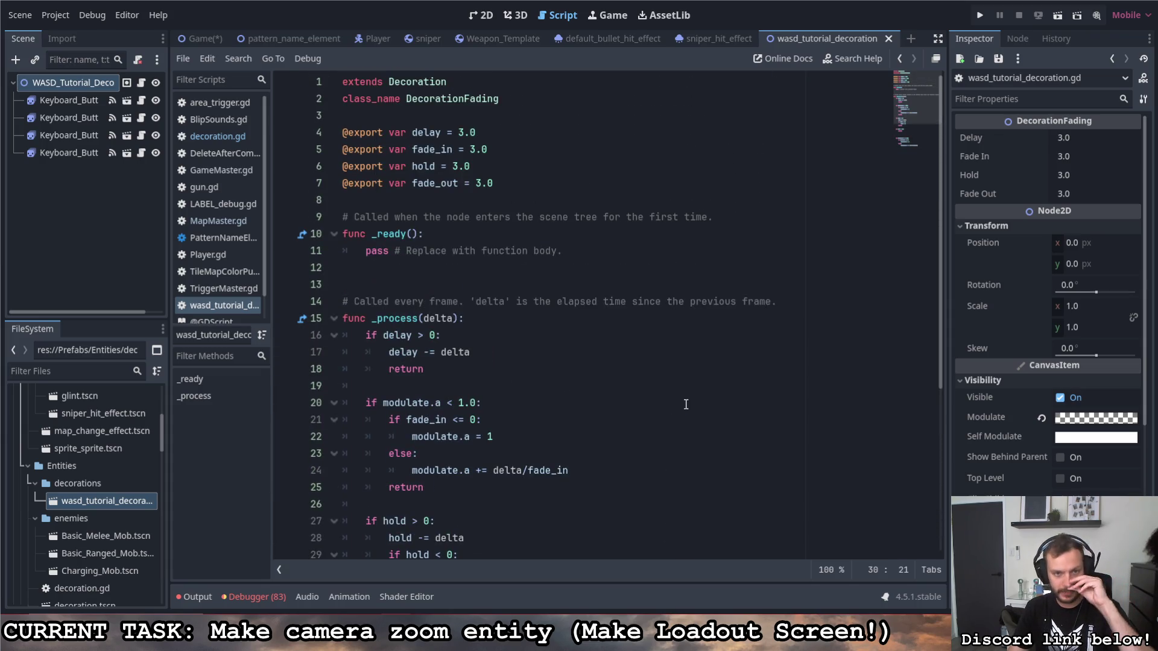
pyautogui.scroll(-5, 685, 401)
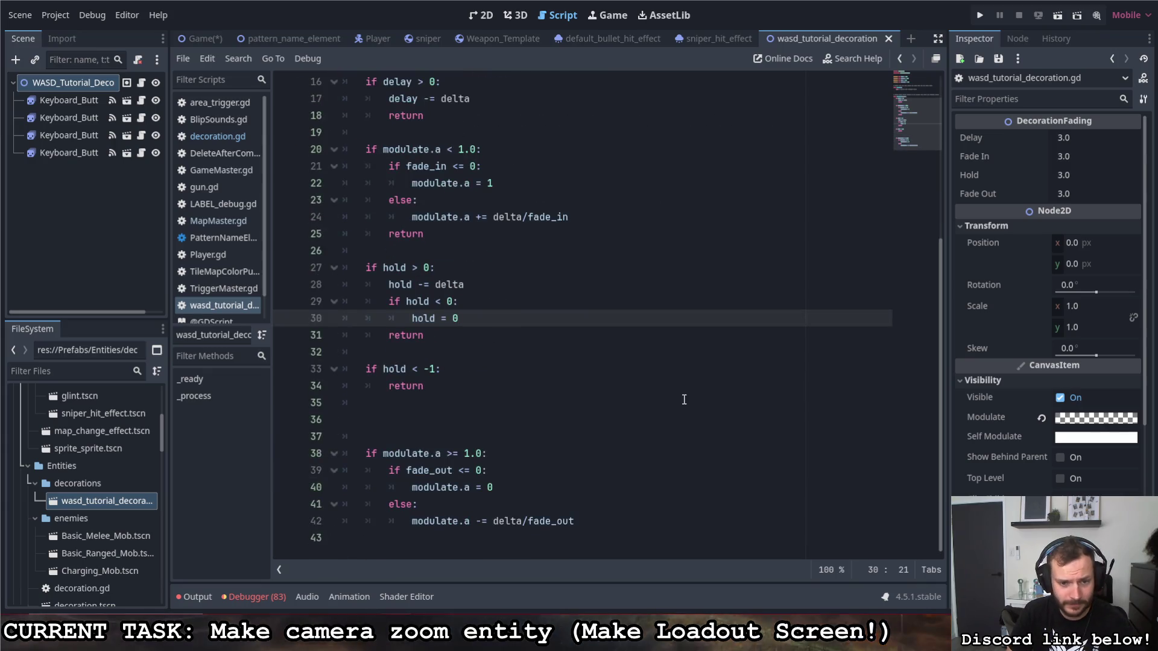
pyautogui.scroll(4, 684, 400)
pyautogui.scroll(-3, 685, 400)
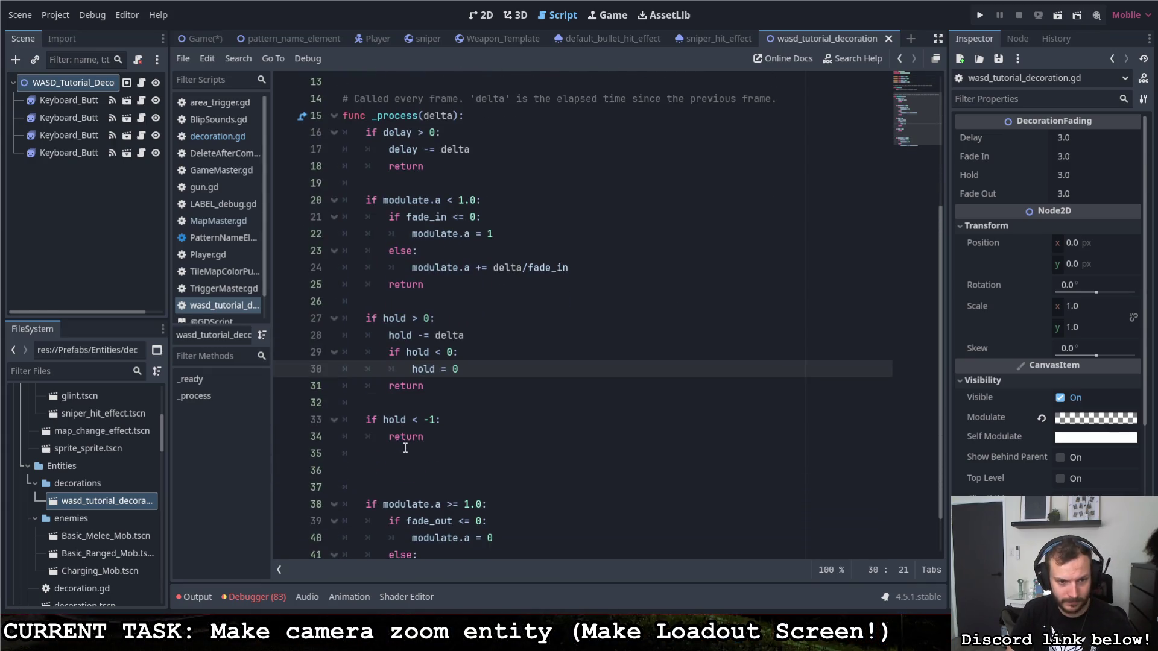
pyautogui.click(422, 485)
pyautogui.press('BackSpace')
pyautogui.press('BackSpace')
pyautogui.press('BackSpace')
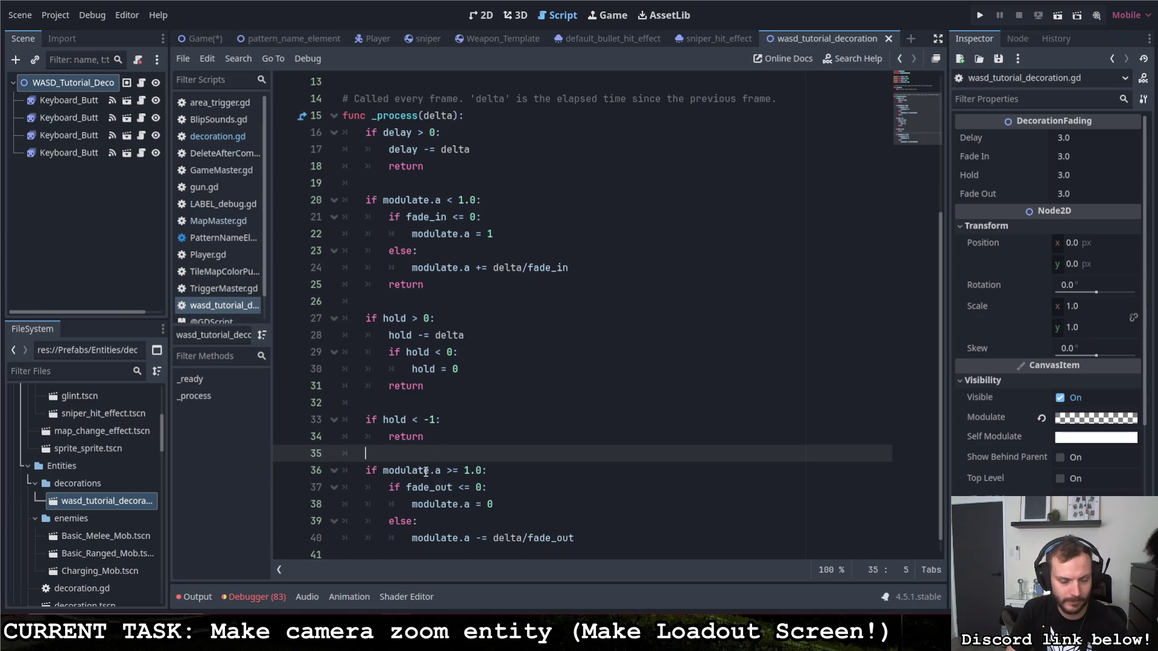
pyautogui.scroll(4, 451, 441)
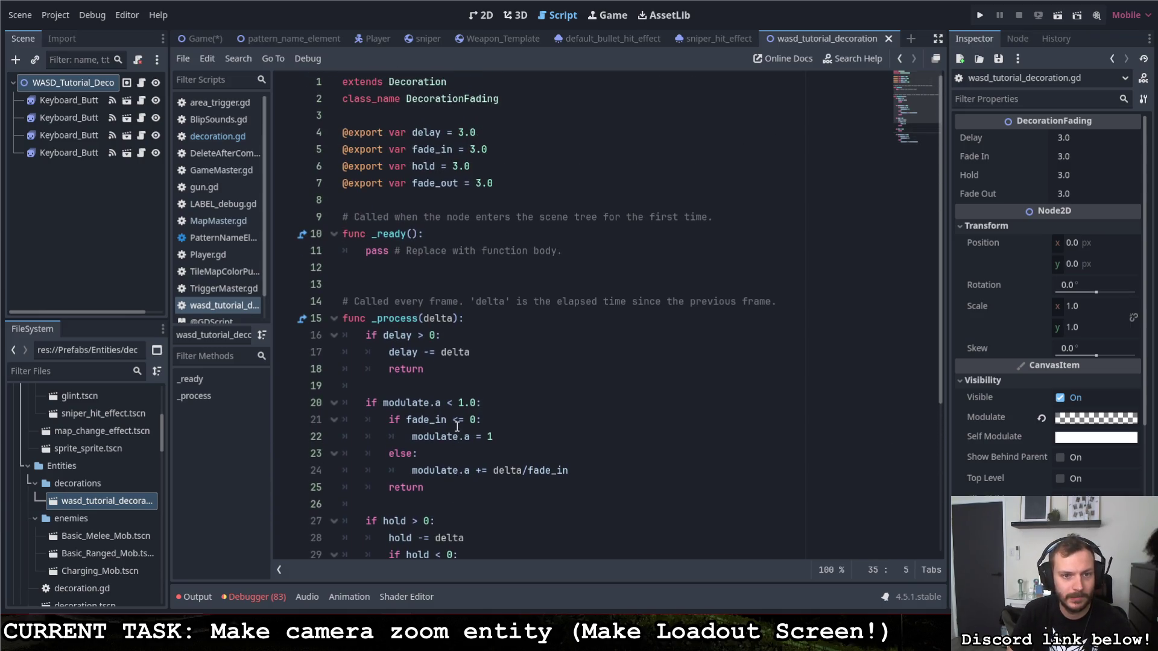
pyautogui.click(448, 237)
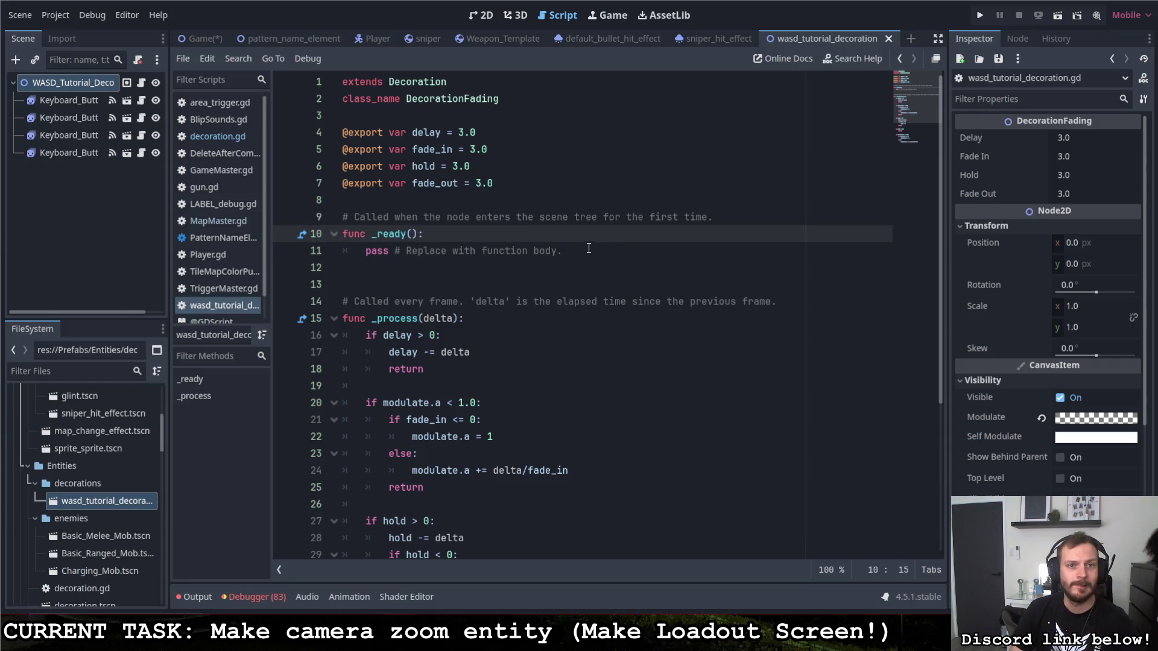
pyautogui.click(481, 128)
pyautogui.press('Up')
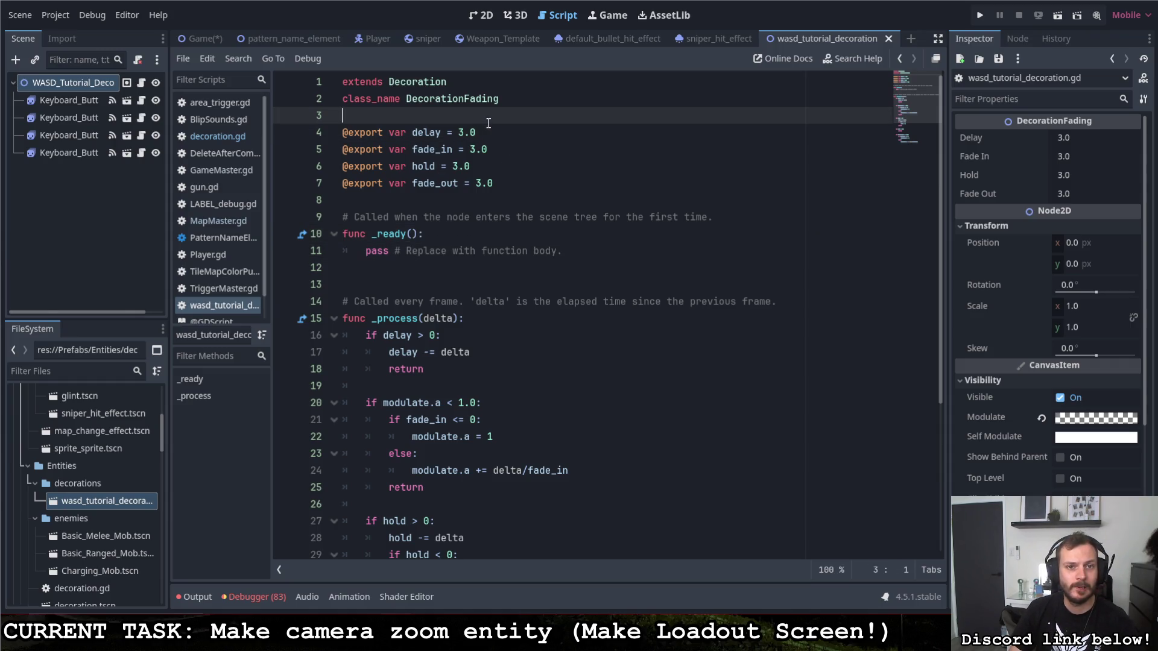
pyautogui.press('Return')
pyautogui.write('## The dela')
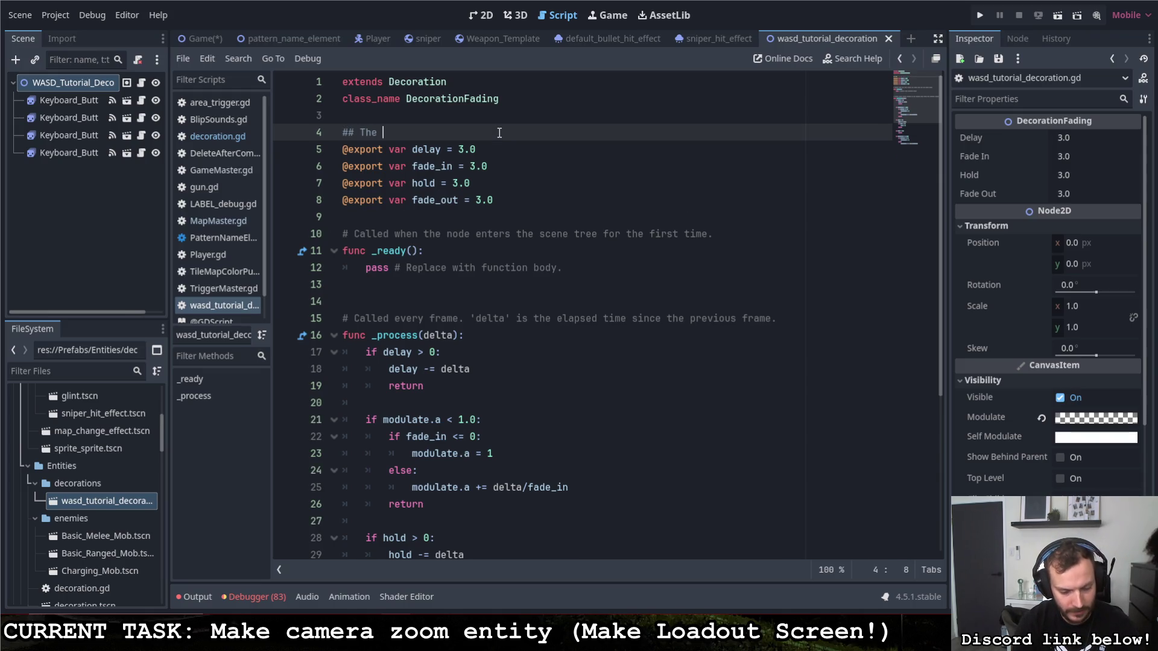
pyautogui.press('BackSpace')
pyautogui.write('y before the f')
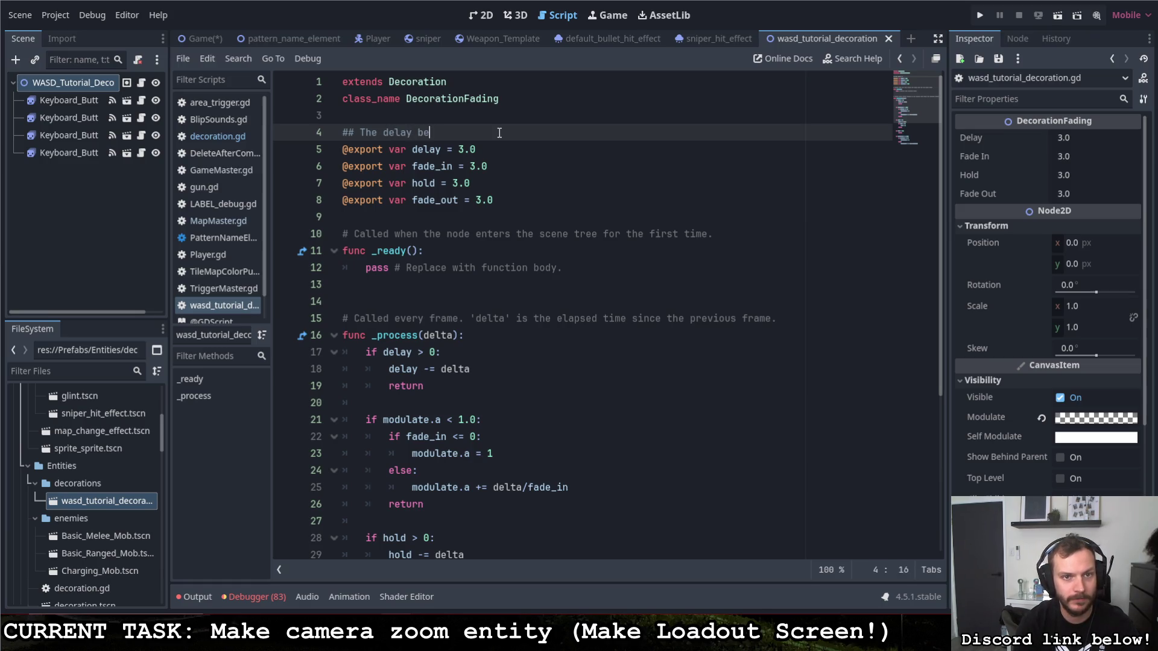
pyautogui.write('ading effects o')
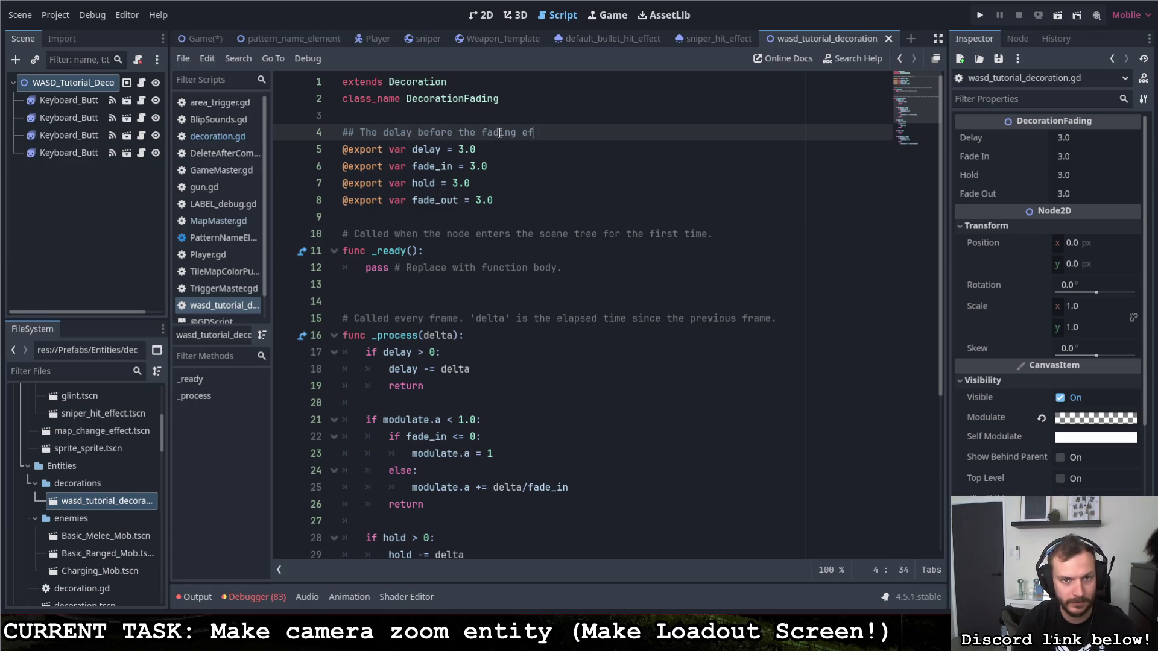
pyautogui.write('ccur.')
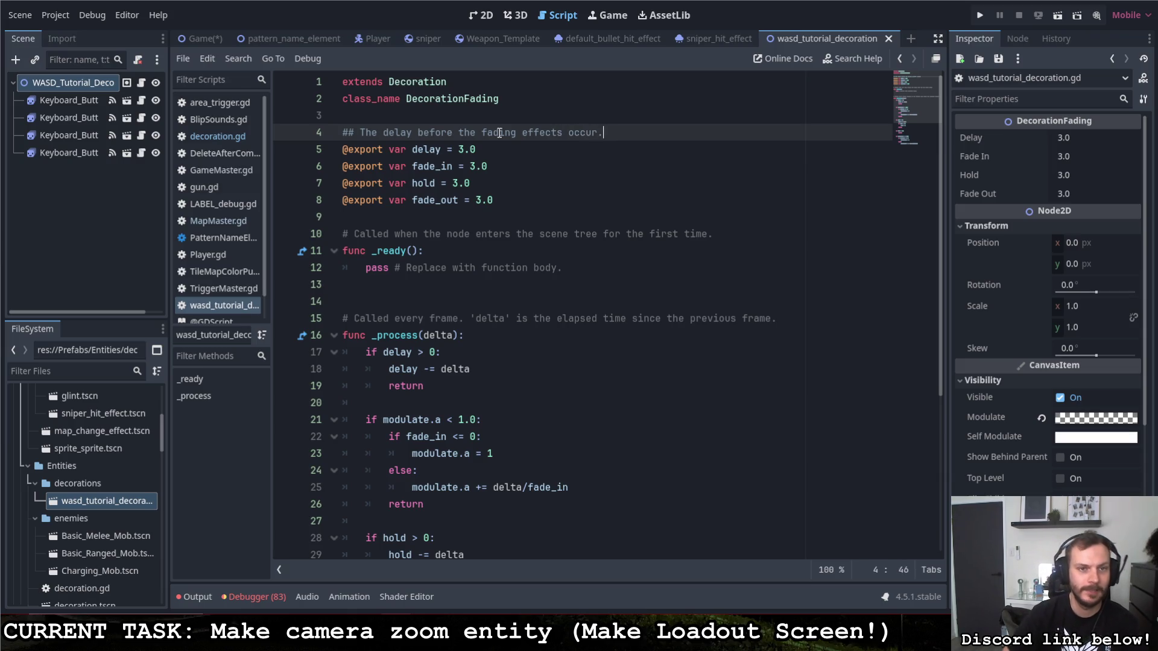
pyautogui.scroll(-2, 499, 132)
pyautogui.click(594, 236)
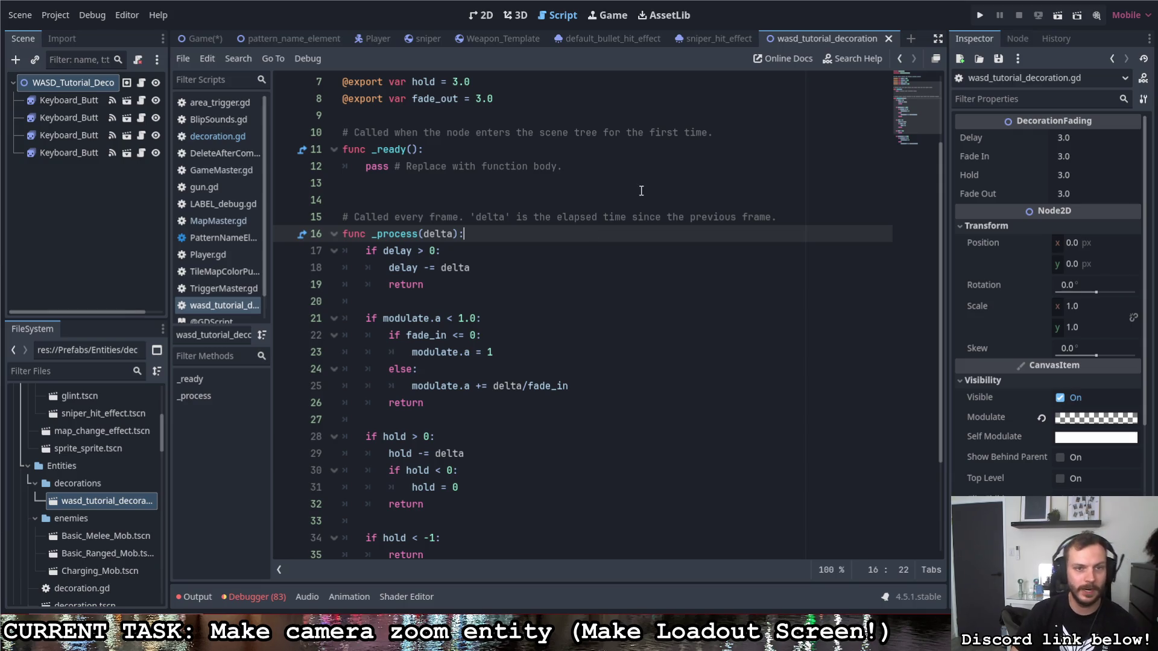
# Replace _ready's placeholder comment line with a bare pass, discarding a trial fade_in check, and save
pyautogui.moveTo(566, 166); pyautogui.dragTo(366, 168)
pyautogui.write('if')
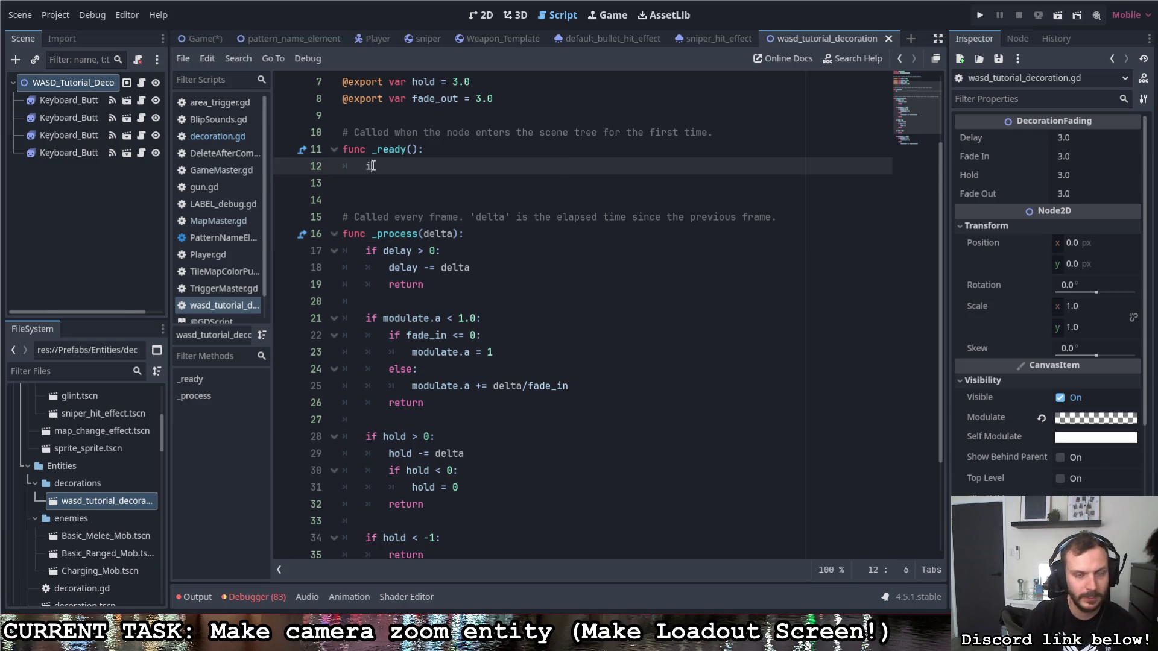
pyautogui.scroll(2, 485, 181)
pyautogui.write('fade')
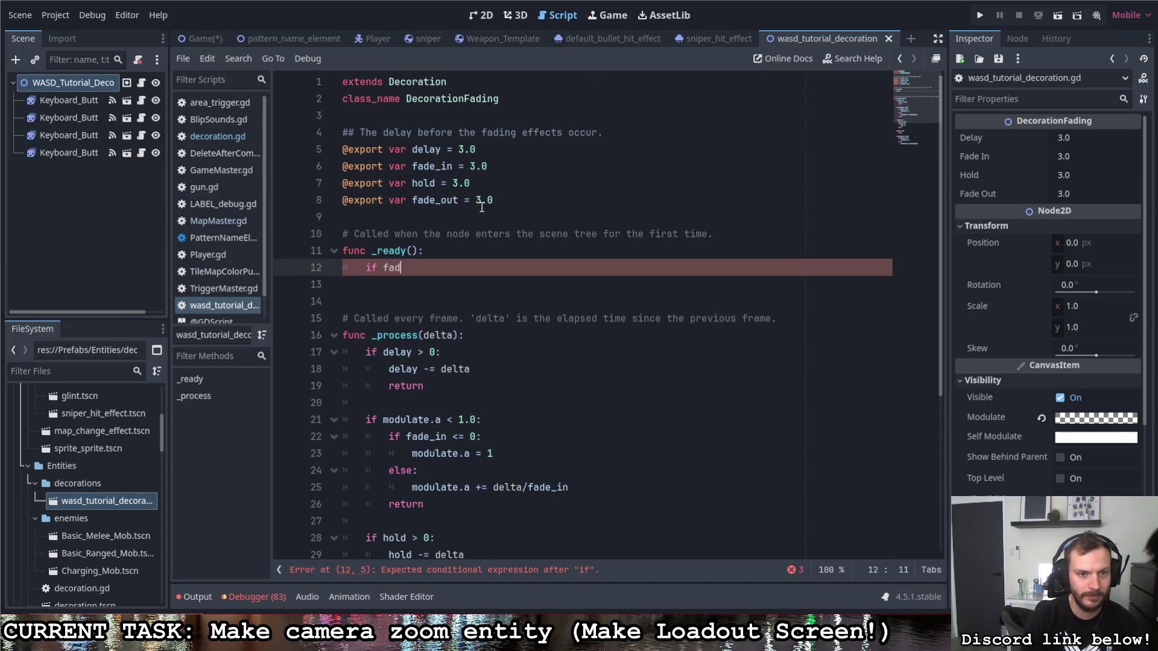
pyautogui.write('_in > 0:')
pyautogui.press('Return')
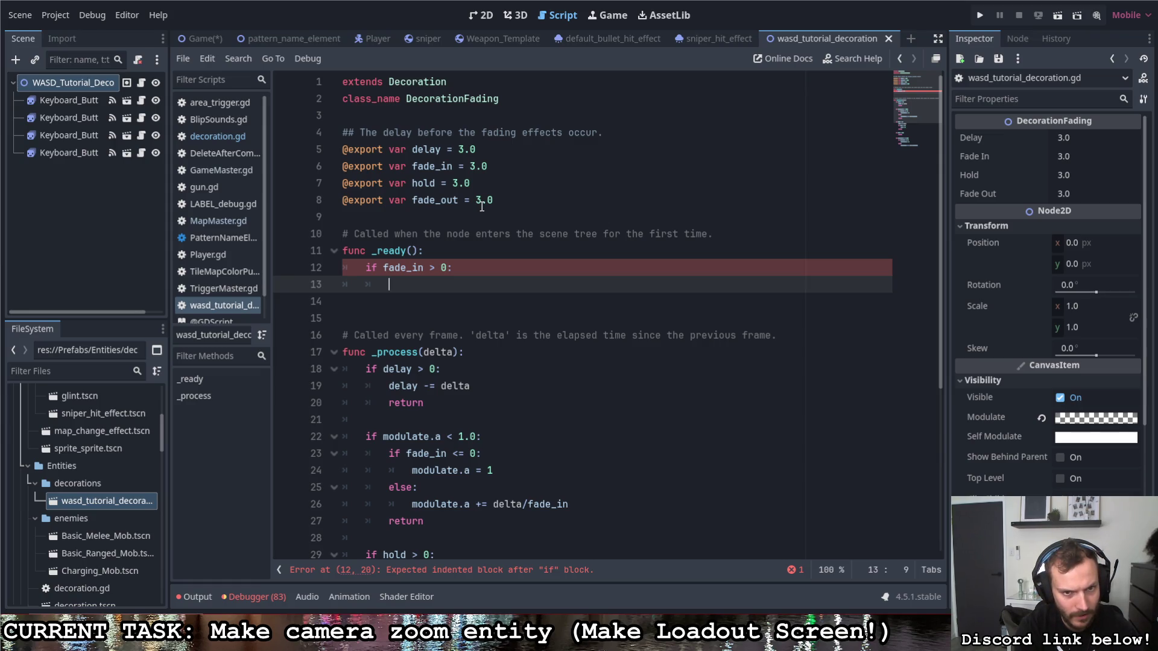
pyautogui.moveTo(497, 266); pyautogui.dragTo(292, 269)
pyautogui.press('BackSpace')
pyautogui.write('passs')
pyautogui.hotkey('ctrl', 's')
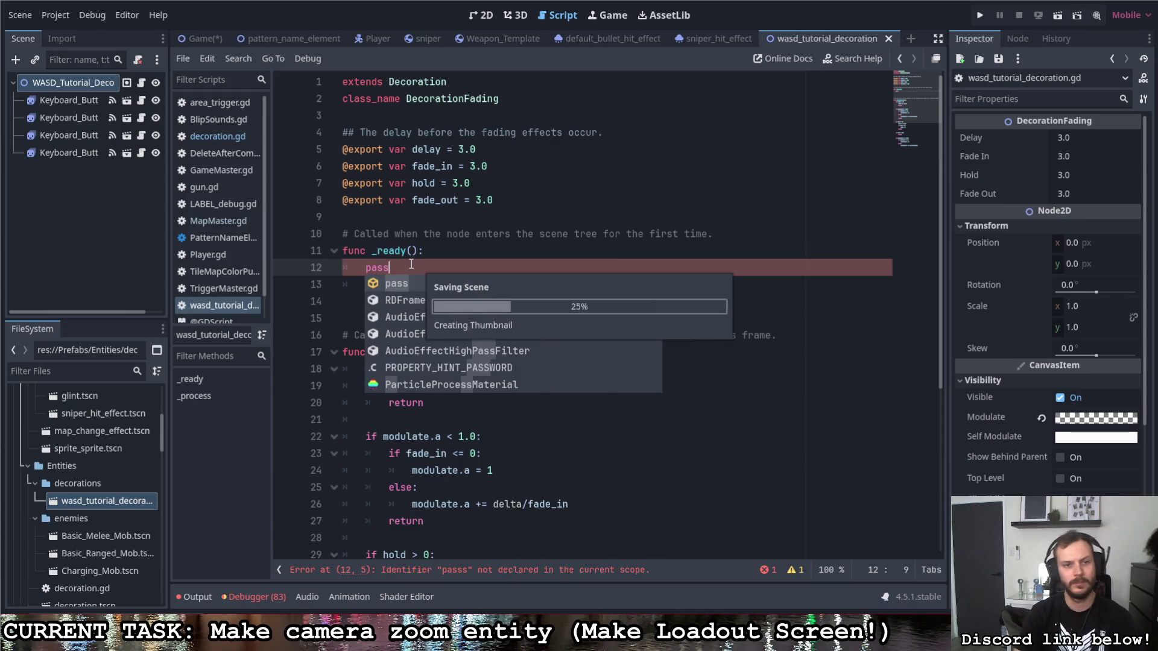
pyautogui.click(427, 258)
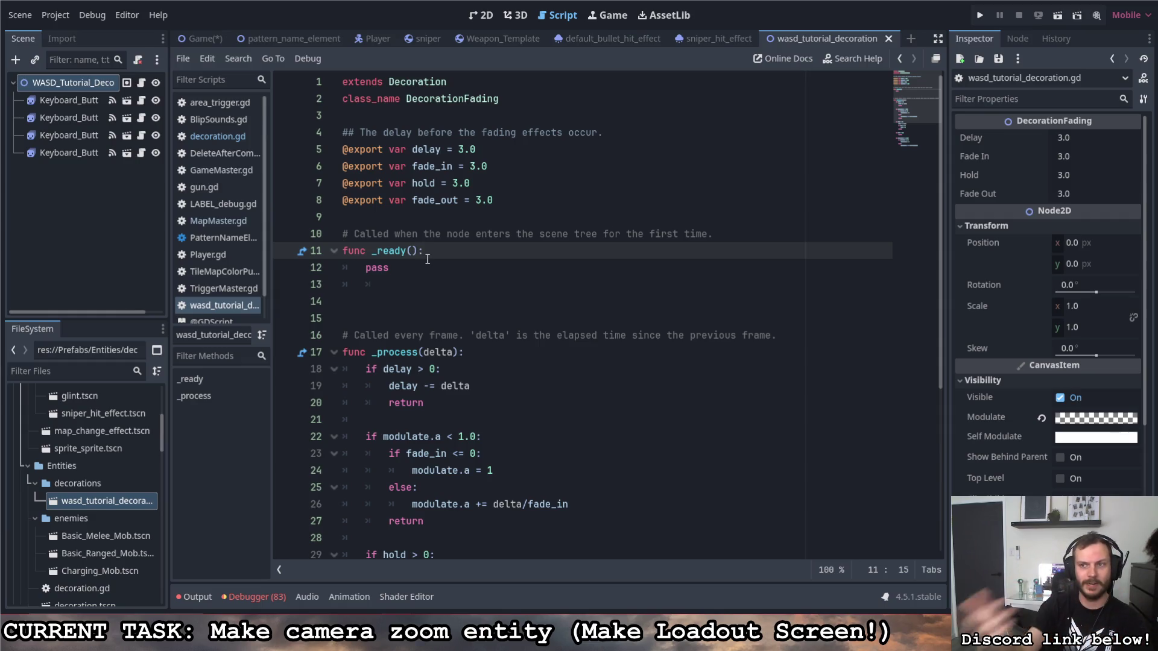
# Add 'in seconds' to the delay comment and write fade_in's comment: values <0 appear instantly
pyautogui.click(483, 147)
pyautogui.press('Return')
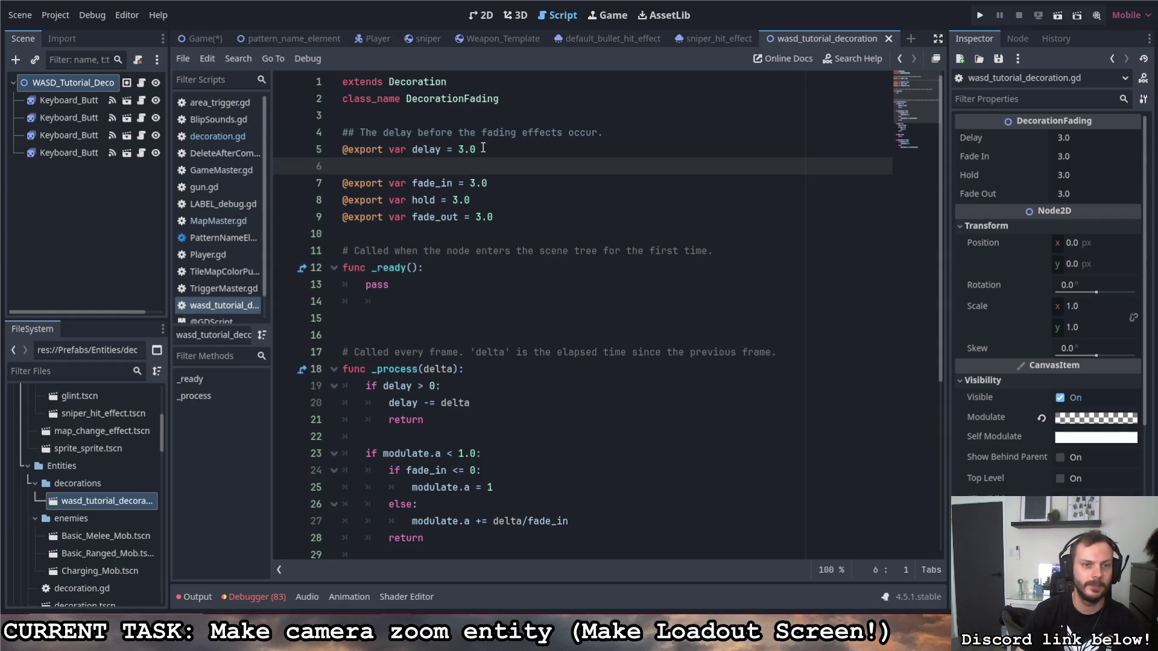
pyautogui.press('Return')
pyautogui.write('## The amount of')
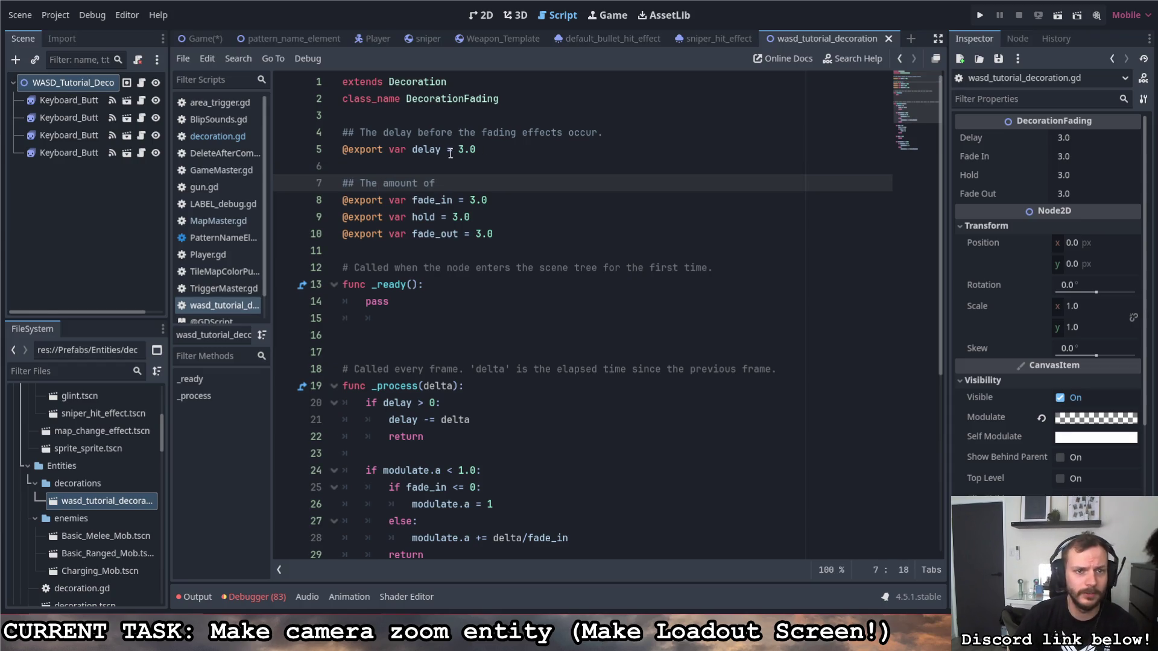
pyautogui.click(415, 134)
pyautogui.write('in seconds')
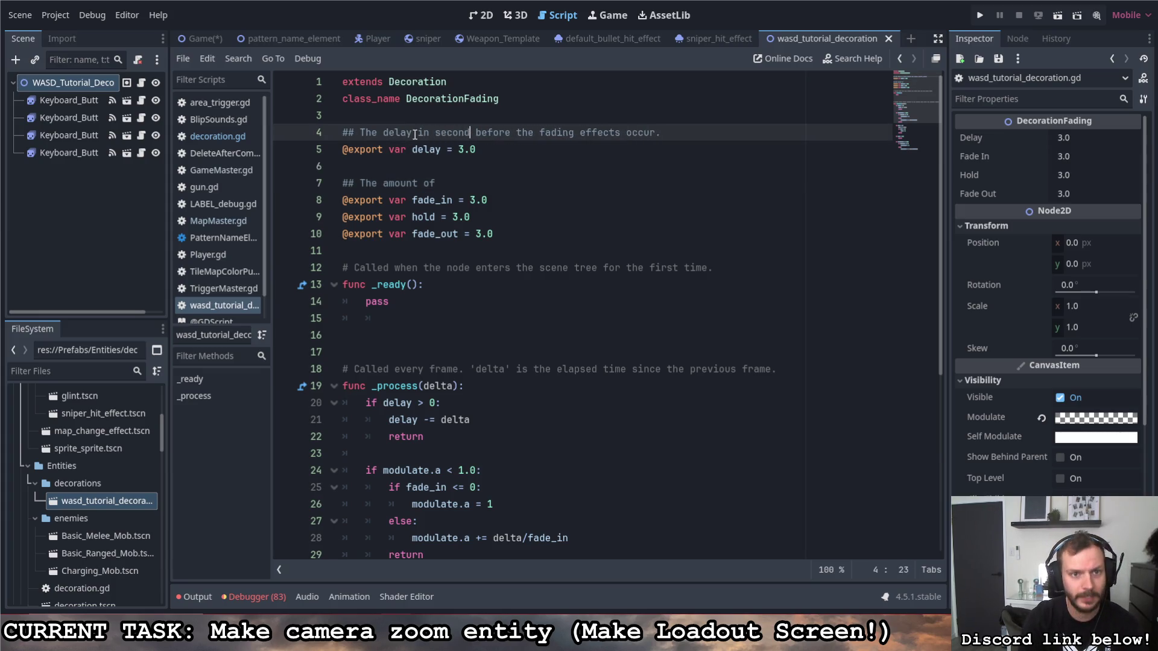
pyautogui.click(469, 179)
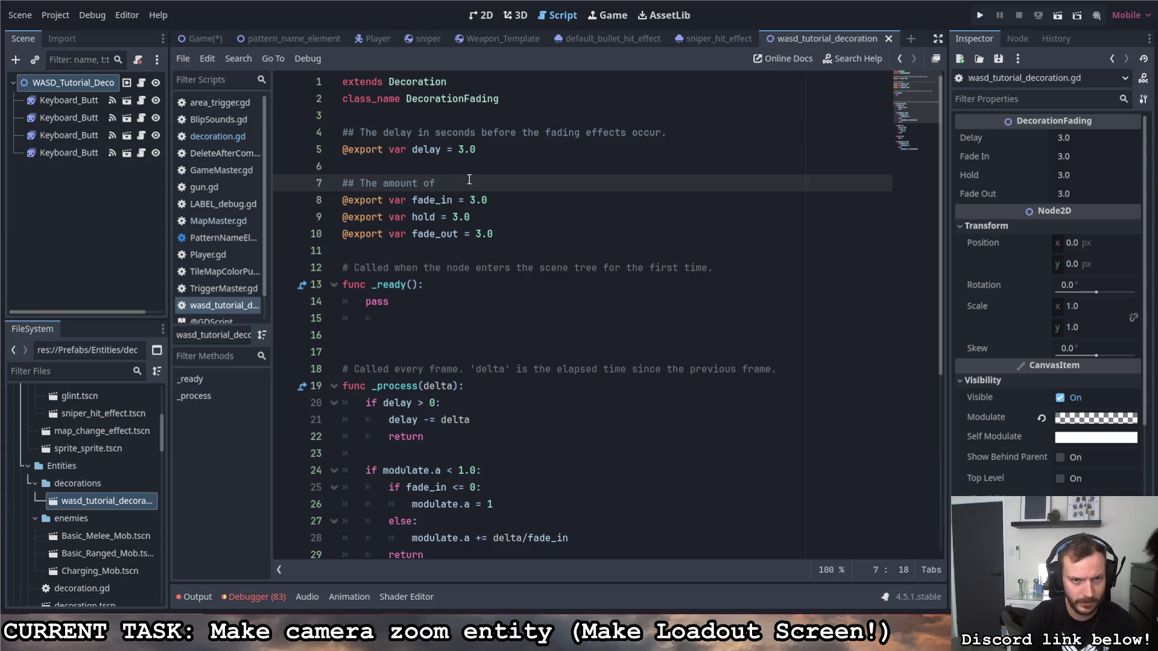
pyautogui.hotkey('ctrl', 'BackSpace')
pyautogui.hotkey('ctrl', 'BackSpace')
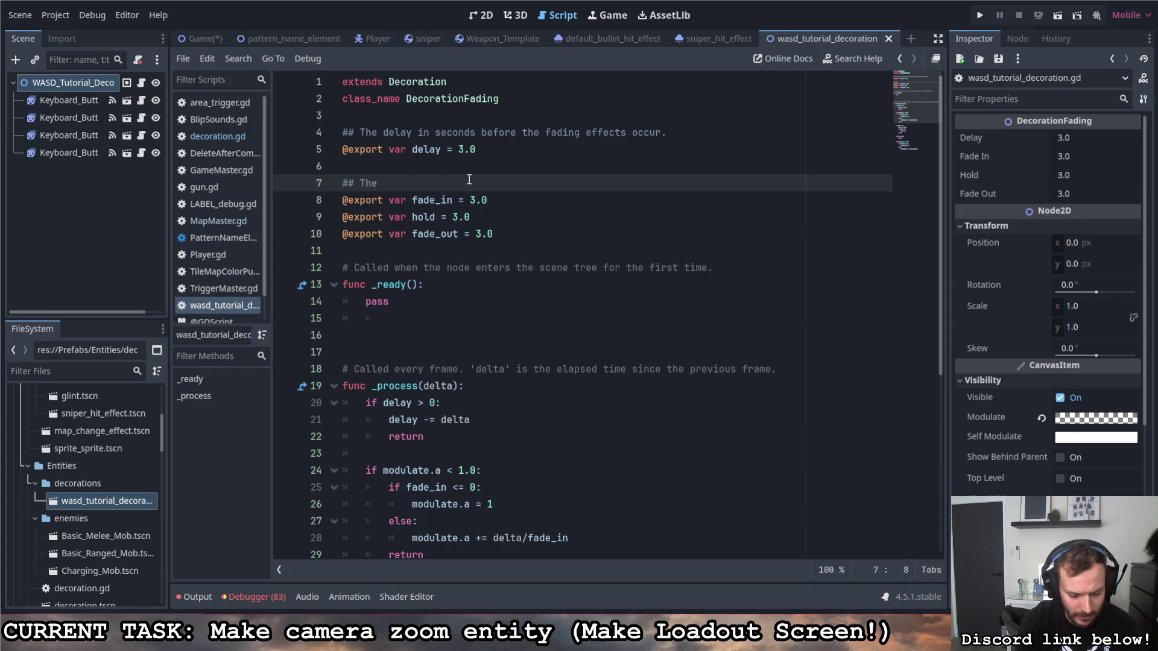
pyautogui.write('time in seconds')
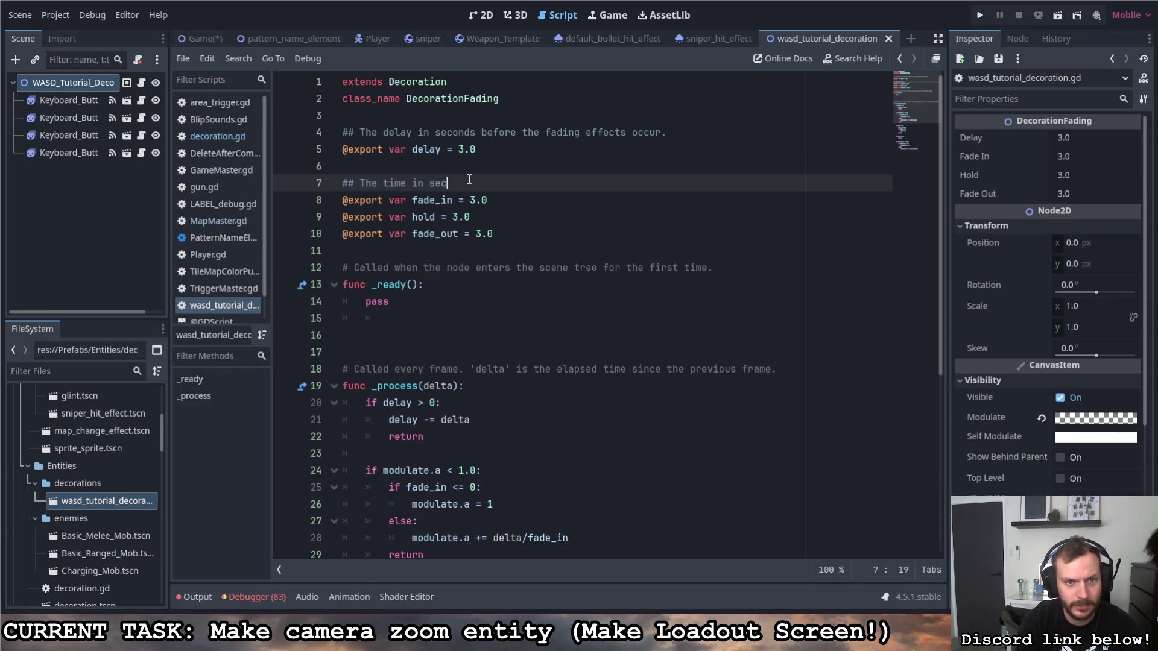
pyautogui.write(' the fade in w')
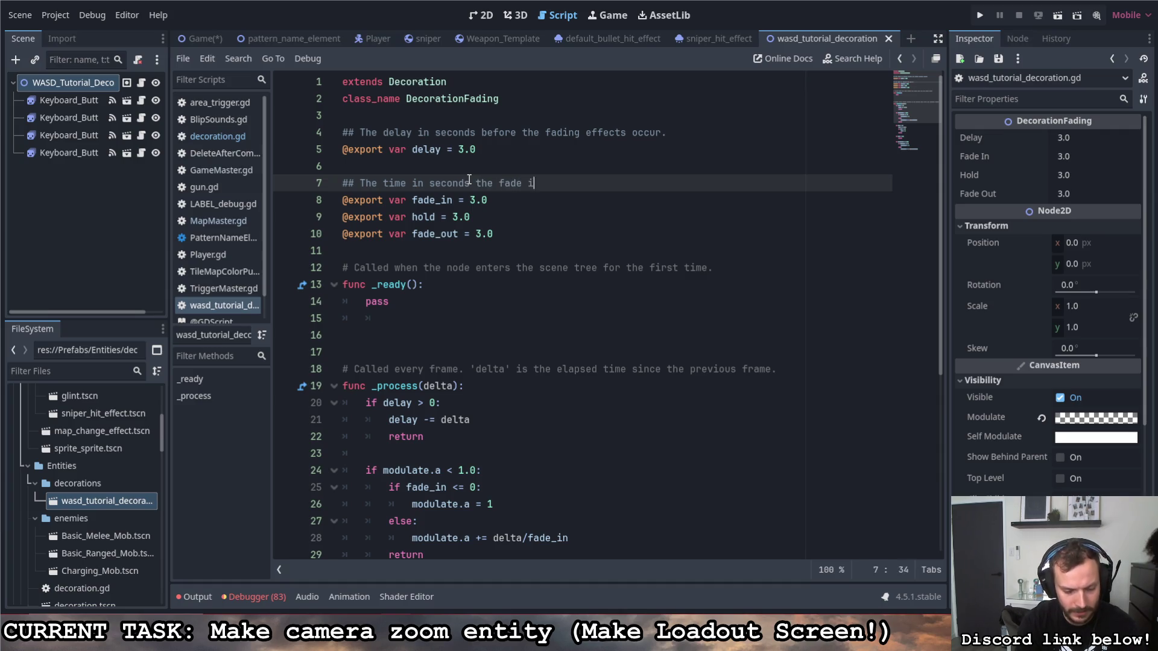
pyautogui.write('ill occur,')
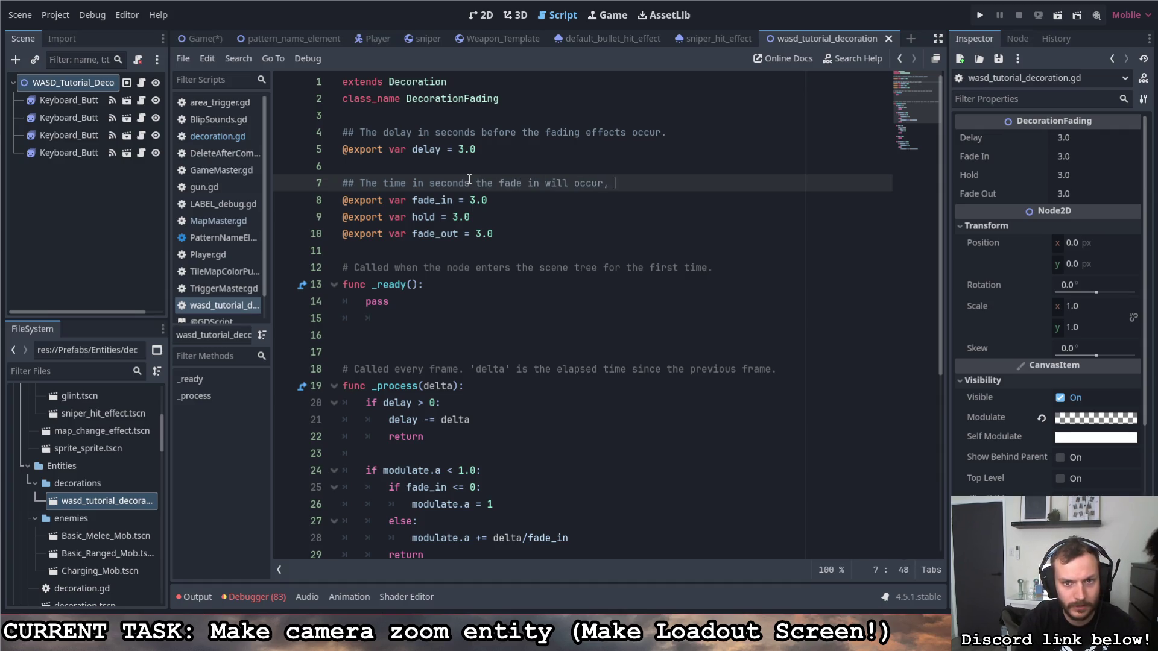
pyautogui.write('Values <0will cause the')
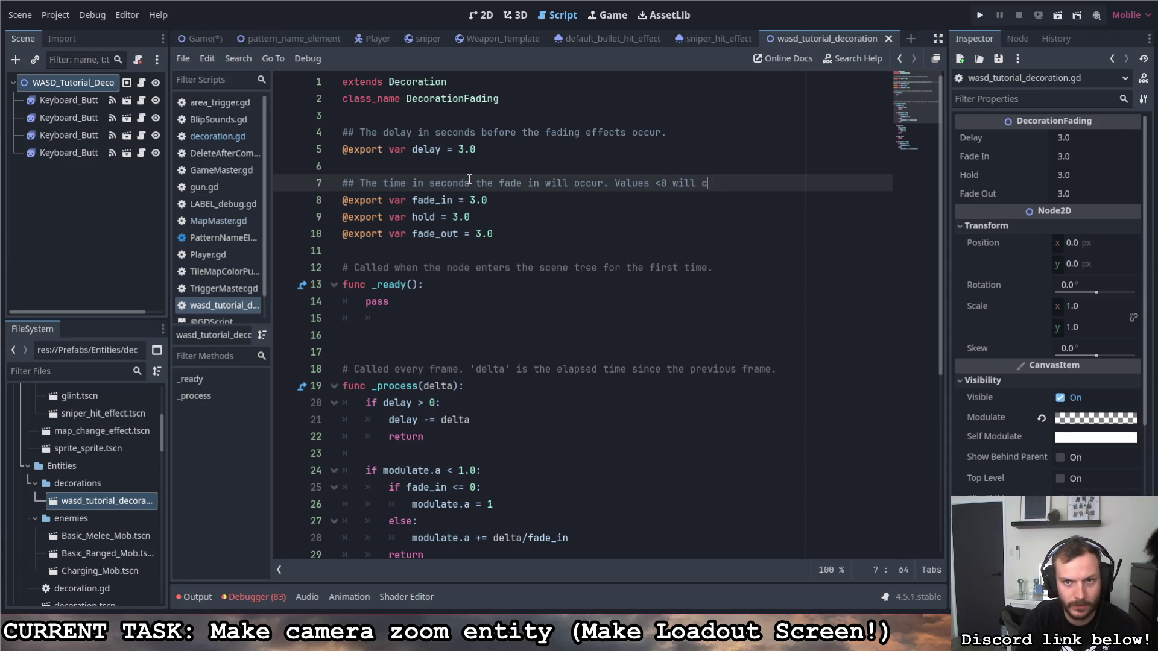
pyautogui.write(' object to ap')
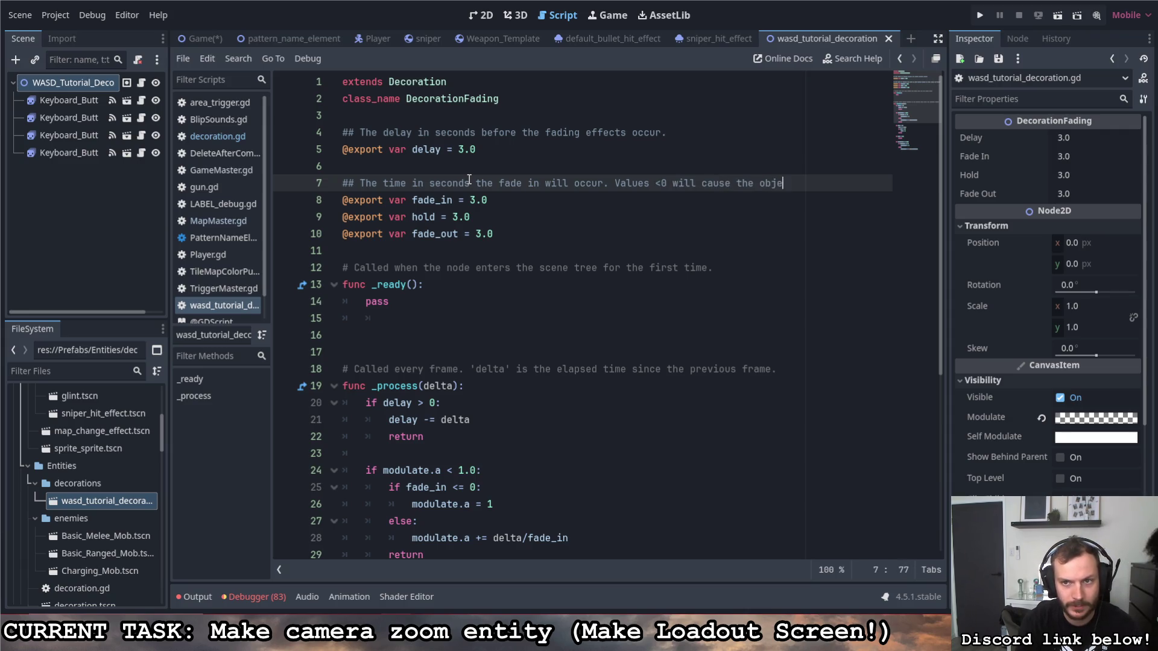
pyautogui.write('pear after d')
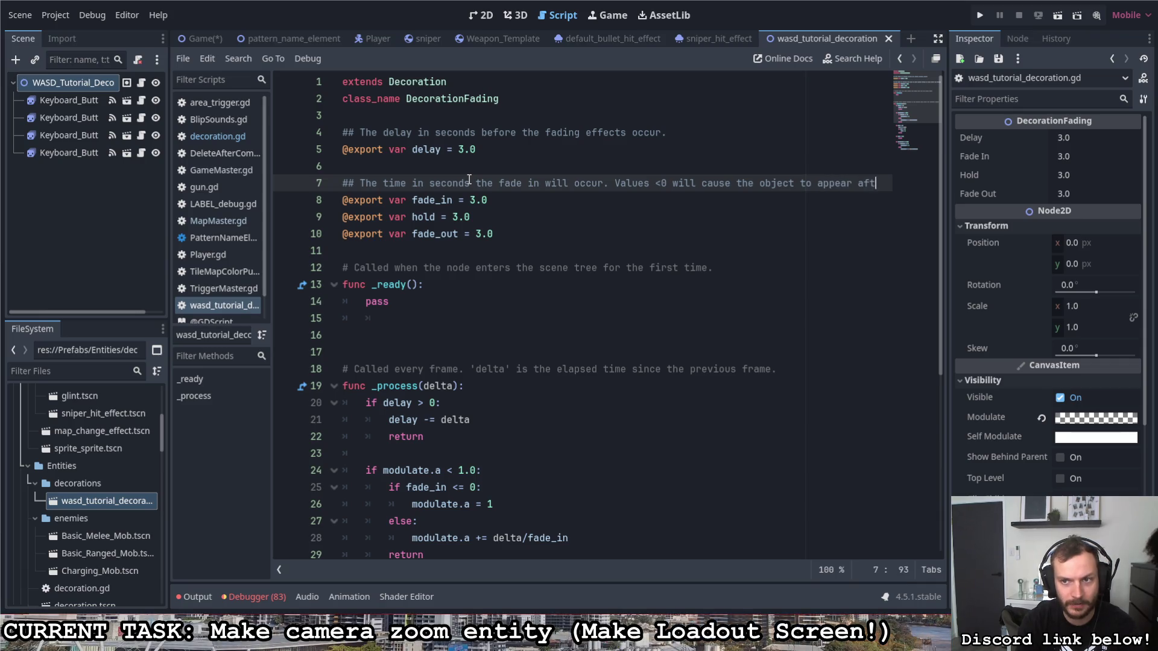
pyautogui.write('elay')
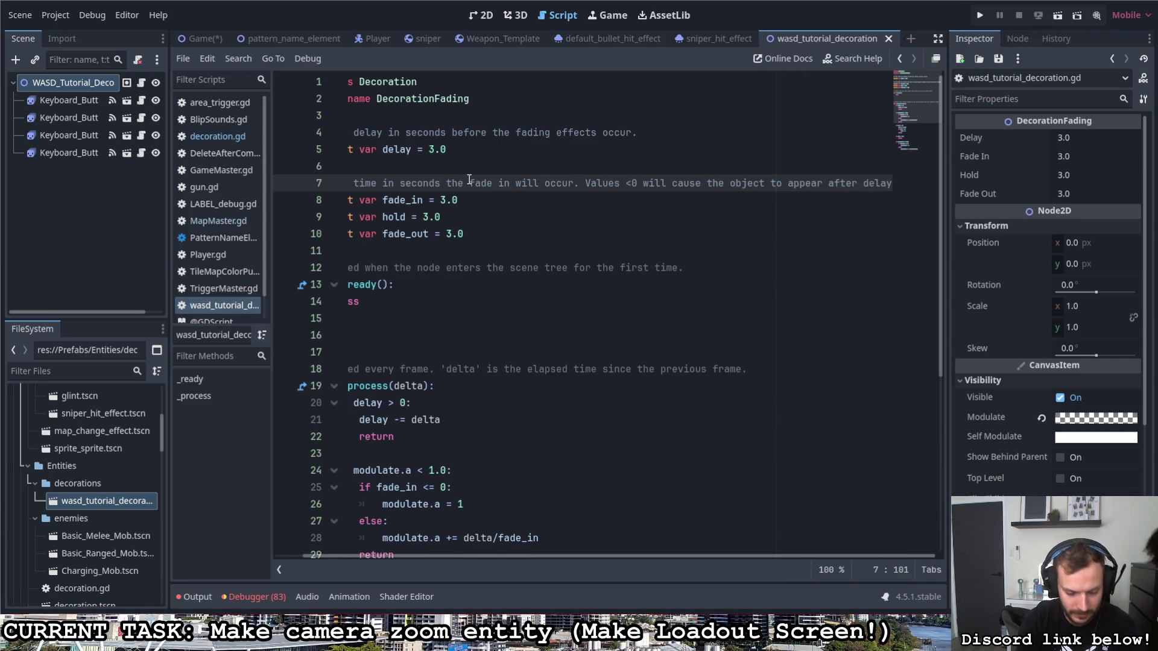
pyautogui.write(' has expired')
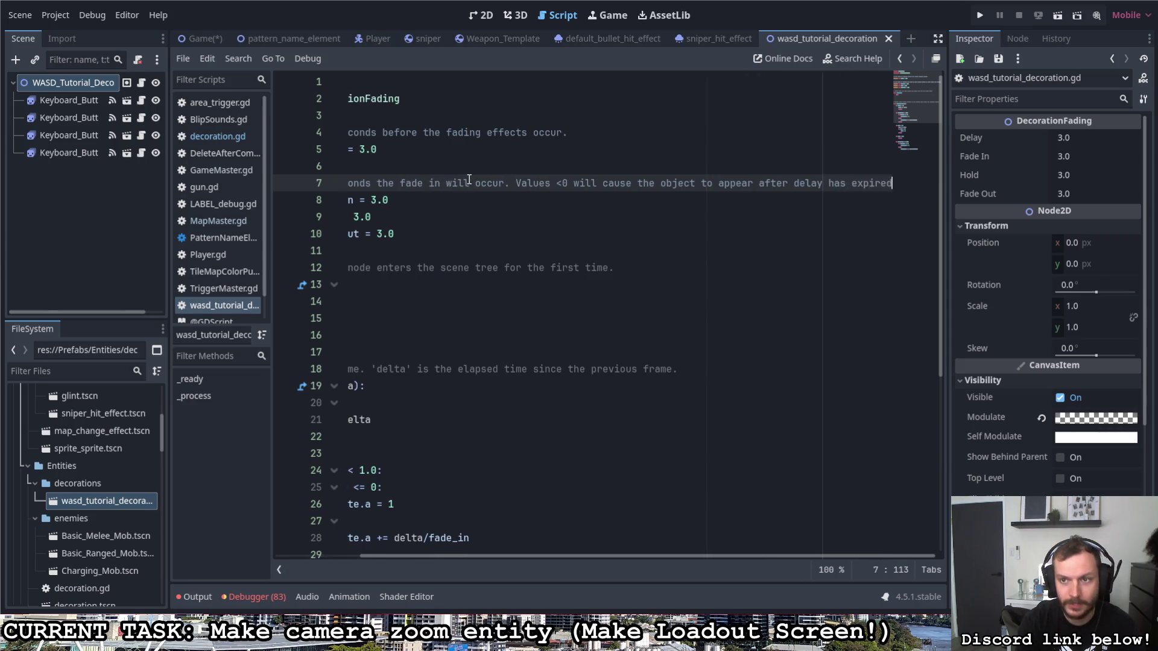
pyautogui.write('.')
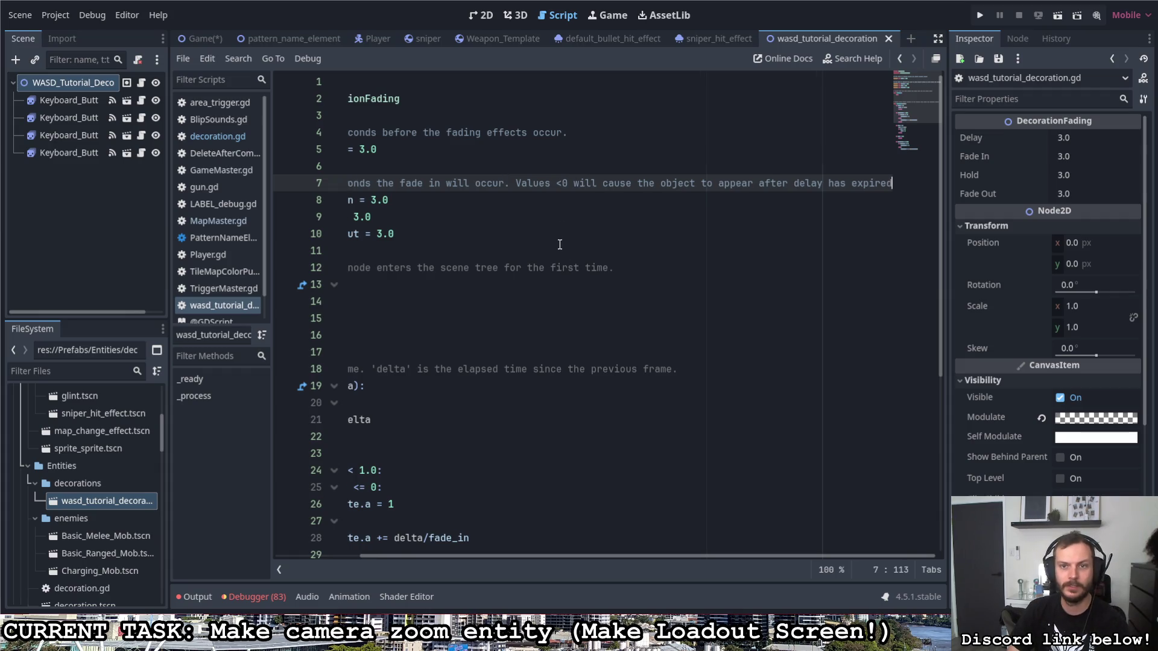
pyautogui.click(754, 183)
pyautogui.write('instantly')
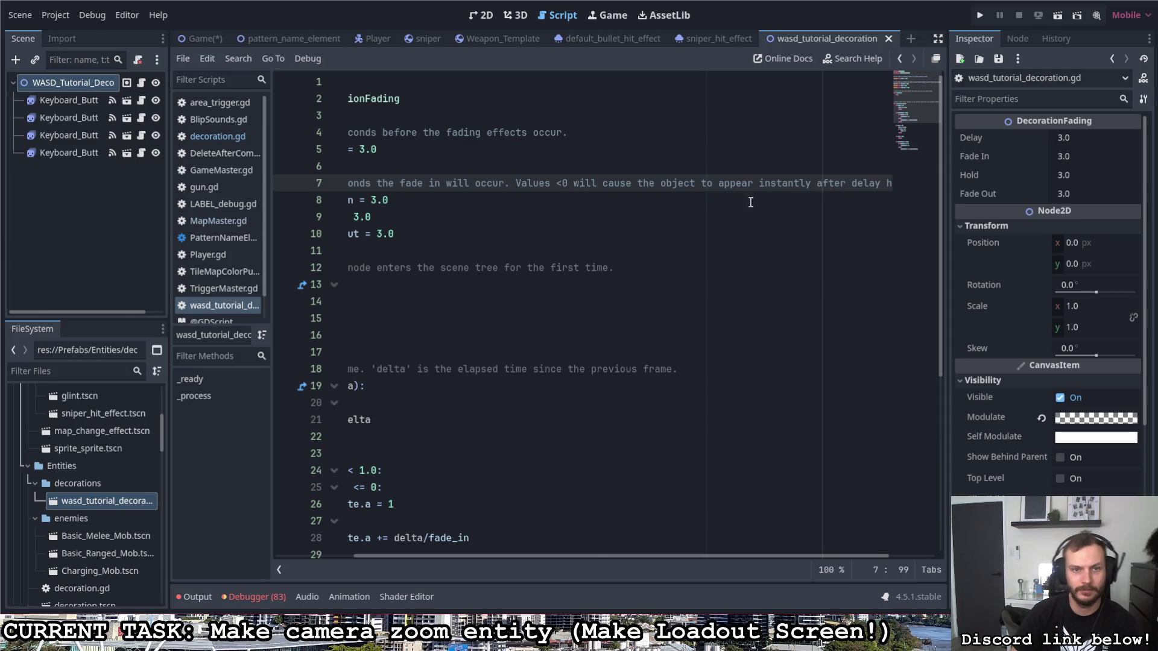
pyautogui.moveTo(596, 556); pyautogui.dragTo(386, 555)
# Document hold: time in seconds held at max opacity; a value <= -1 means no fade-out
pyautogui.click(493, 200)
pyautogui.press('Return')
pyautogui.press('Return')
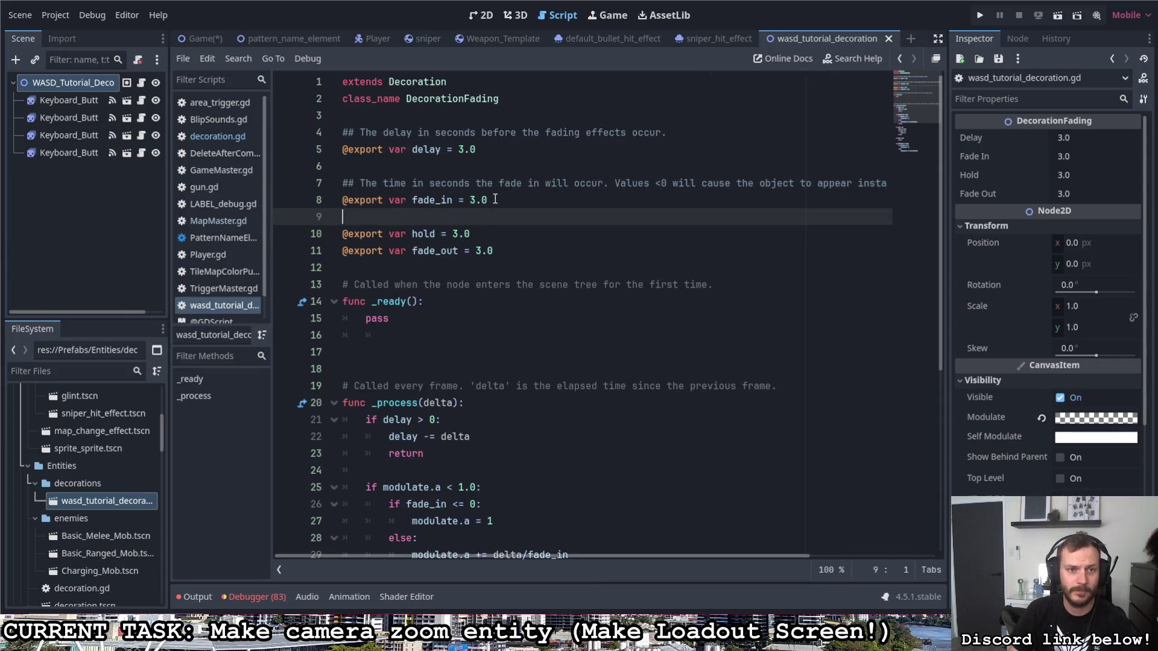
pyautogui.write('## The')
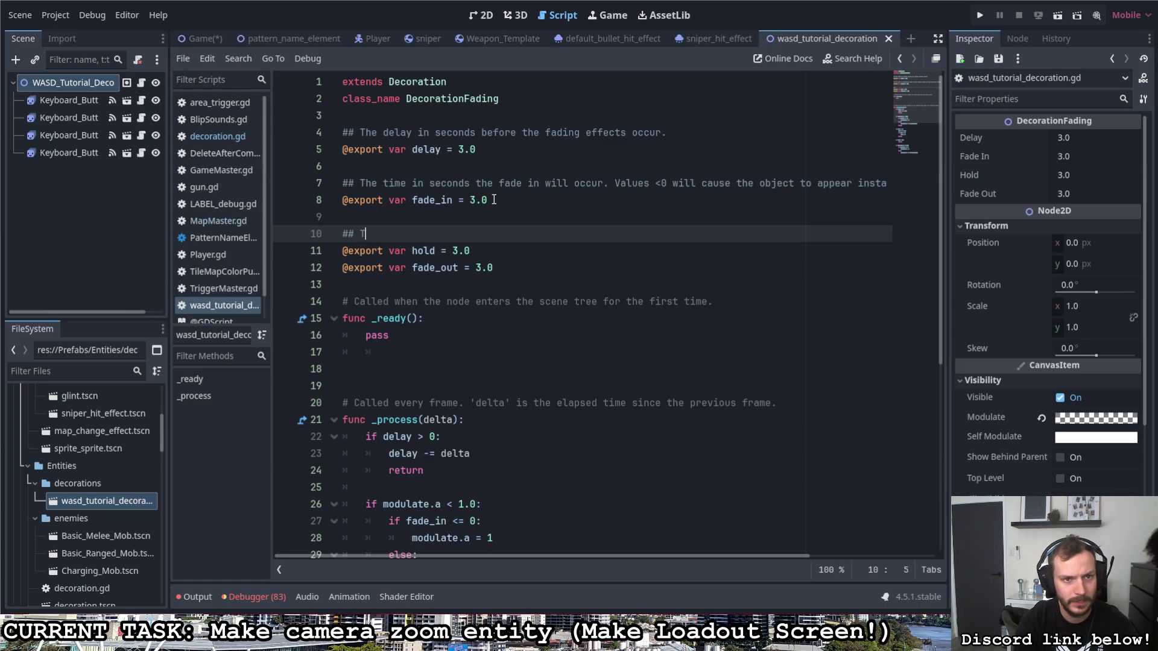
pyautogui.write('time in seconds ')
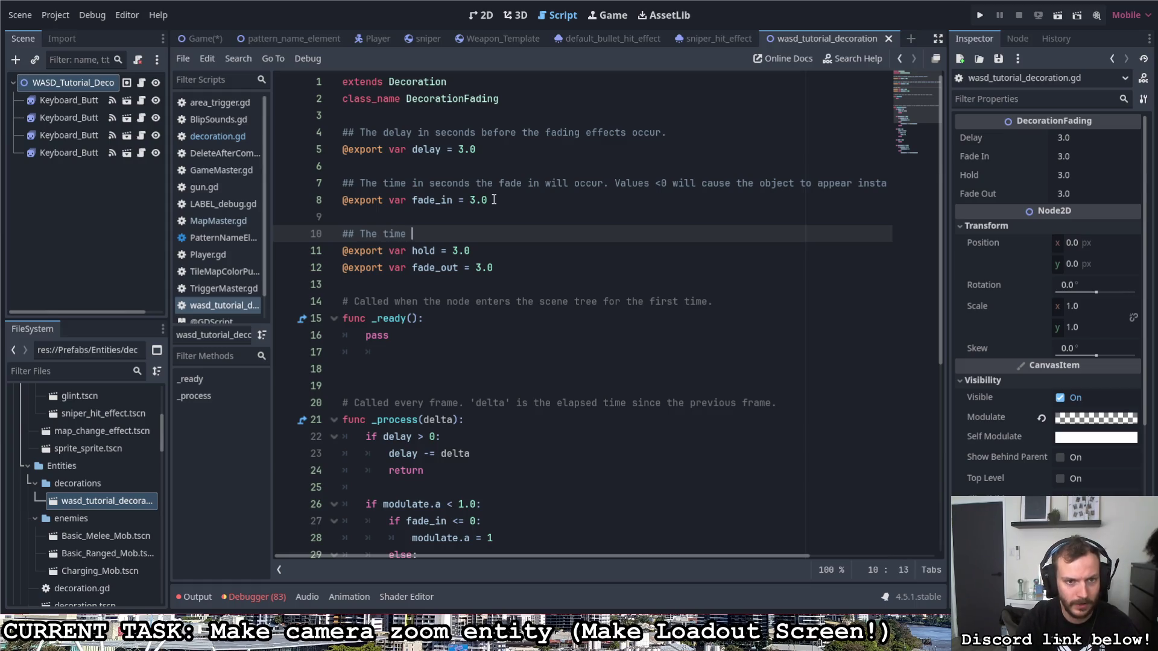
pyautogui.write('the object')
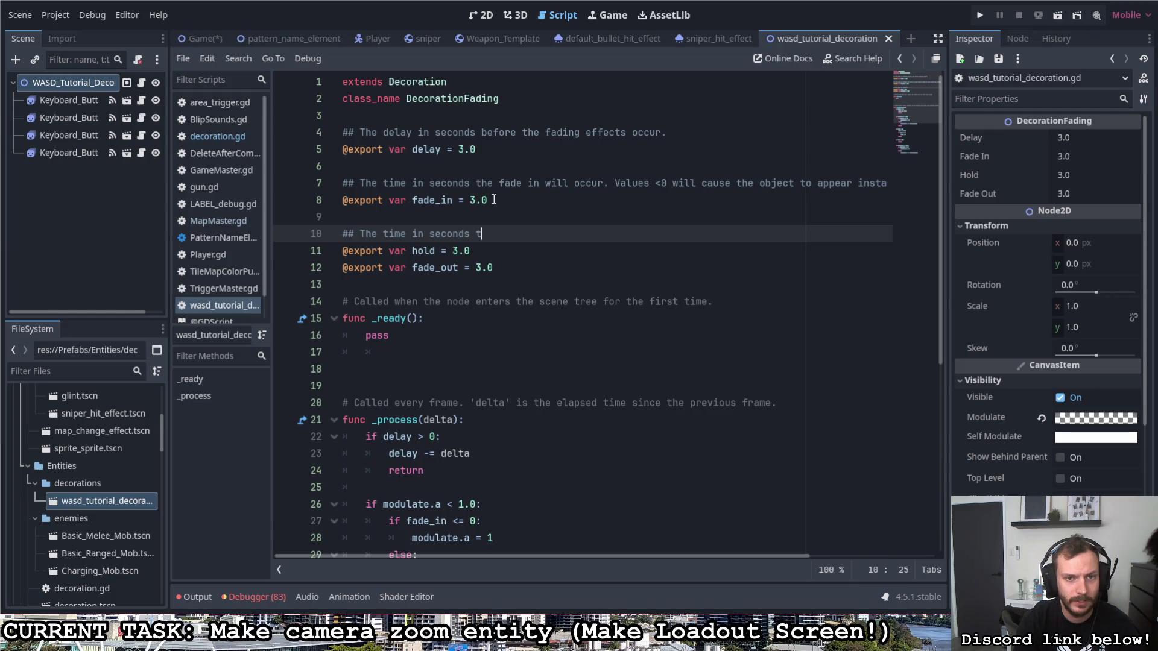
pyautogui.write(' will hold ')
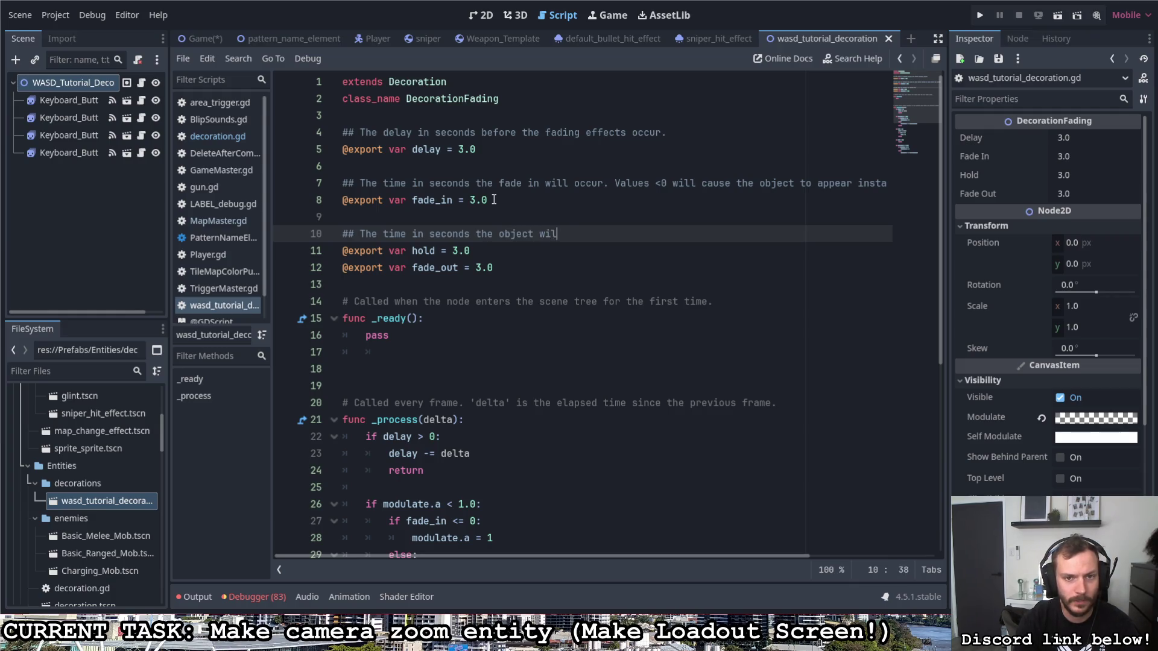
pyautogui.write('at')
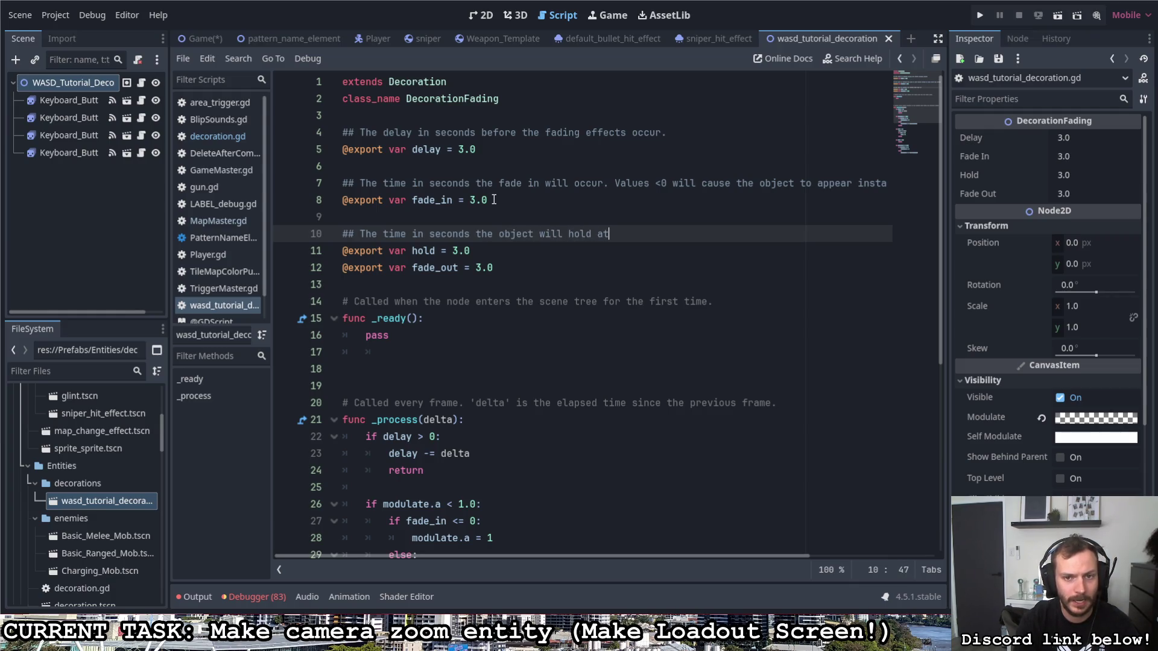
pyautogui.write(' max ')
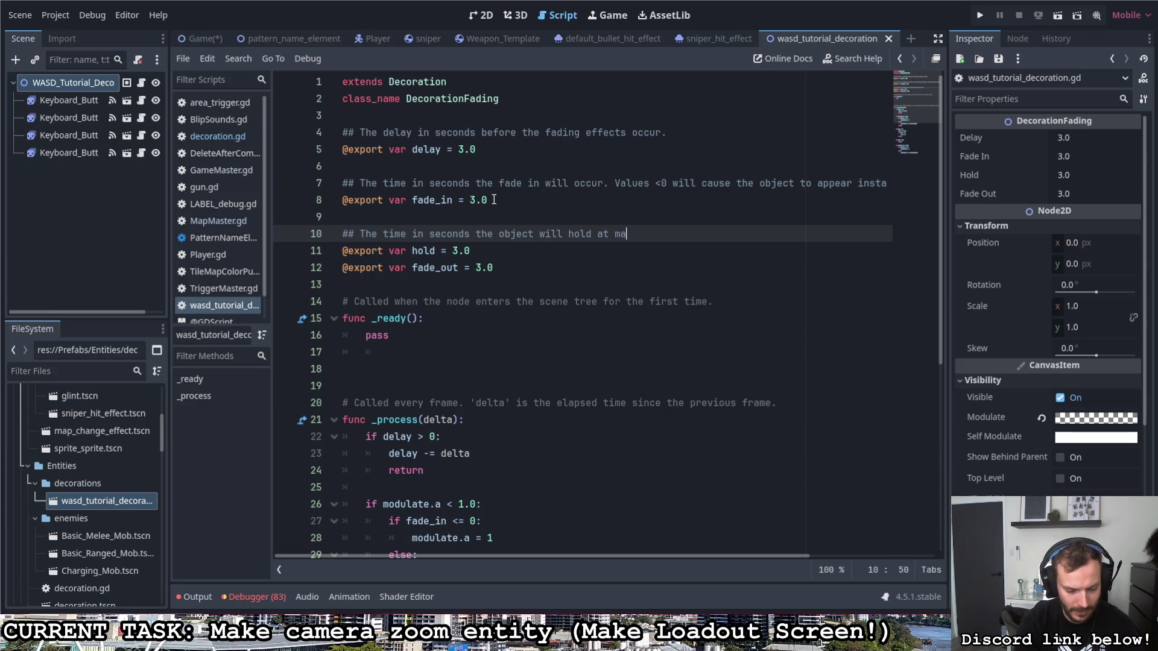
pyautogui.write('opacity')
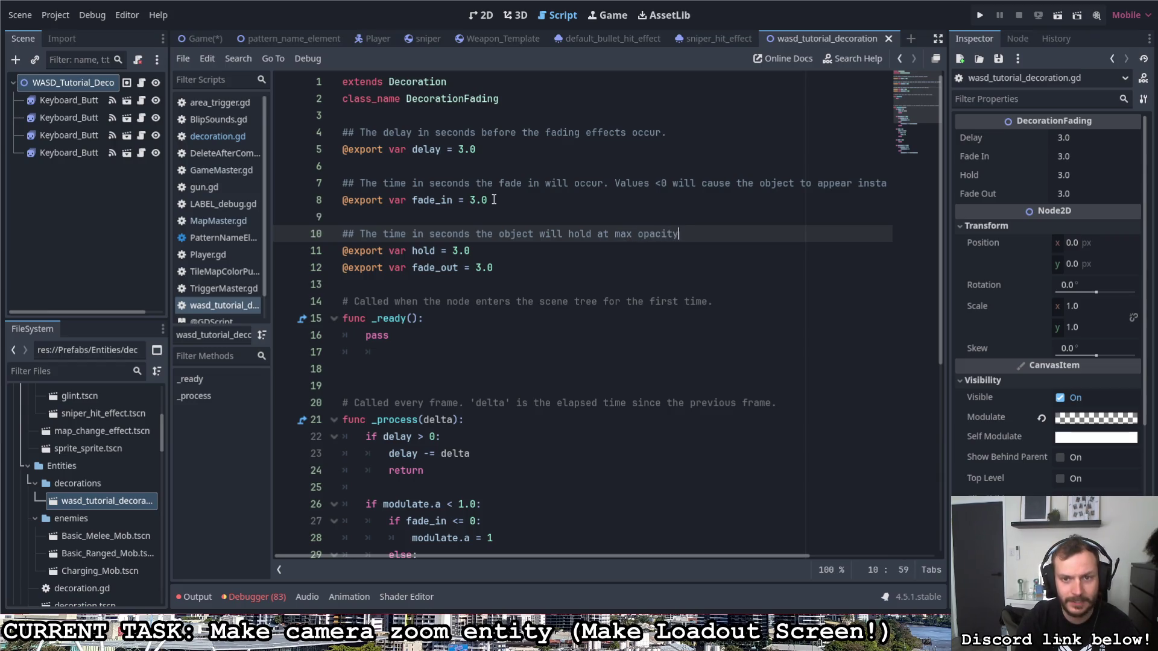
pyautogui.press('BackSpace')
pyautogui.press('BackSpace')
pyautogui.write('. ')
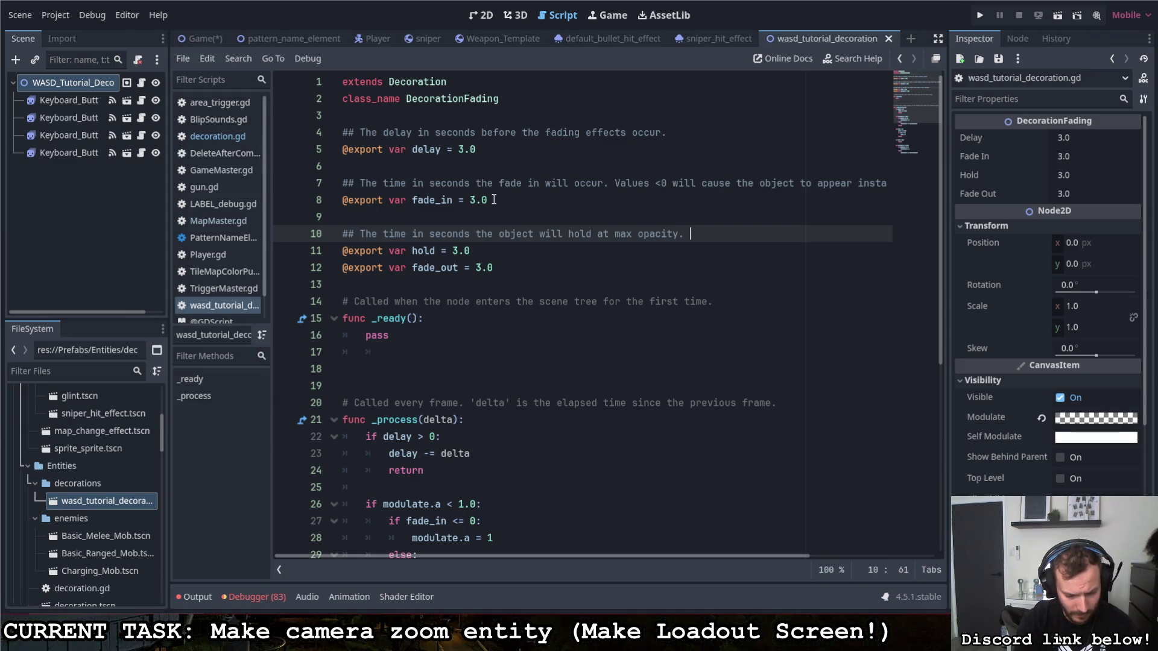
pyautogui.write('A t')
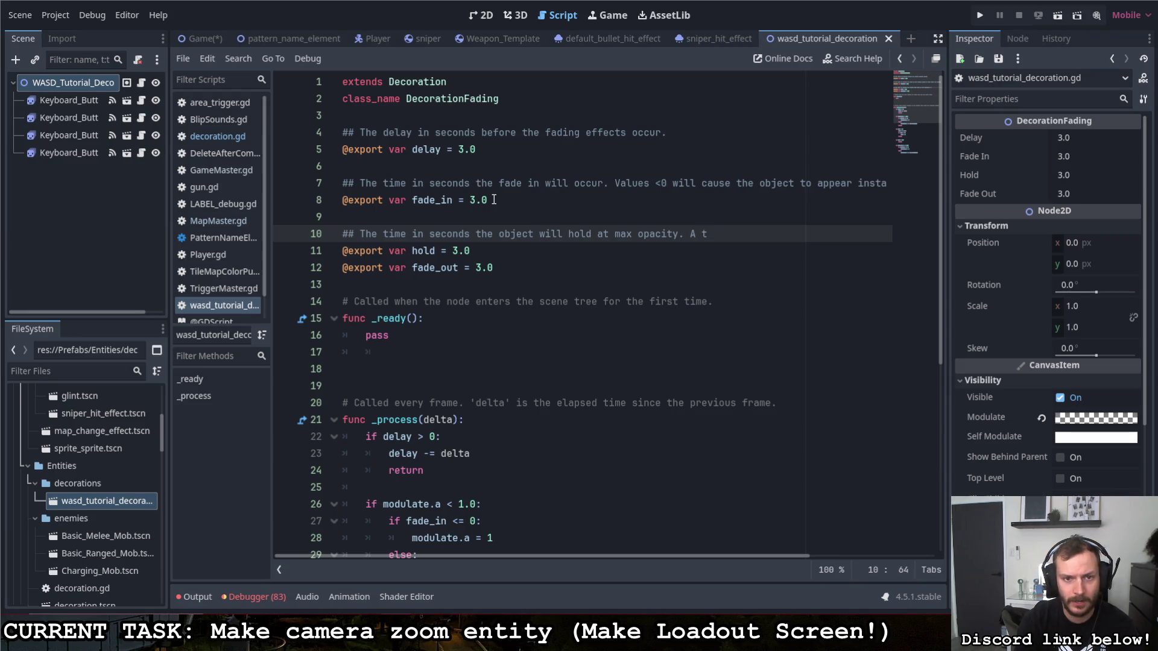
pyautogui.write(' hold v')
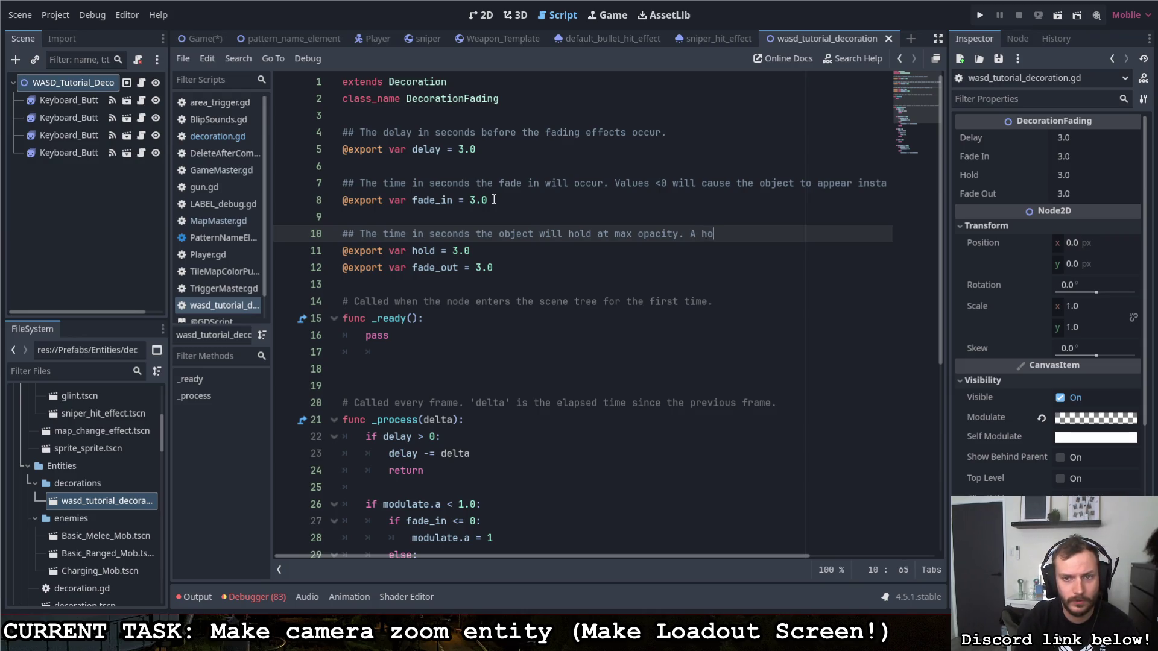
pyautogui.write('alue of ')
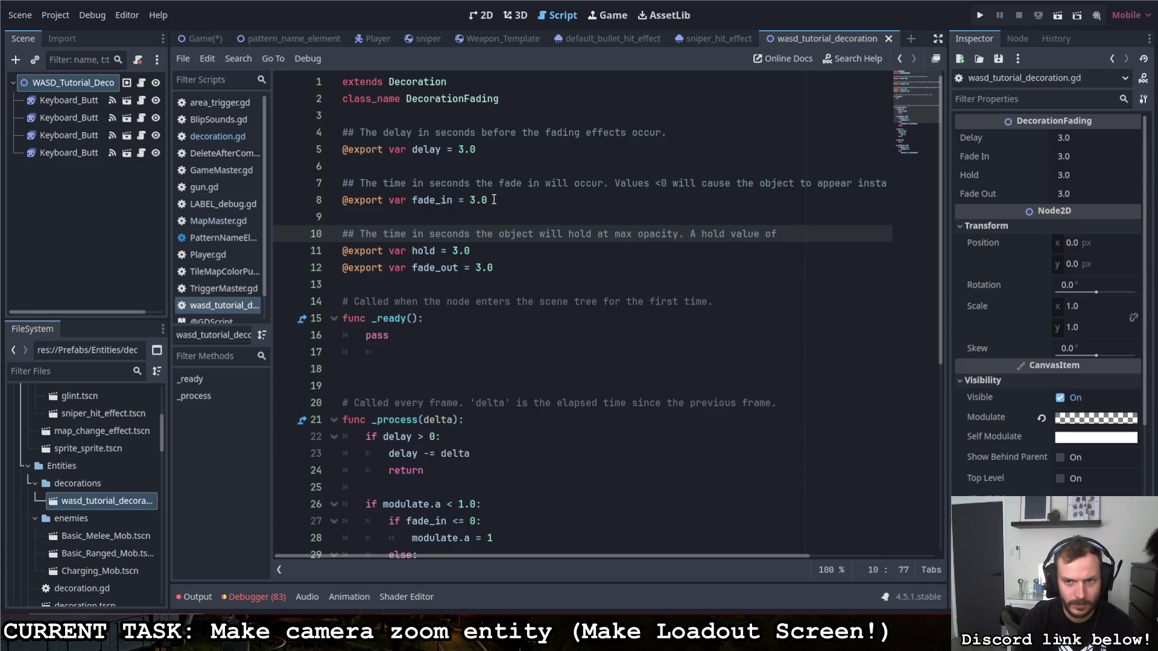
pyautogui.write('< -1')
pyautogui.press('Left')
pyautogui.press('Left')
pyautogui.press('Left')
pyautogui.write('=')
pyautogui.press('Right')
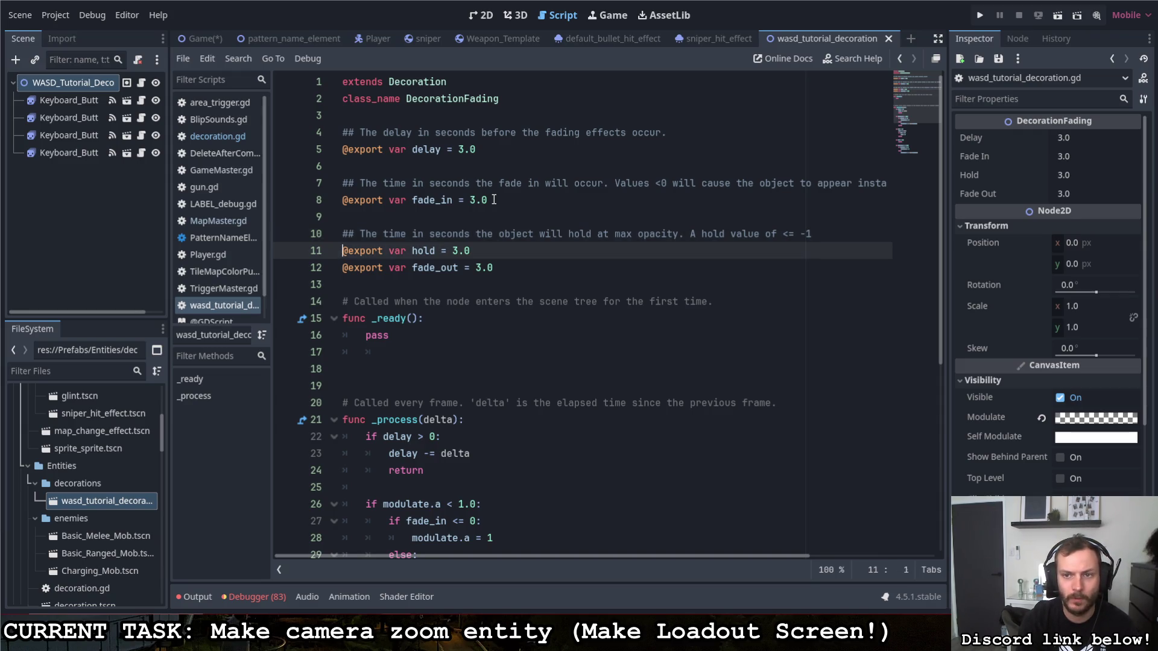
pyautogui.write('will ')
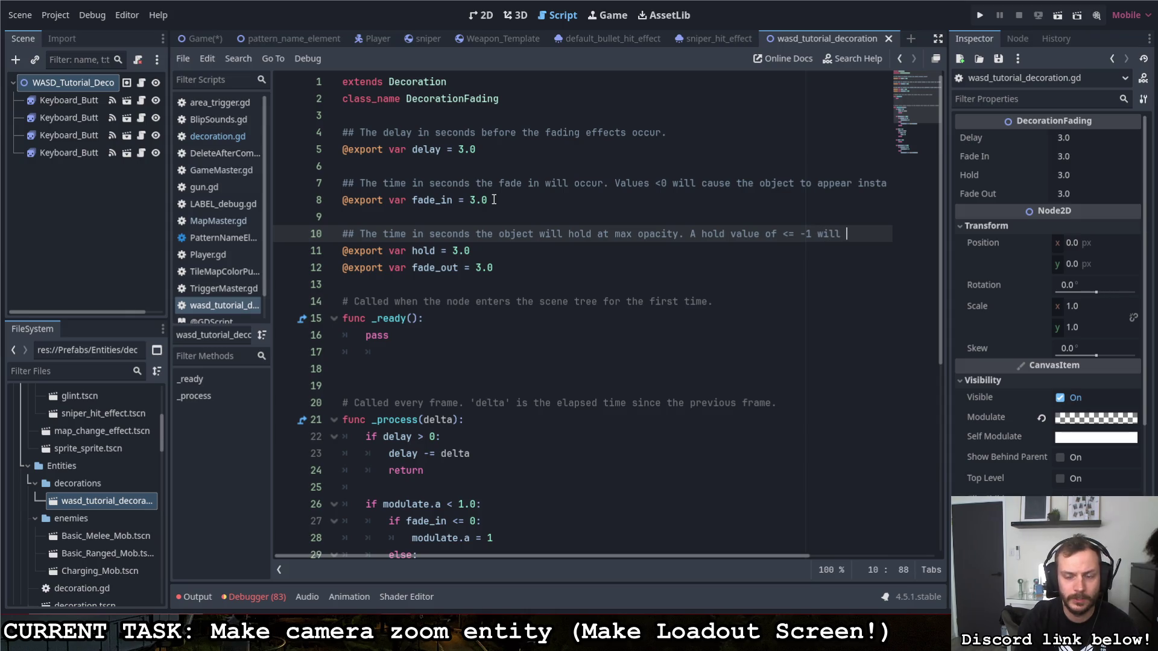
pyautogui.write('make the object ')
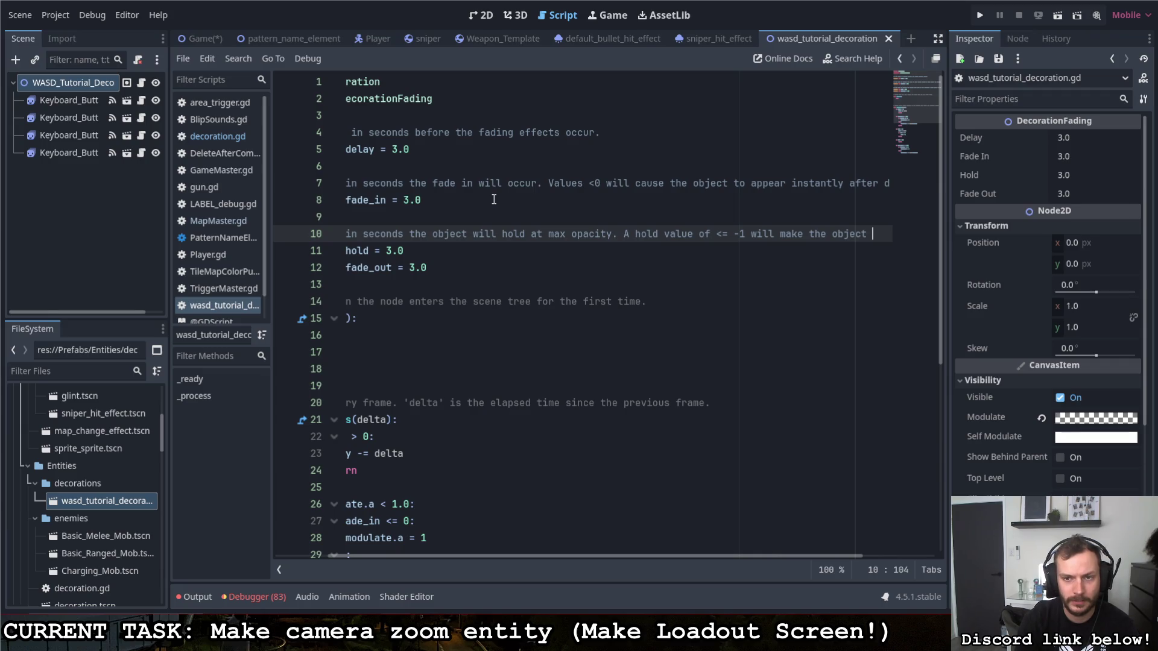
pyautogui.write('not')
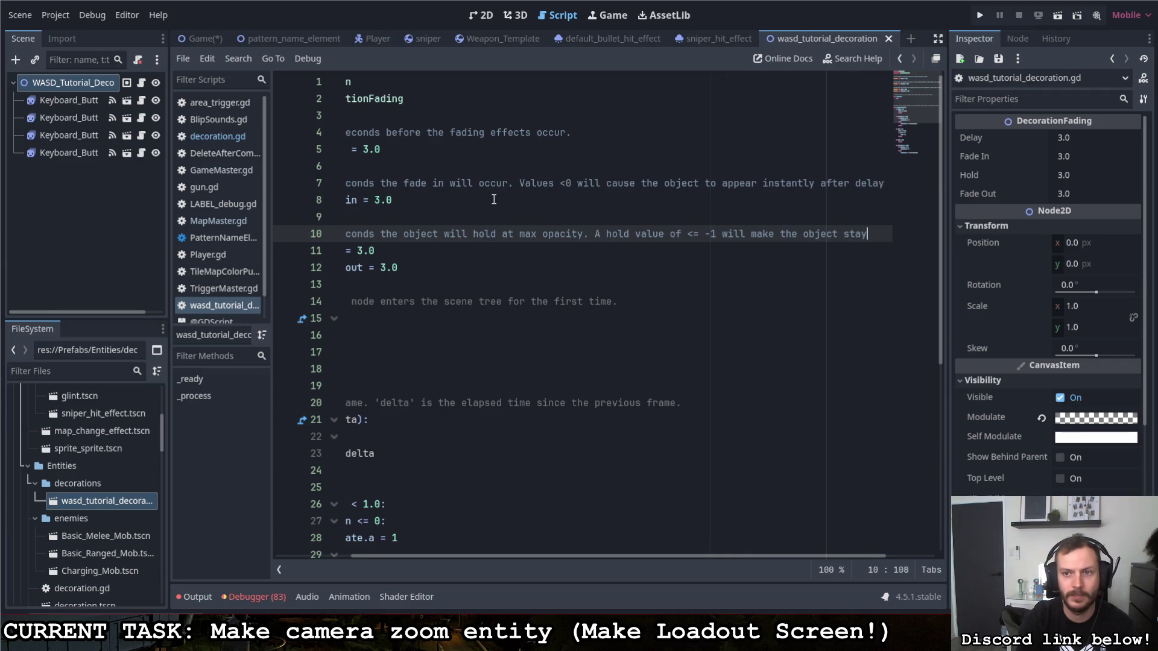
pyautogui.write(' fade out.')
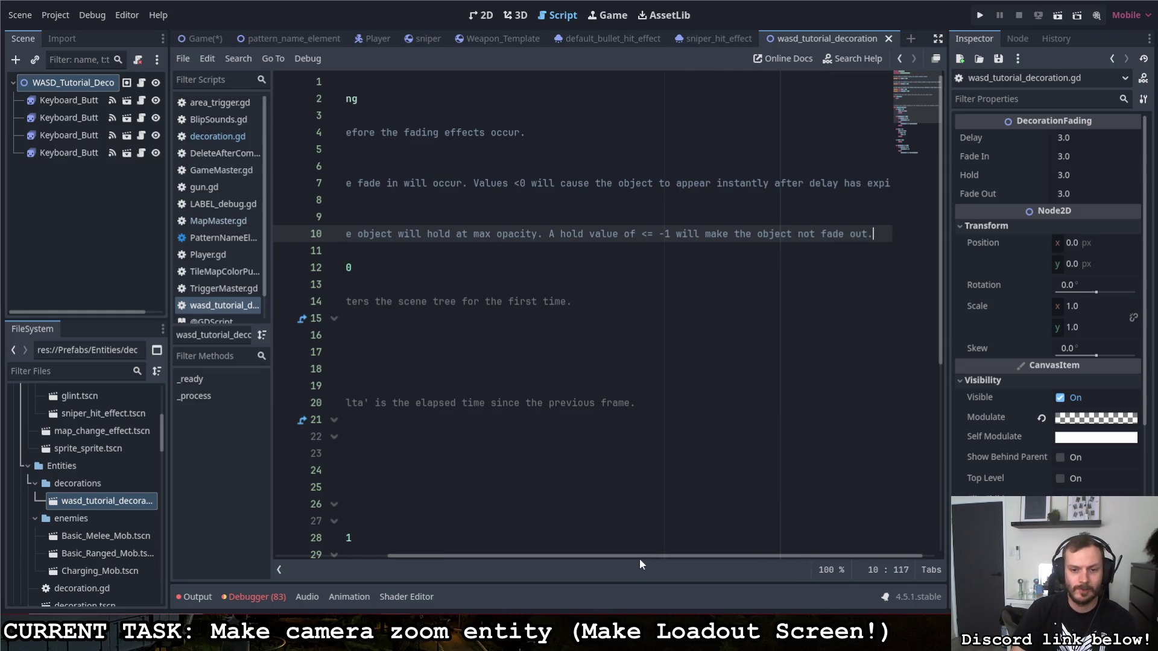
pyautogui.moveTo(640, 560); pyautogui.dragTo(380, 526)
# Document fade_out: time after hold expires; values <0 vanish instantly, hold <= -1 never disappears
pyautogui.click(493, 256)
pyautogui.press('Return')
pyautogui.press('Return')
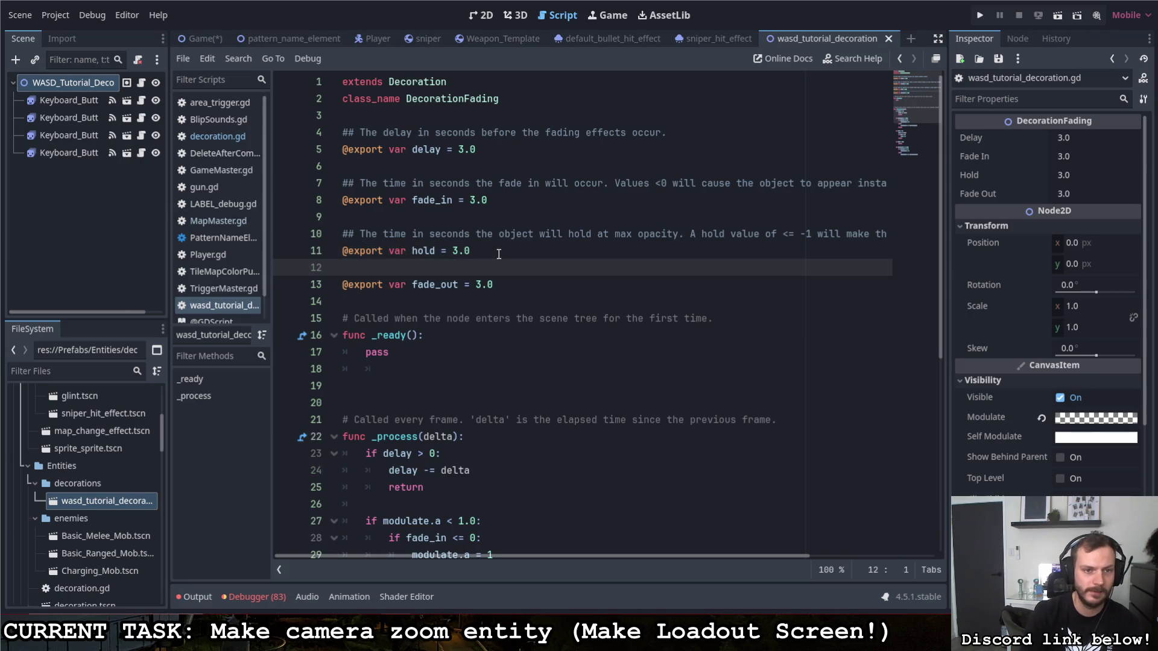
pyautogui.write('## The time in se')
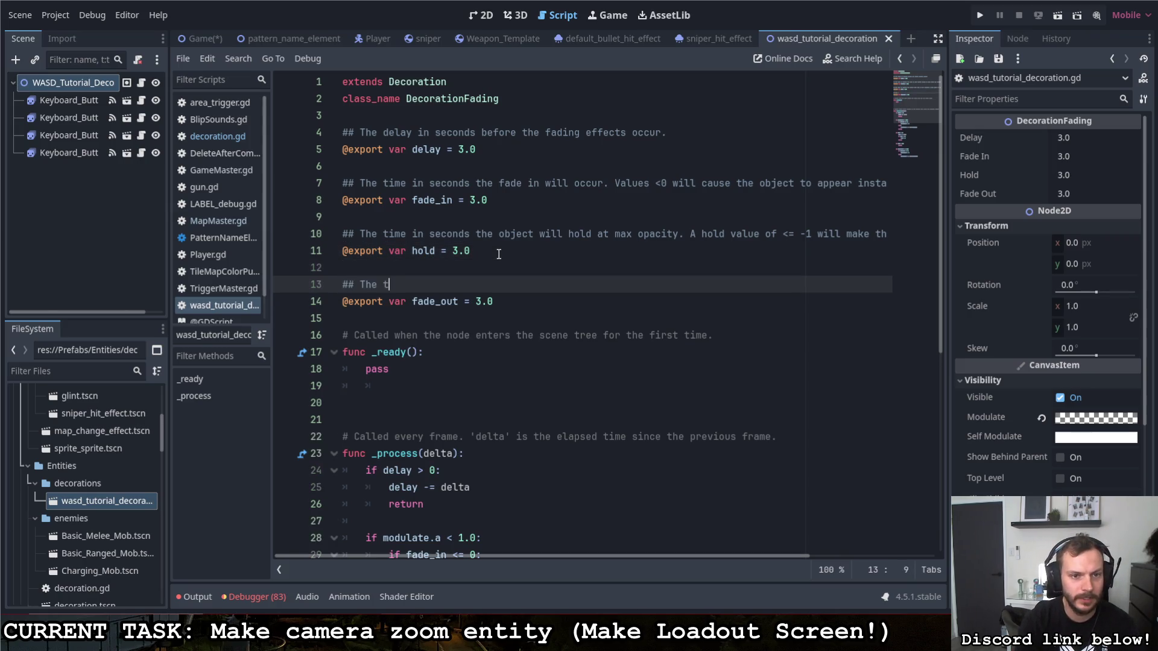
pyautogui.write('conds the object wi')
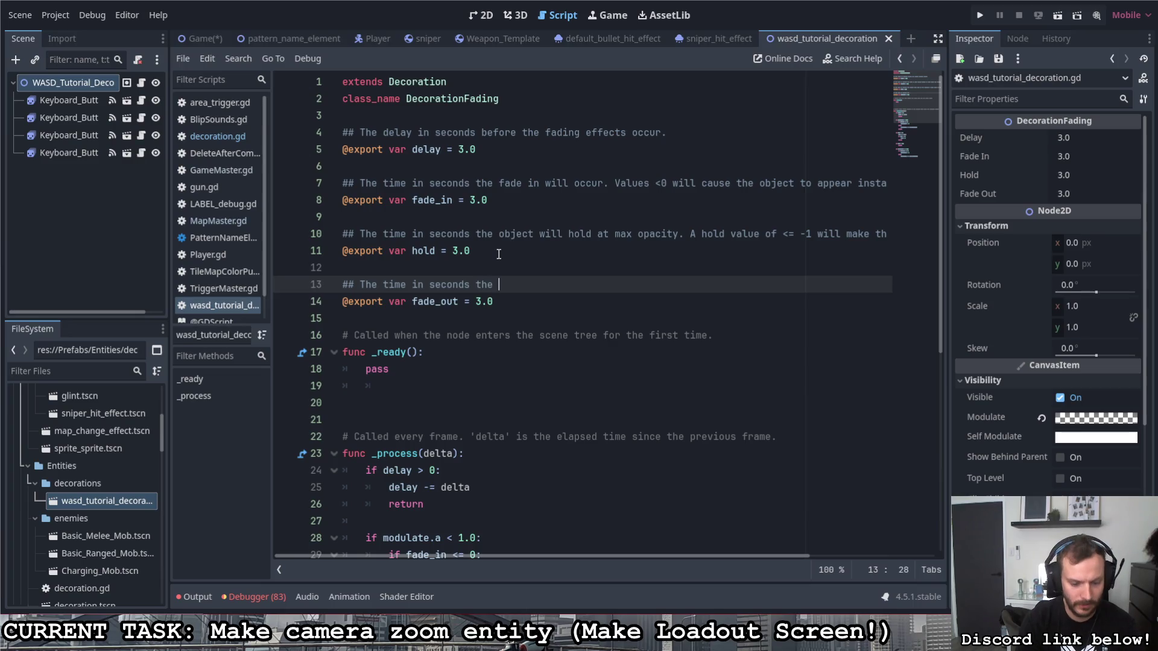
pyautogui.write('ll fade out')
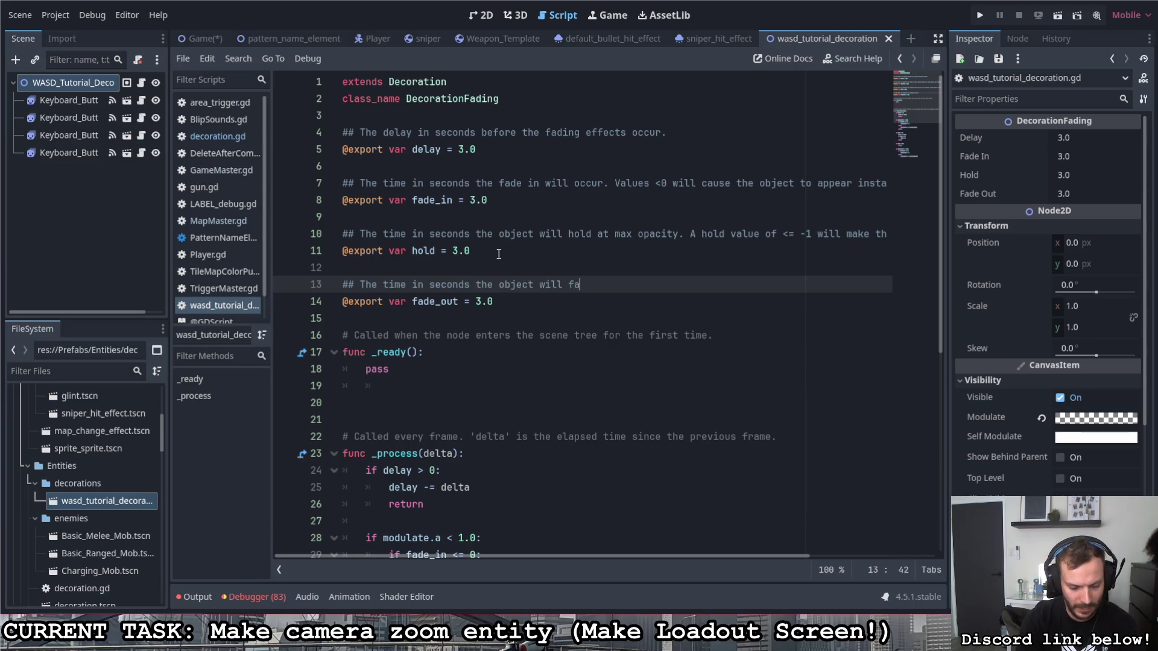
pyautogui.press('BackSpace')
pyautogui.write(', after f')
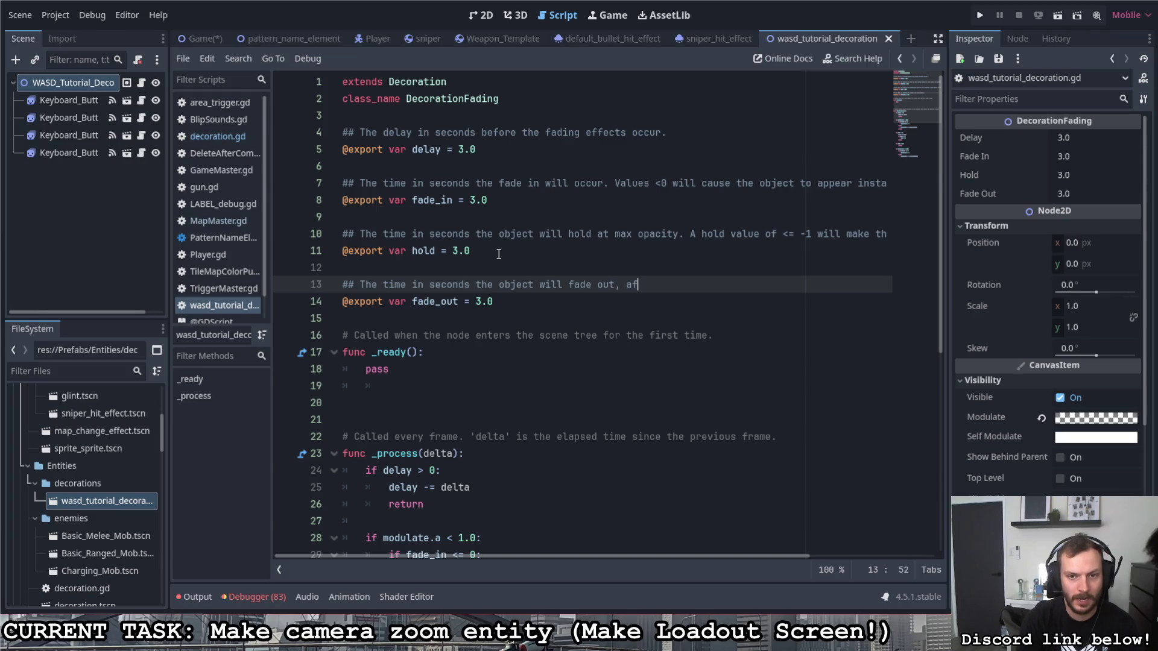
pyautogui.write('ading in, and hold')
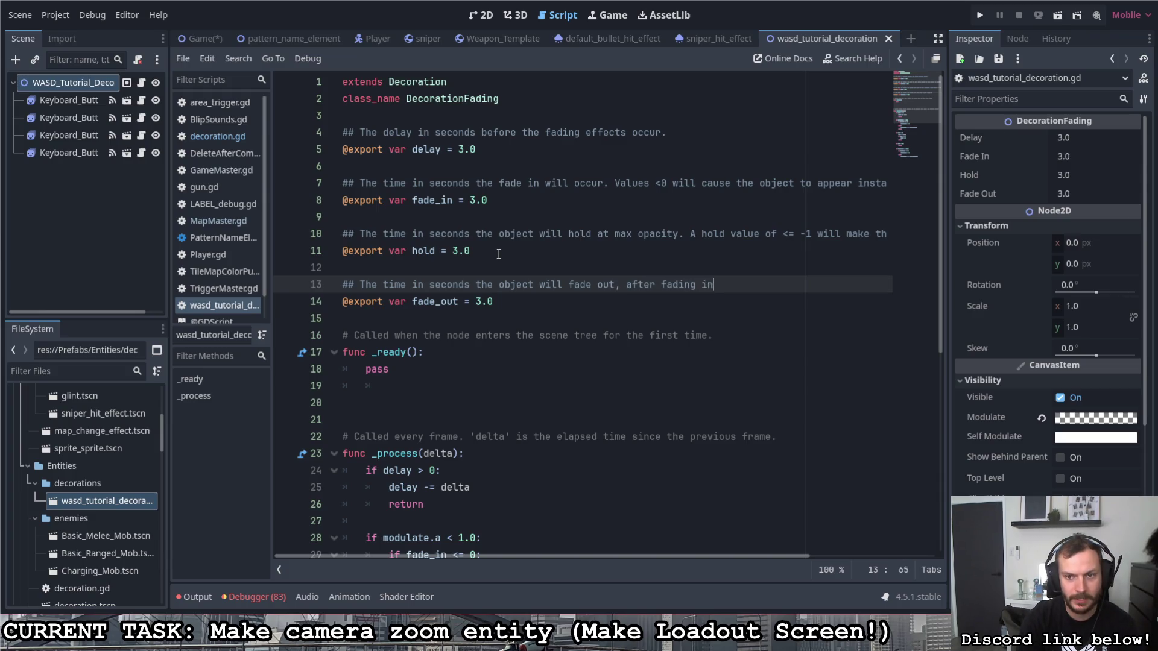
pyautogui.write(' has expired')
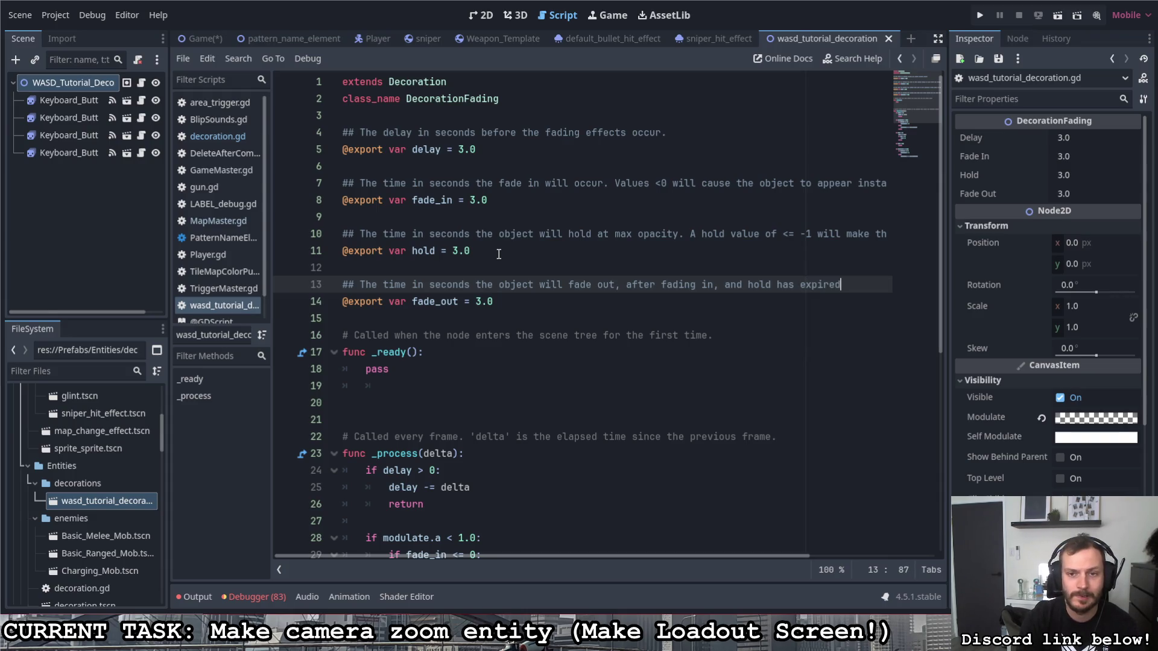
pyautogui.write('. ')
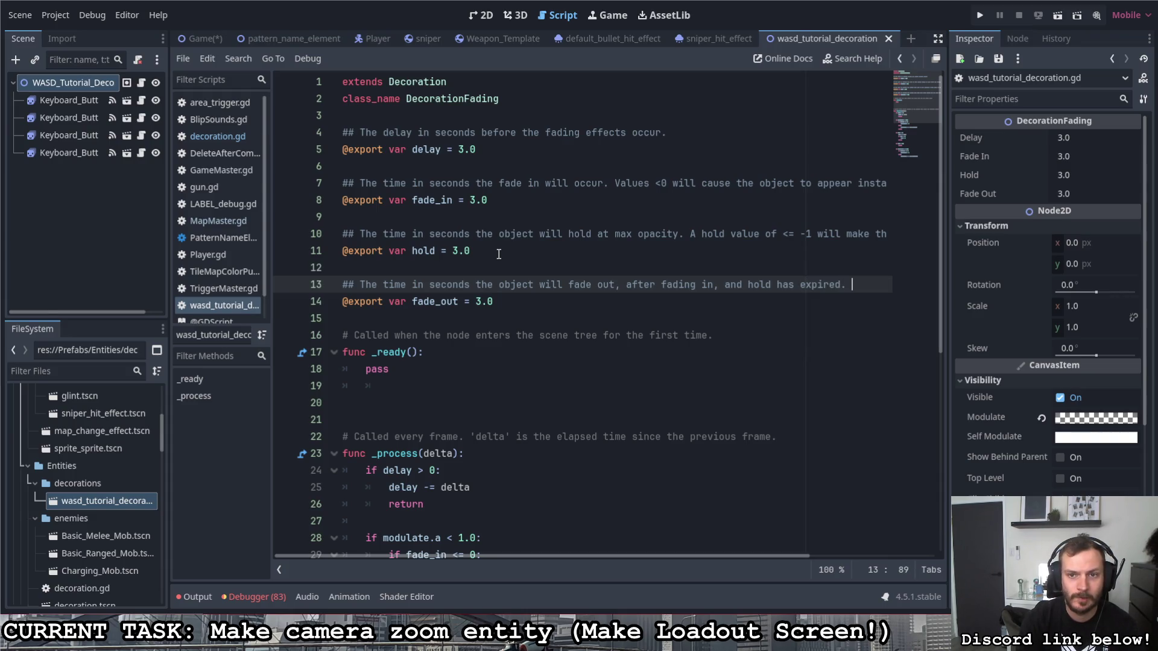
pyautogui.write('A value of')
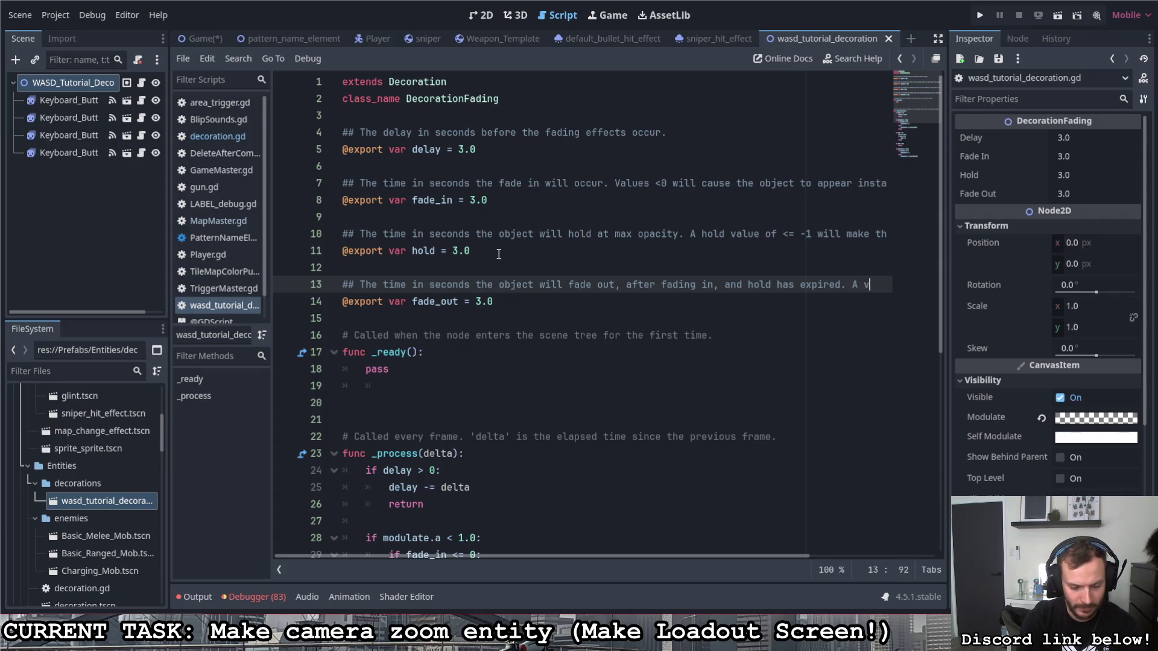
pyautogui.press('BackSpace')
pyautogui.press('BackSpace')
pyautogui.press('BackSpace')
pyautogui.press('BackSpace')
pyautogui.press('BackSpace')
pyautogui.press('BackSpace')
pyautogui.write('Values <0 ')
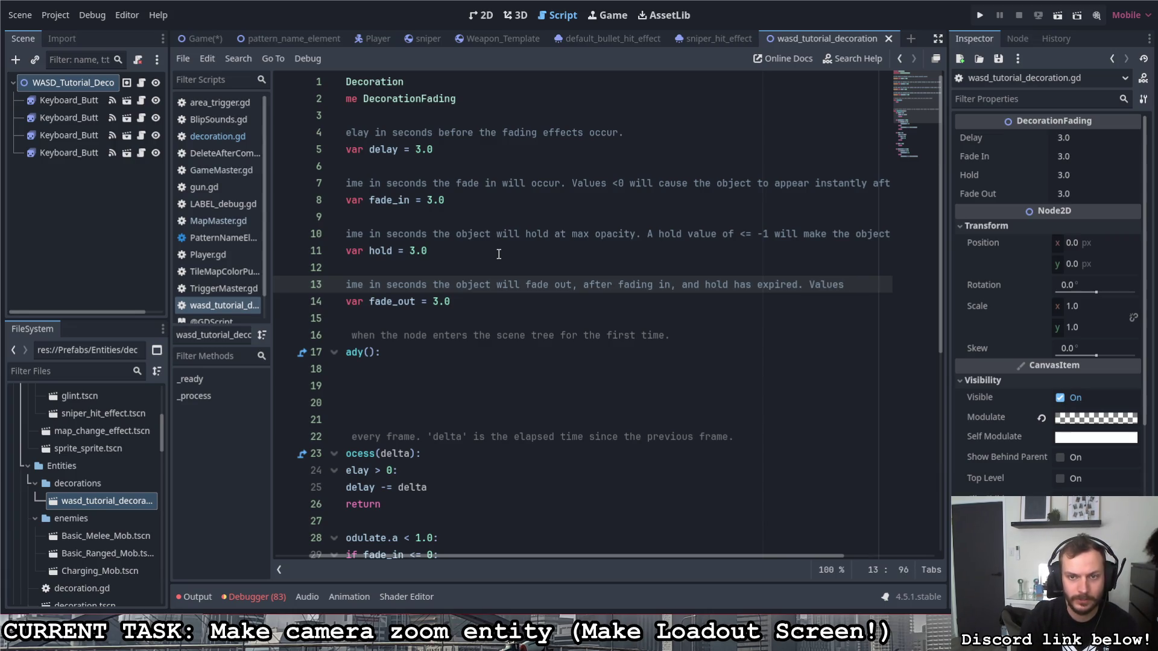
pyautogui.write('will cause the ')
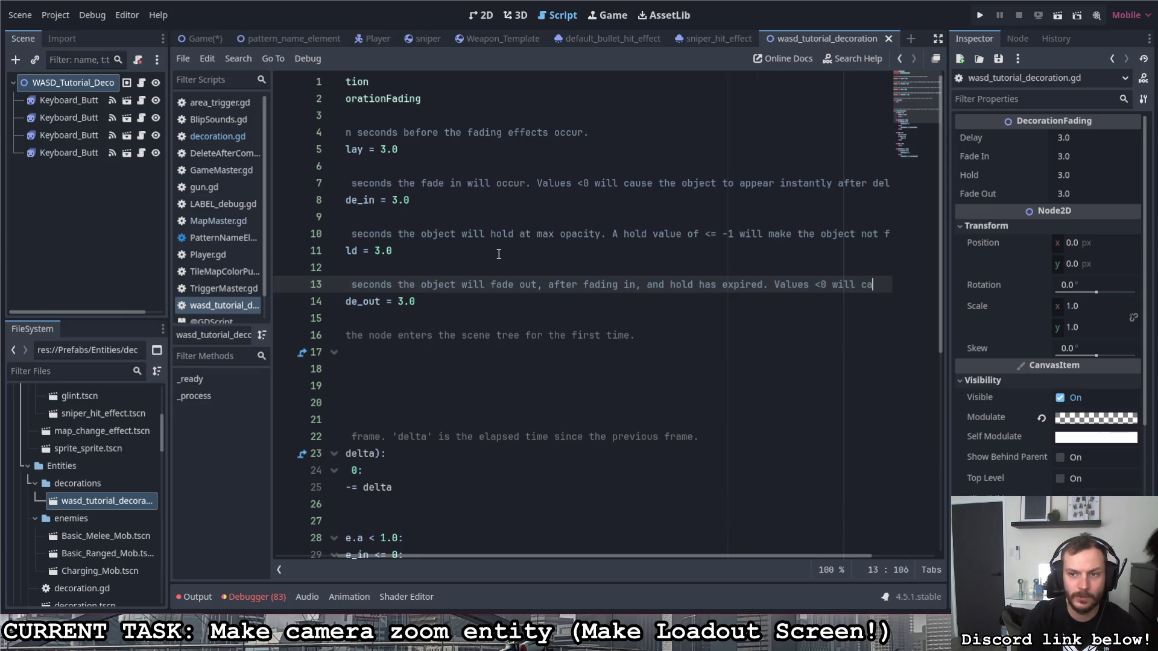
pyautogui.write('object to disa')
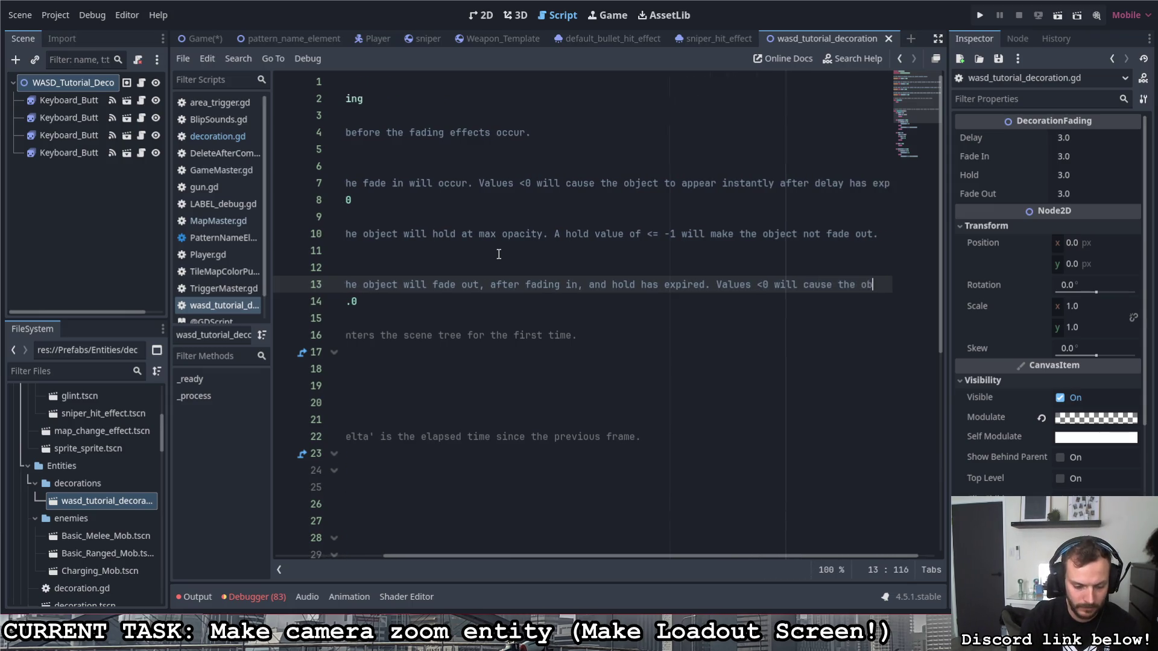
pyautogui.write('ppear instan')
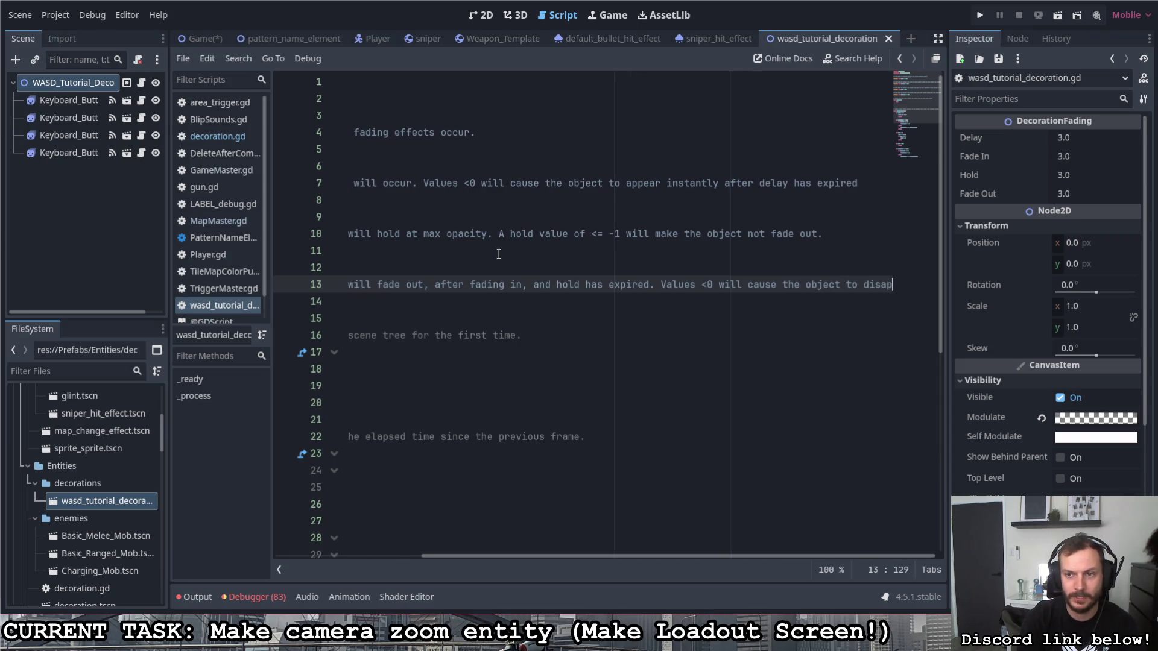
pyautogui.write('tly')
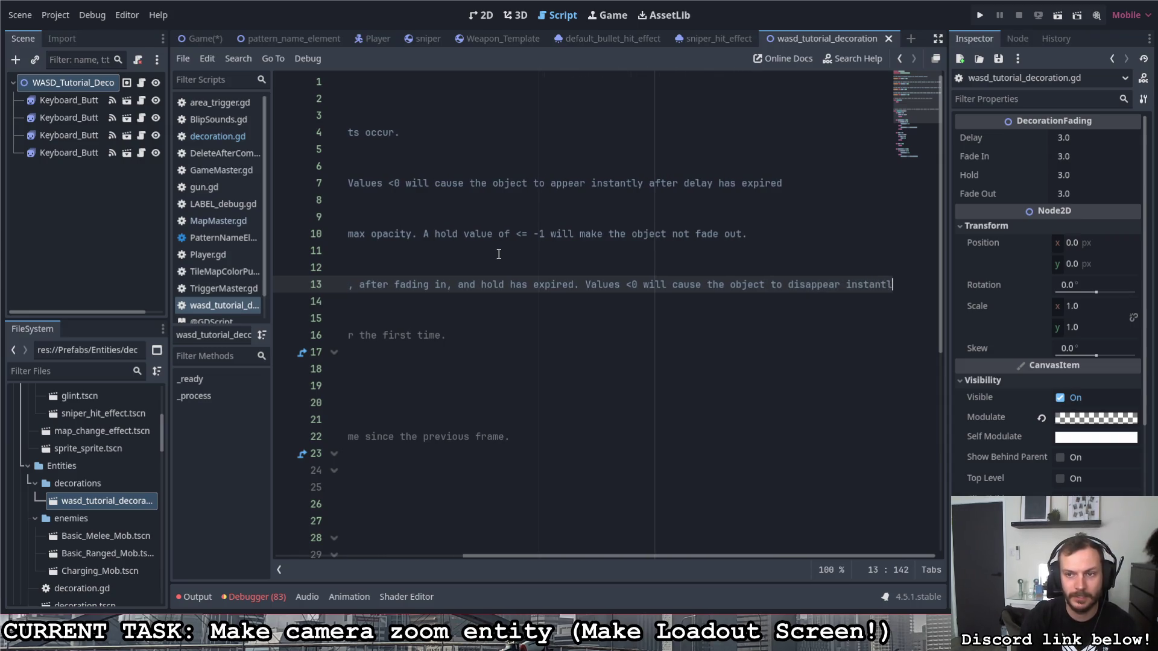
pyautogui.write(' after hold an')
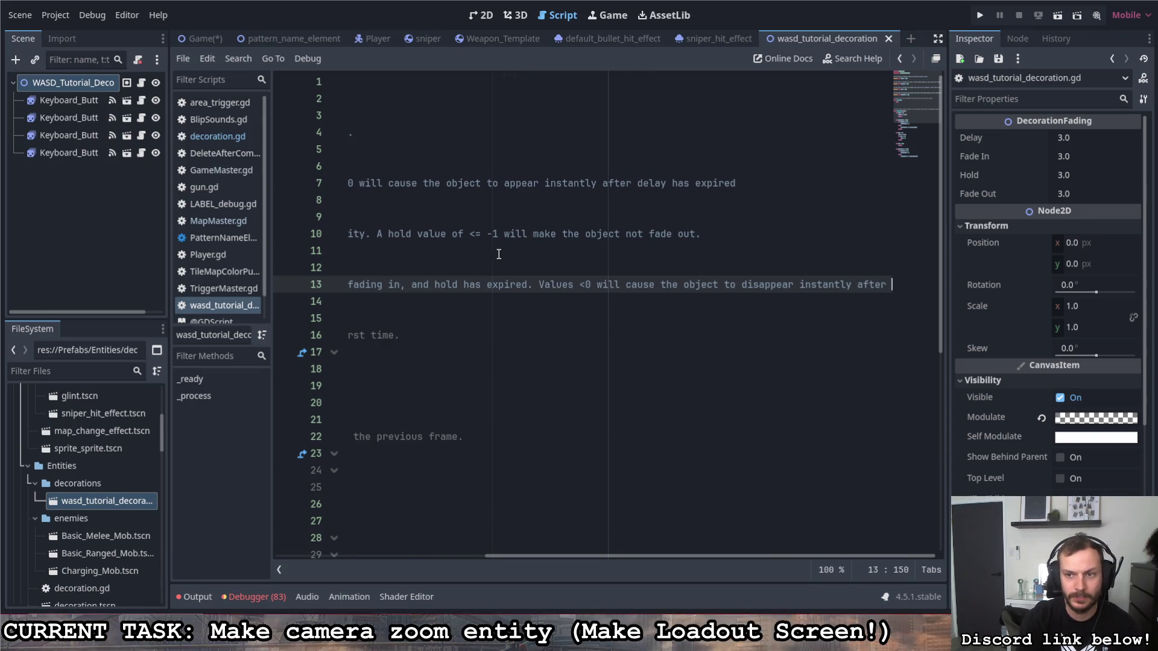
pyautogui.press('BackSpace')
pyautogui.press('BackSpace')
pyautogui.write('has expired.')
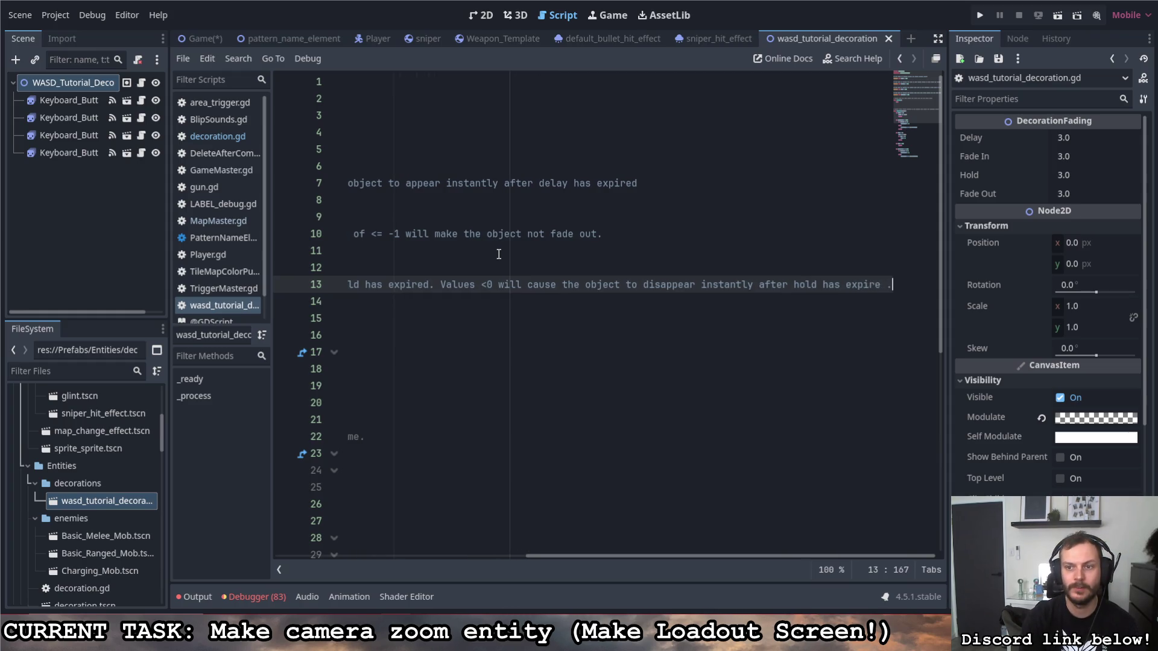
pyautogui.write(' (If ')
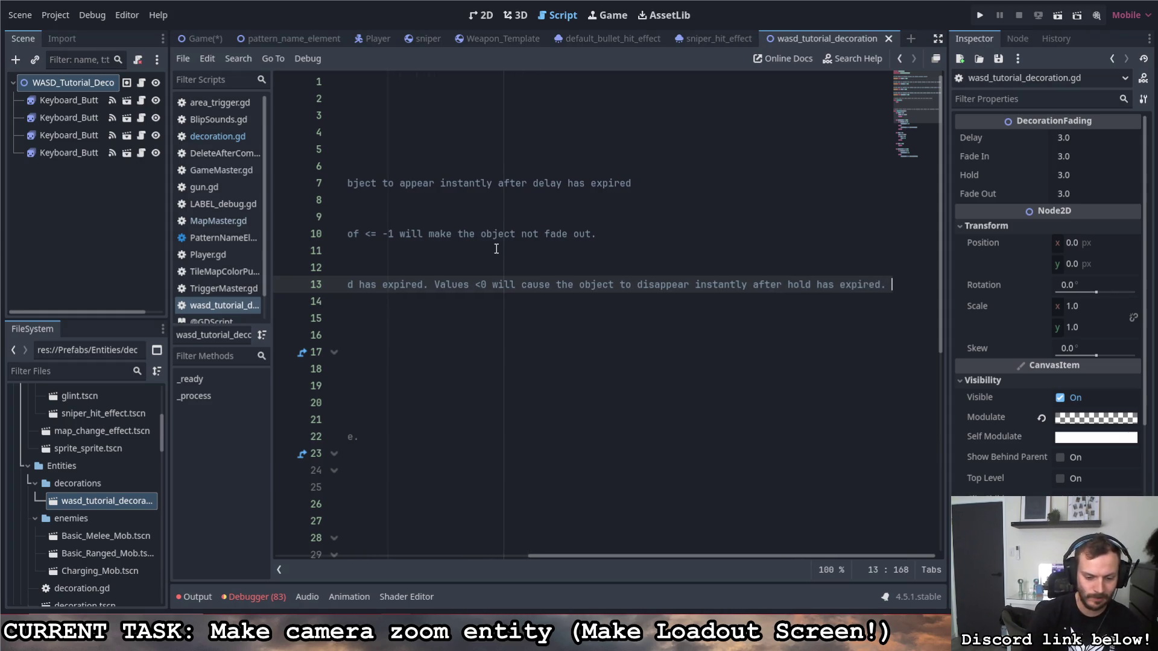
pyautogui.write('hold is ')
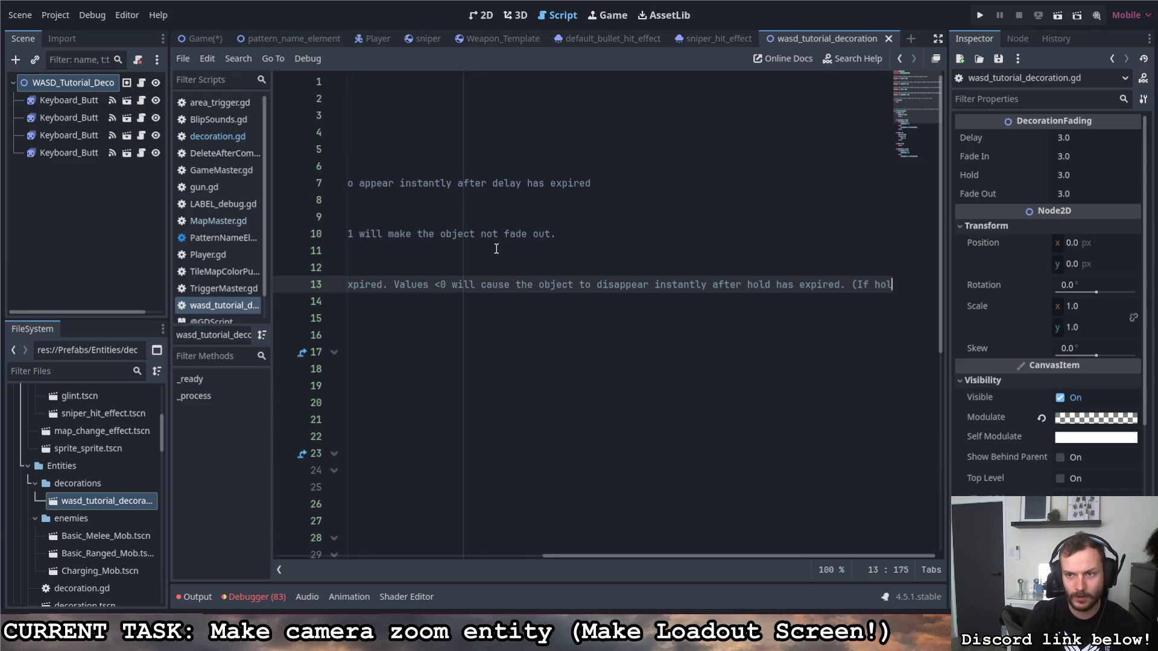
pyautogui.write('<')
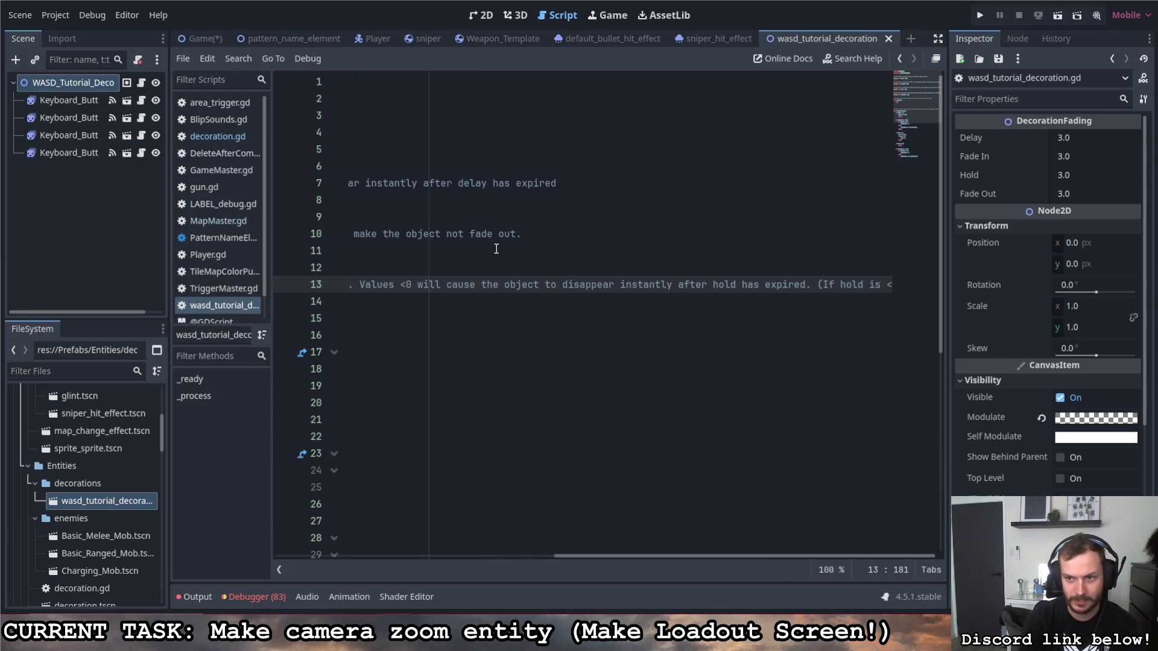
pyautogui.write('= -1')
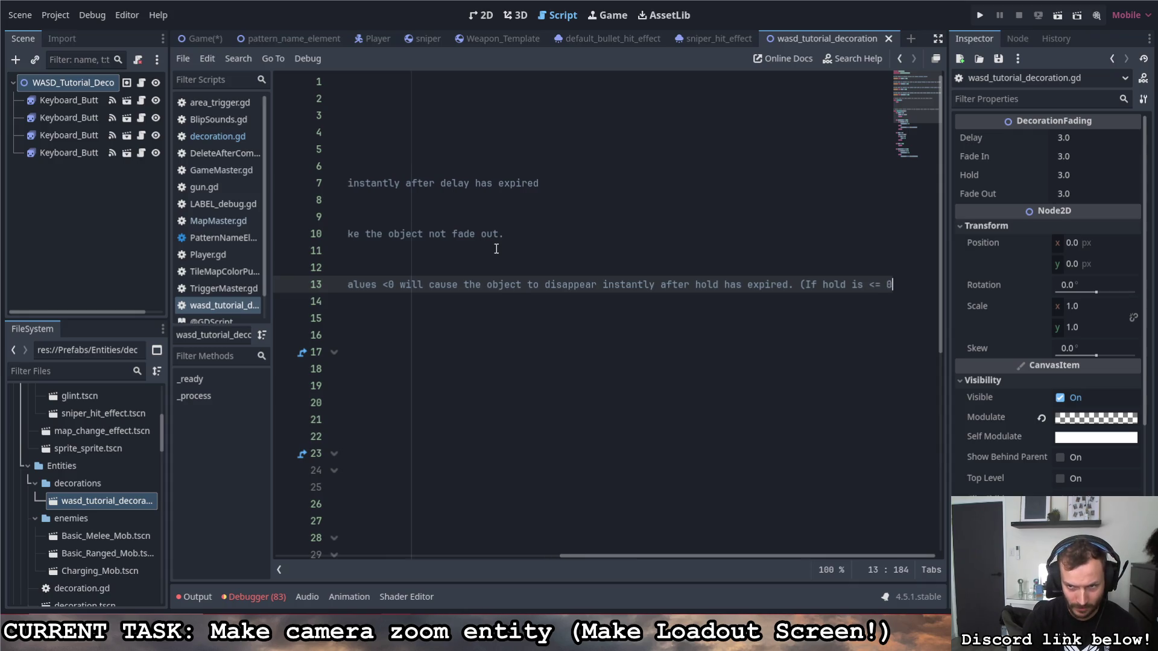
pyautogui.write(', the object wi')
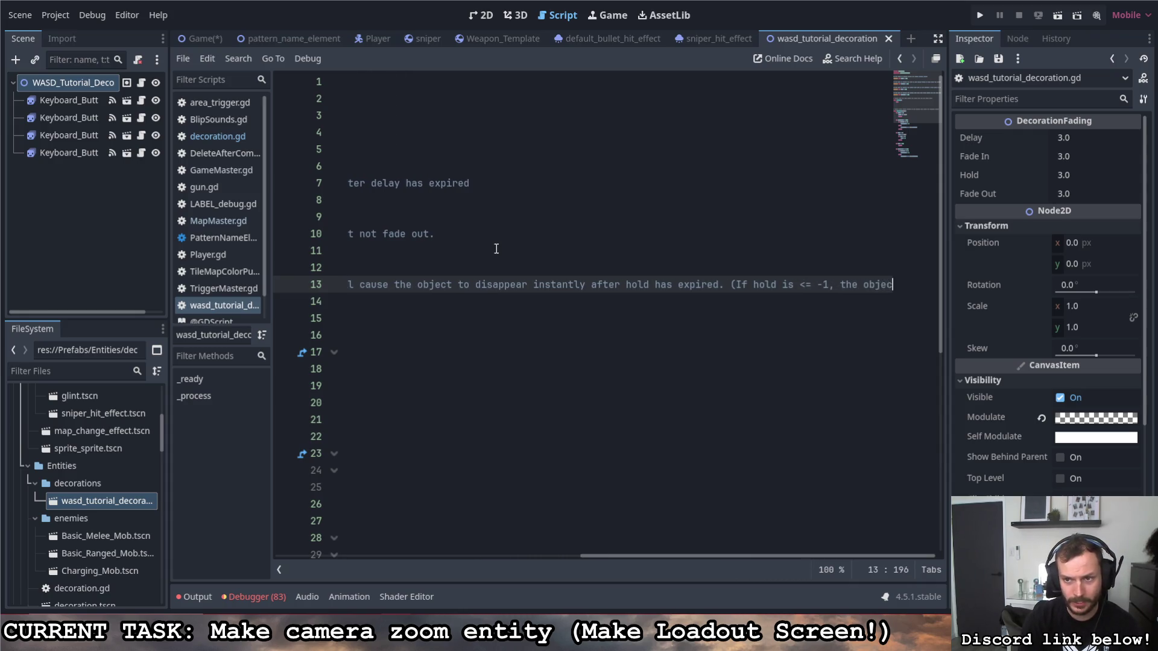
pyautogui.write('ll NOT dissa')
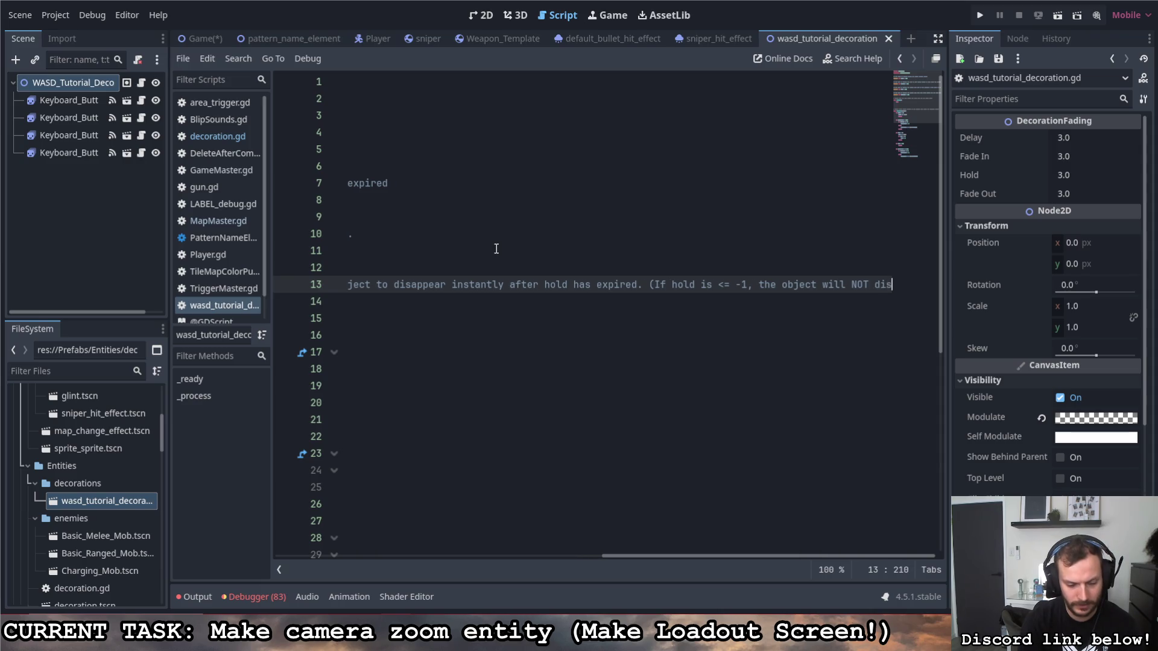
pyautogui.write('ppear)')
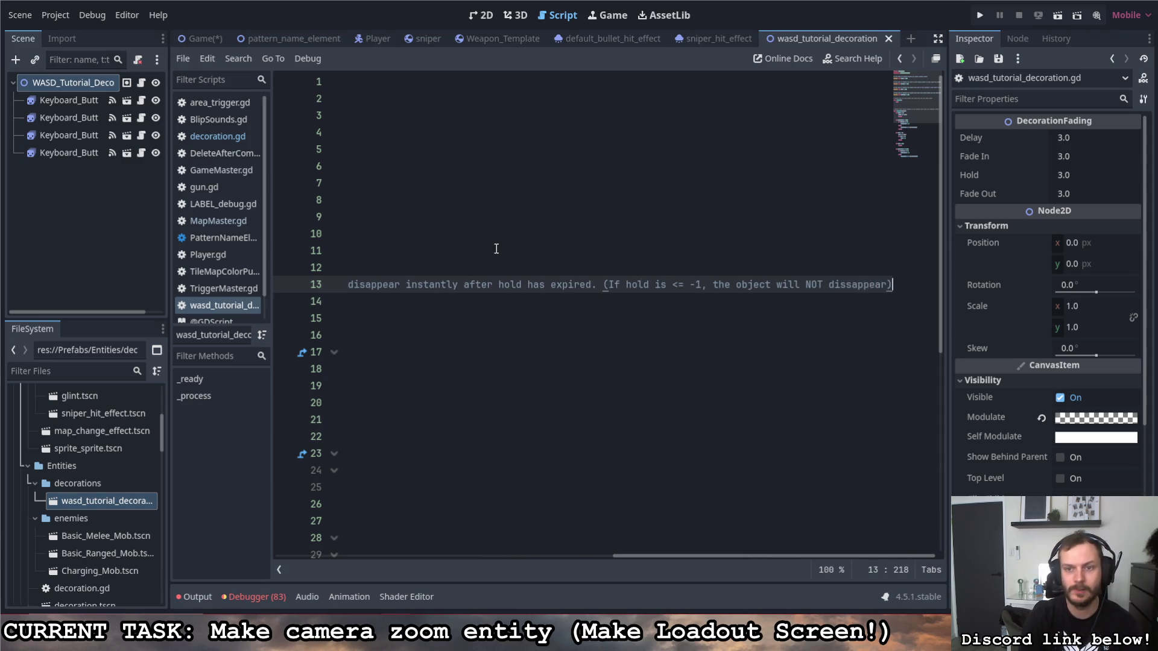
pyautogui.moveTo(686, 556); pyautogui.dragTo(293, 554)
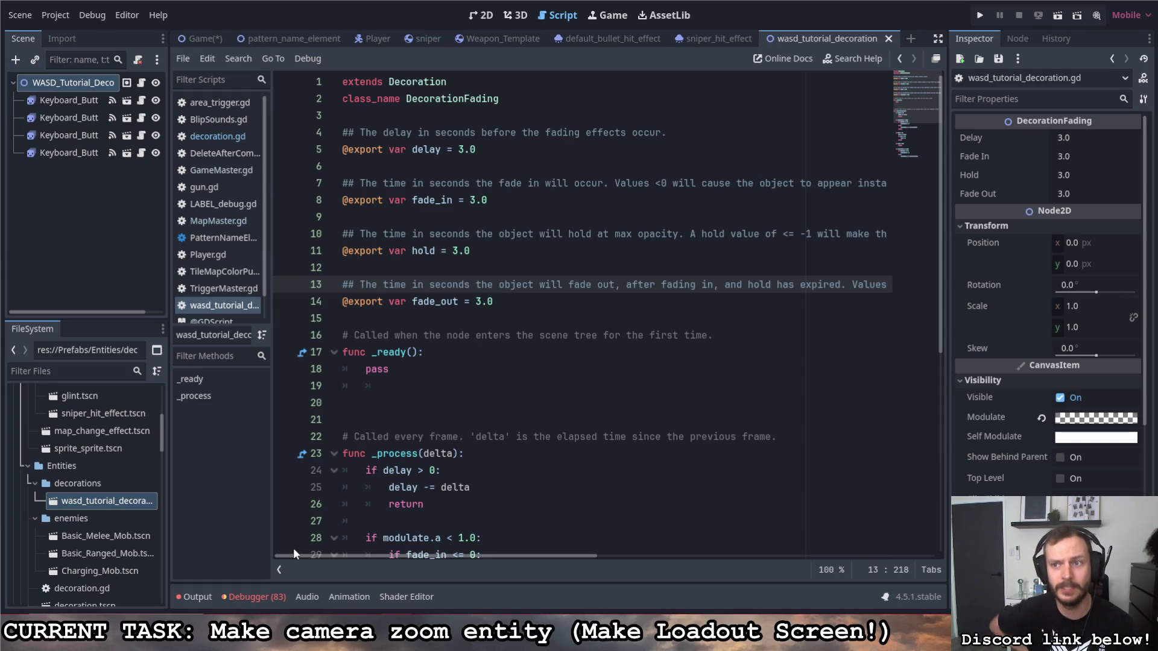
pyautogui.click(1063, 137)
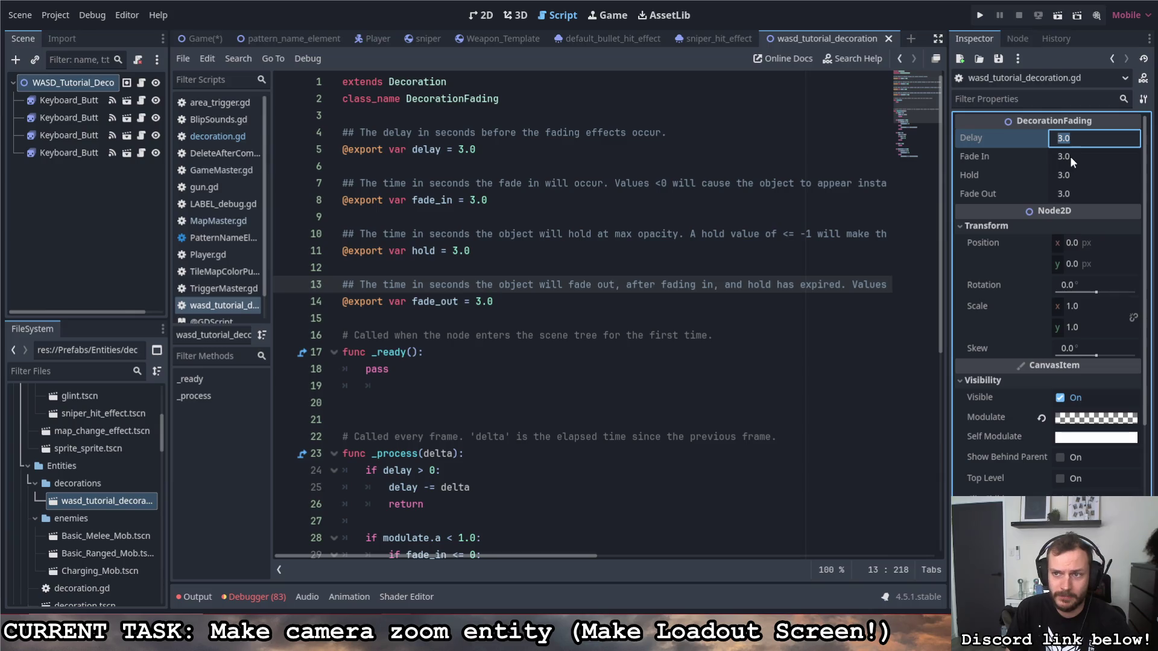
pyautogui.click(1069, 156)
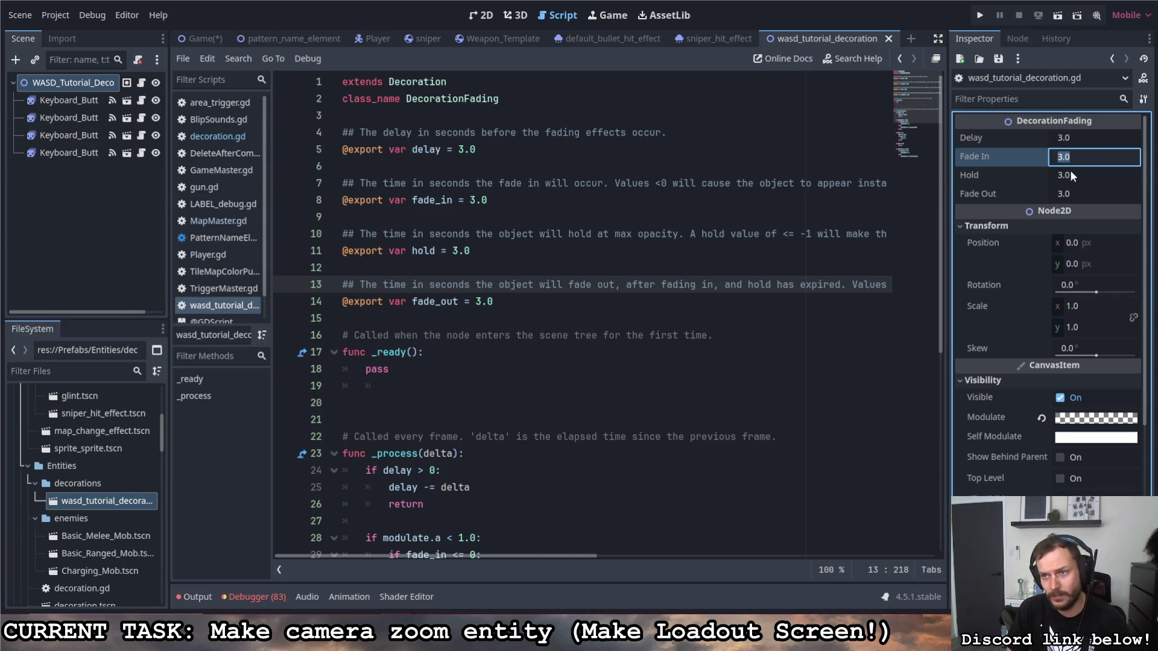
pyautogui.click(1070, 174)
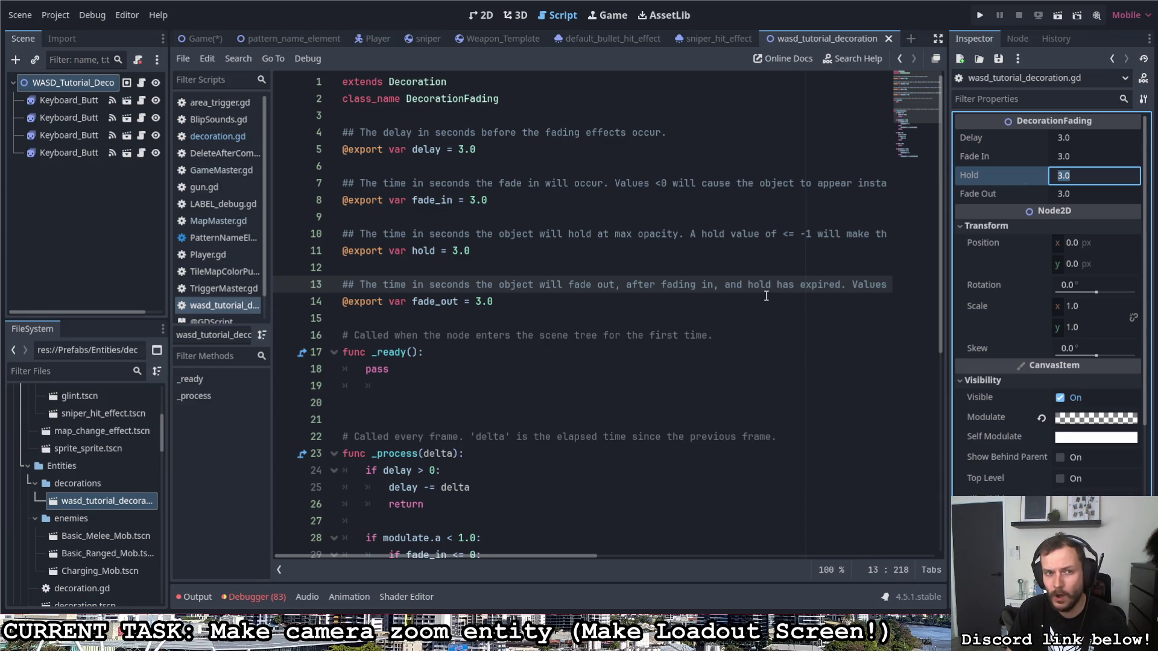
pyautogui.click(574, 222)
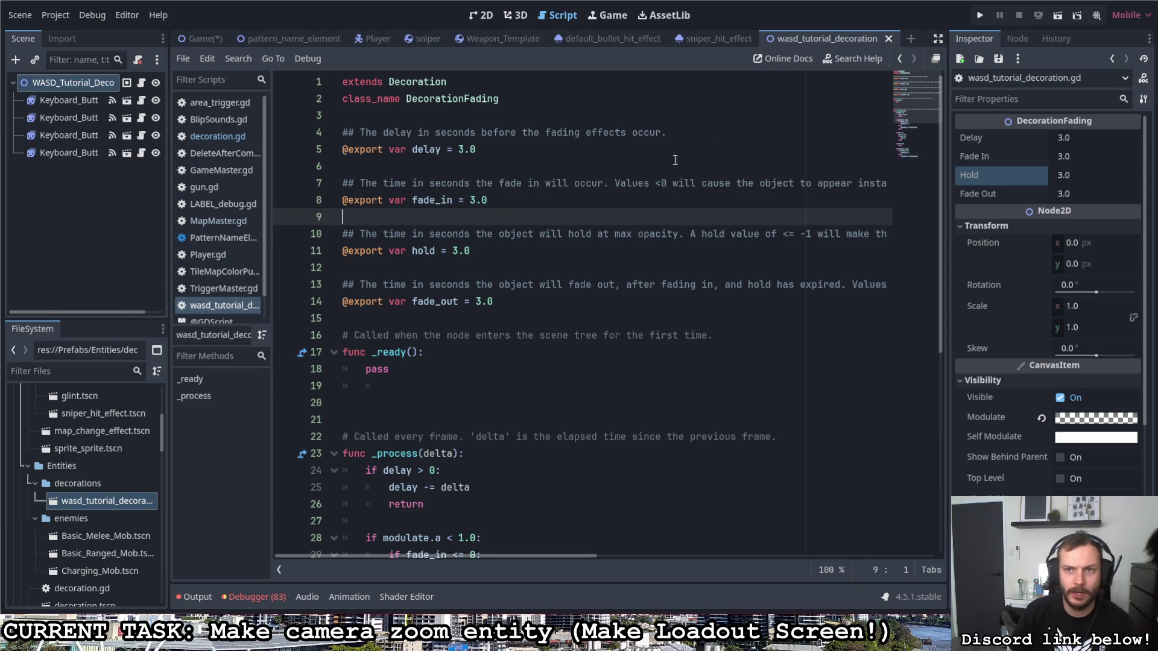
pyautogui.click(841, 60)
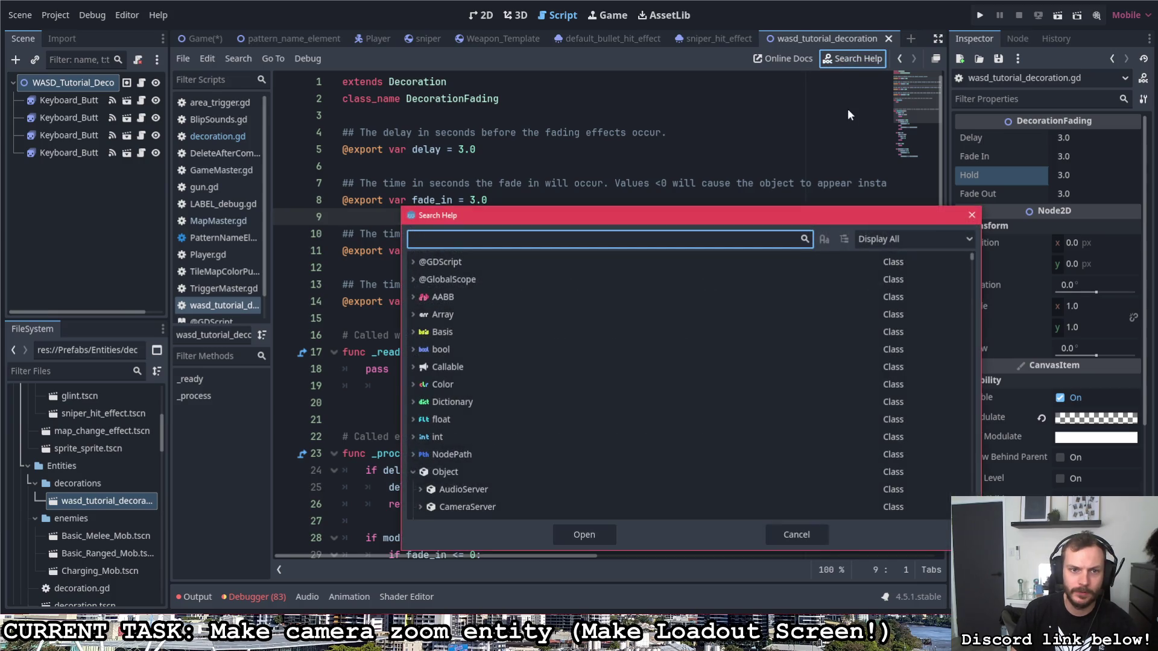
pyautogui.write('@export')
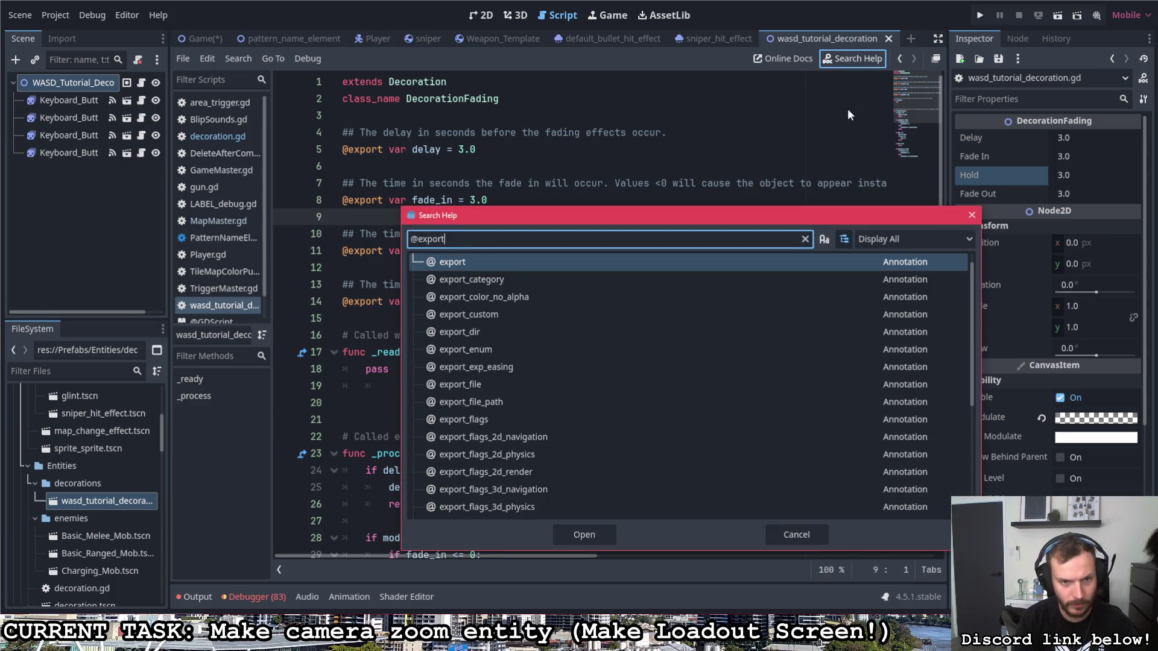
pyautogui.scroll(-4, 662, 360)
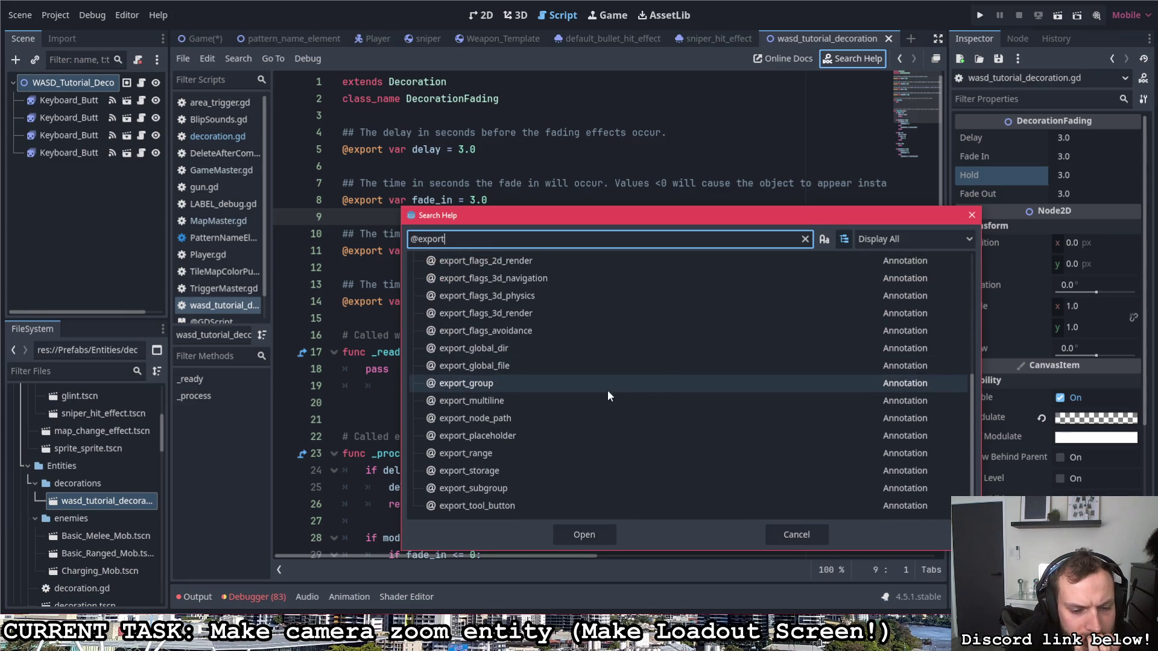
pyautogui.click(499, 506)
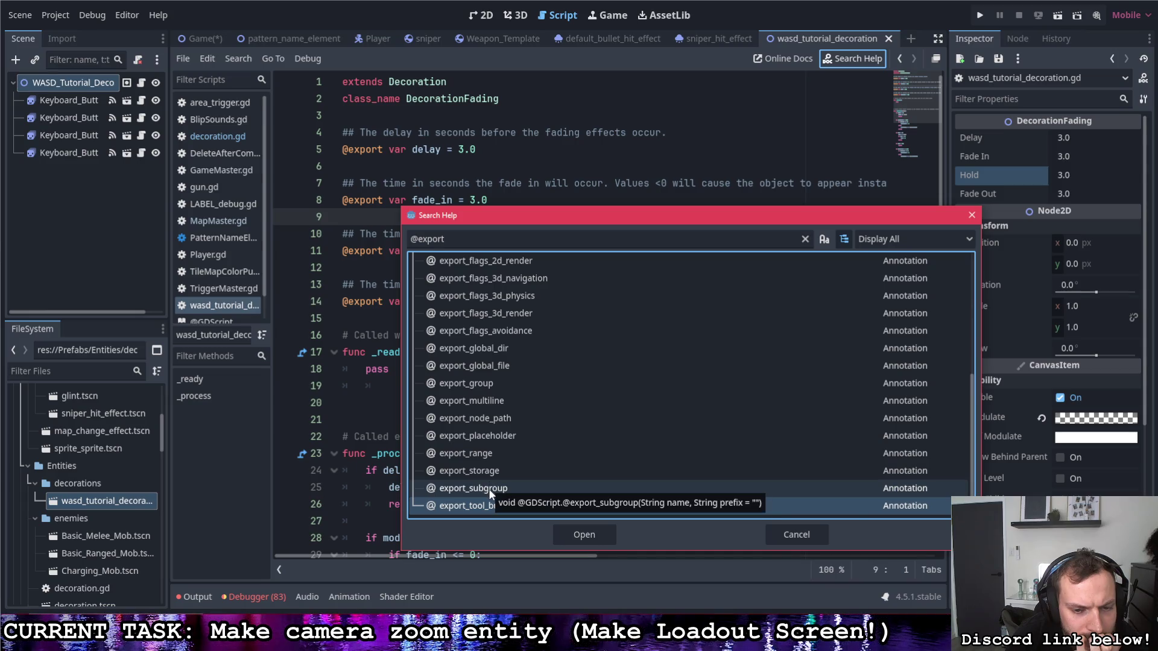
pyautogui.scroll(5, 490, 492)
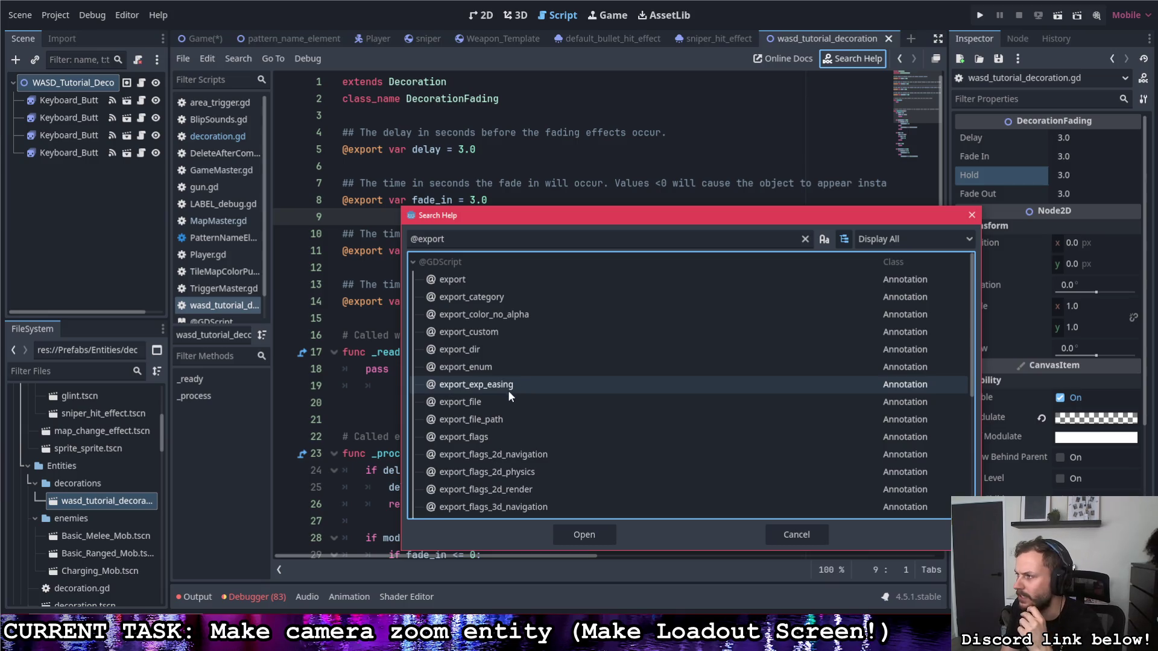
pyautogui.scroll(-5, 529, 422)
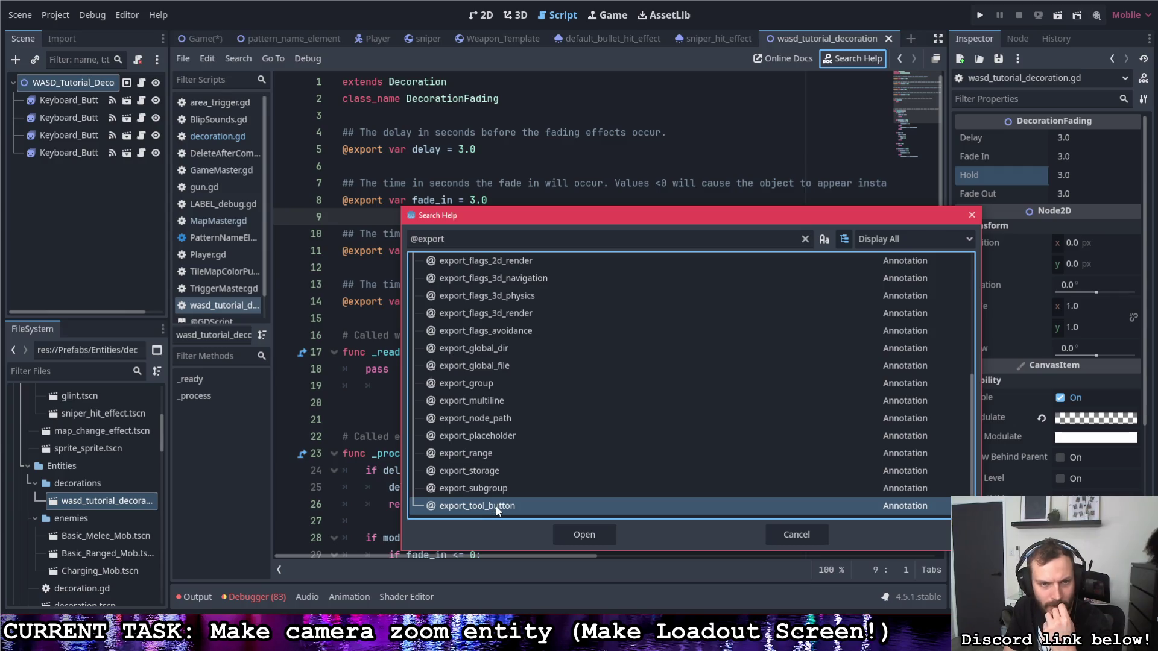
pyautogui.doubleClick(496, 505)
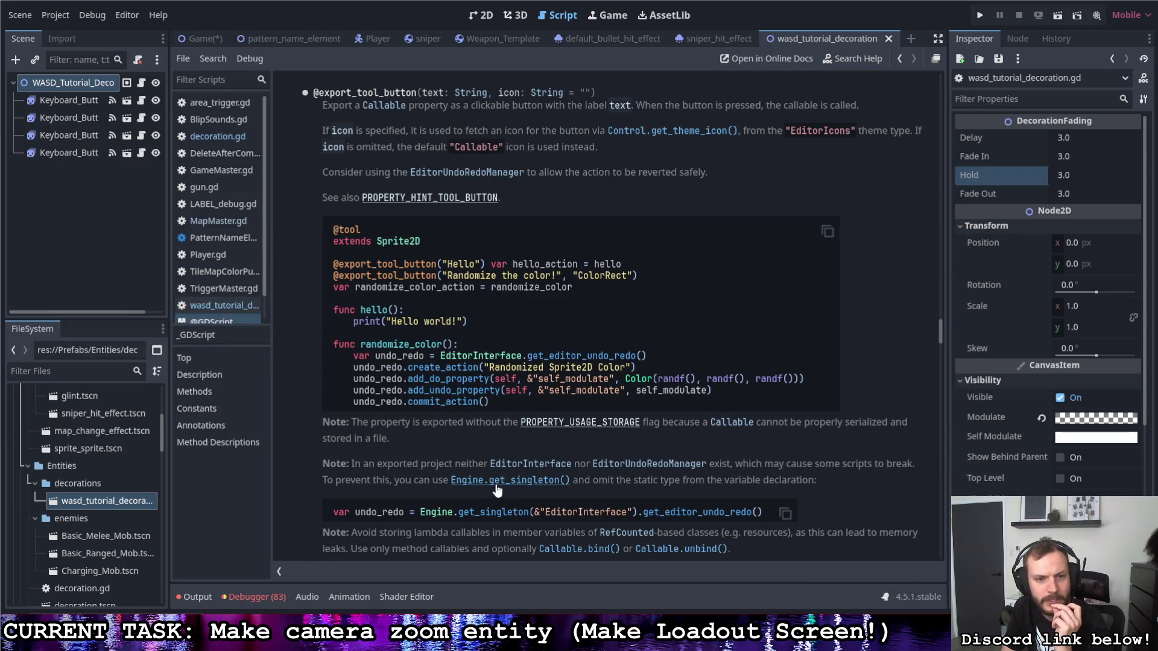
pyautogui.scroll(-5, 482, 457)
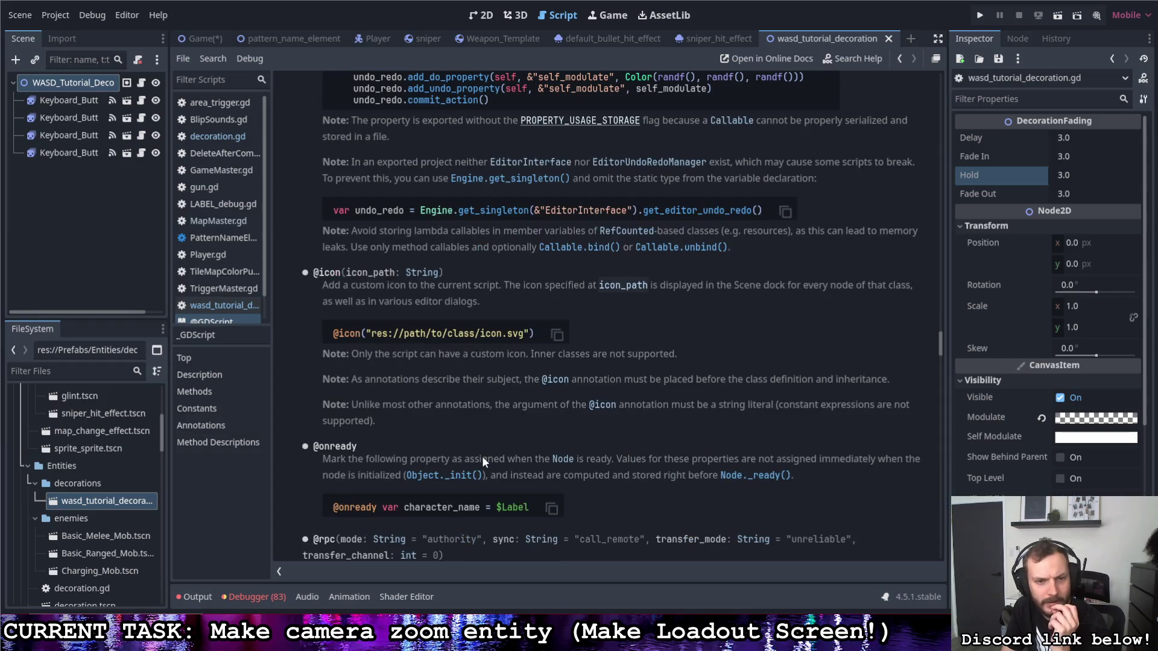
pyautogui.scroll(6, 483, 458)
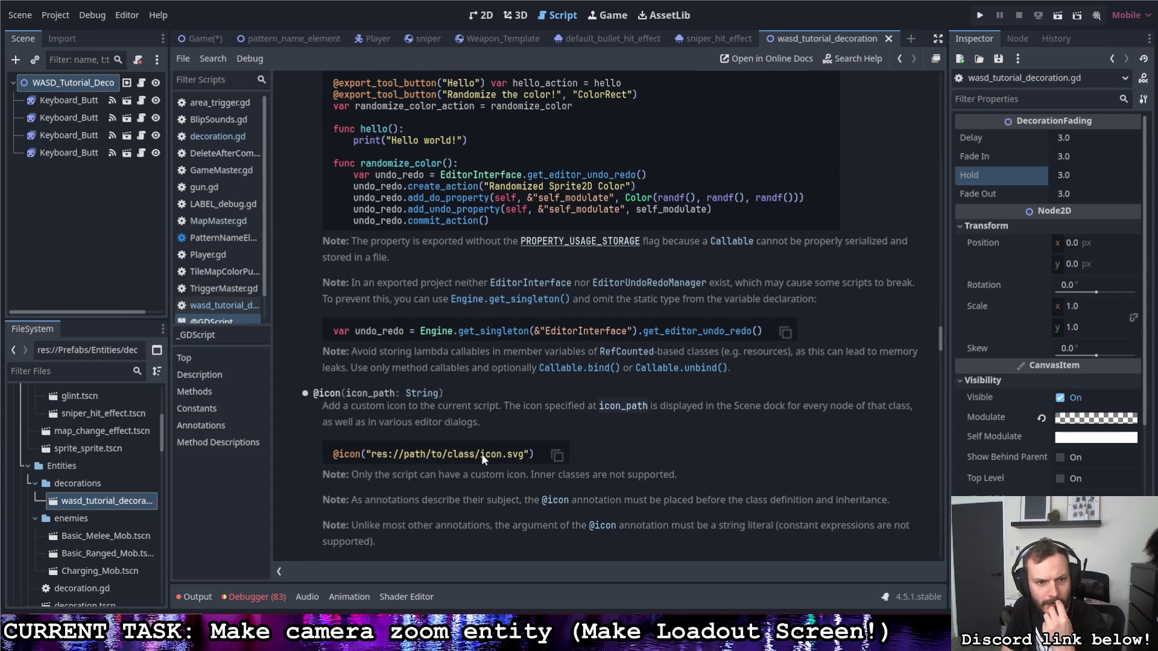
pyautogui.scroll(5, 481, 459)
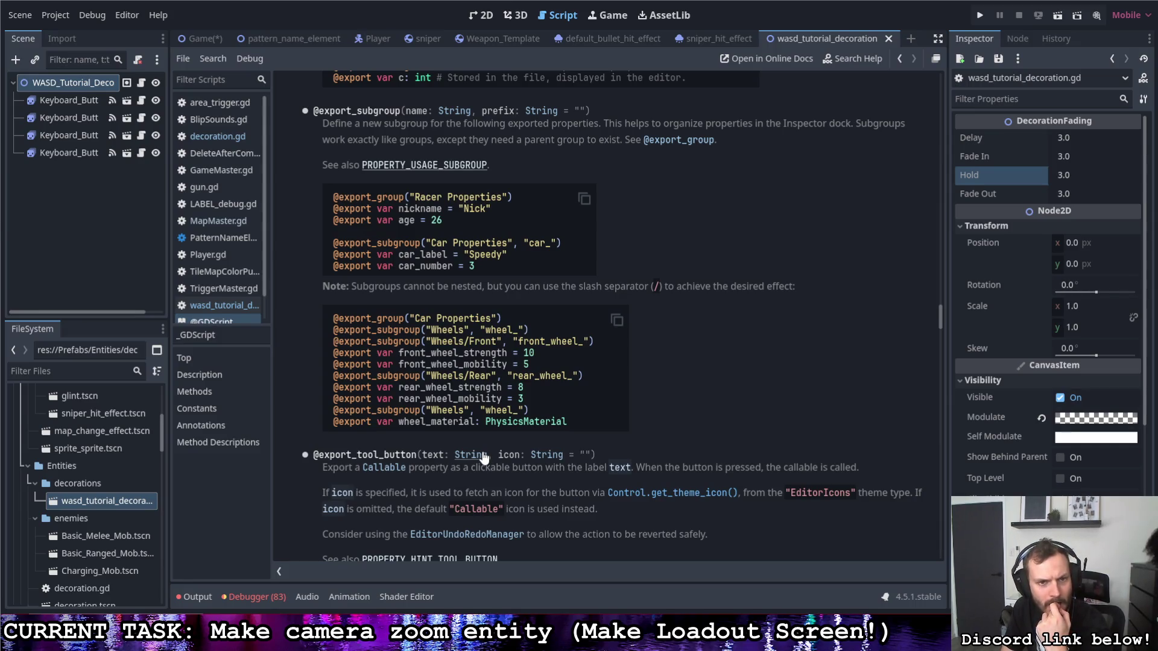
pyautogui.scroll(2, 483, 459)
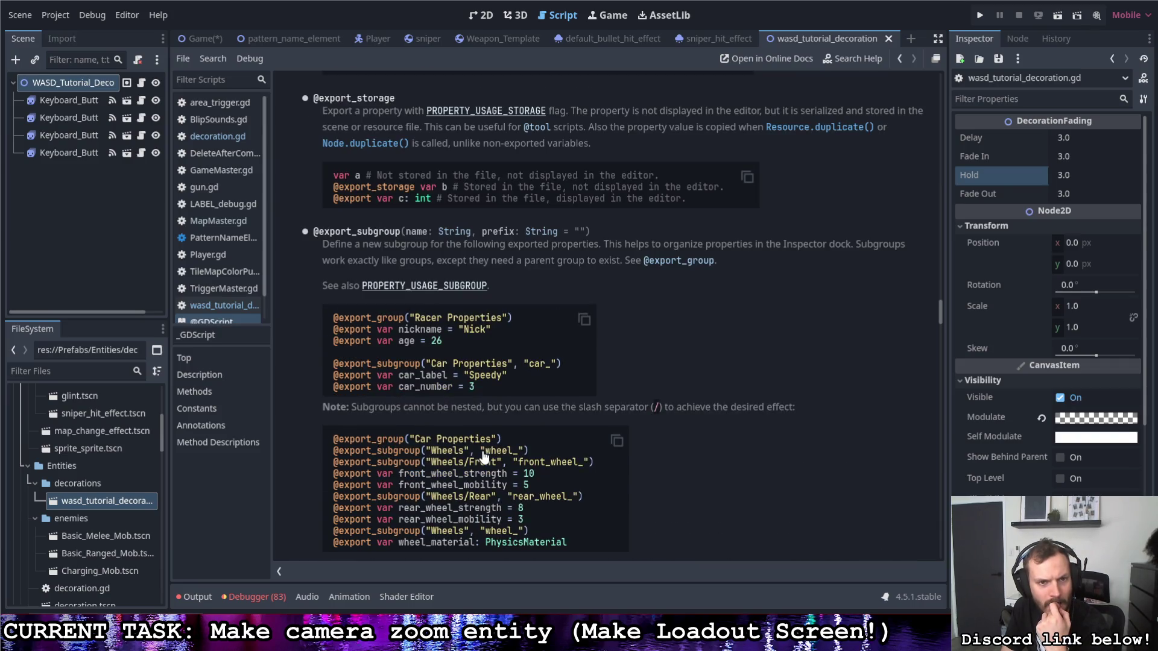
pyautogui.scroll(1, 482, 457)
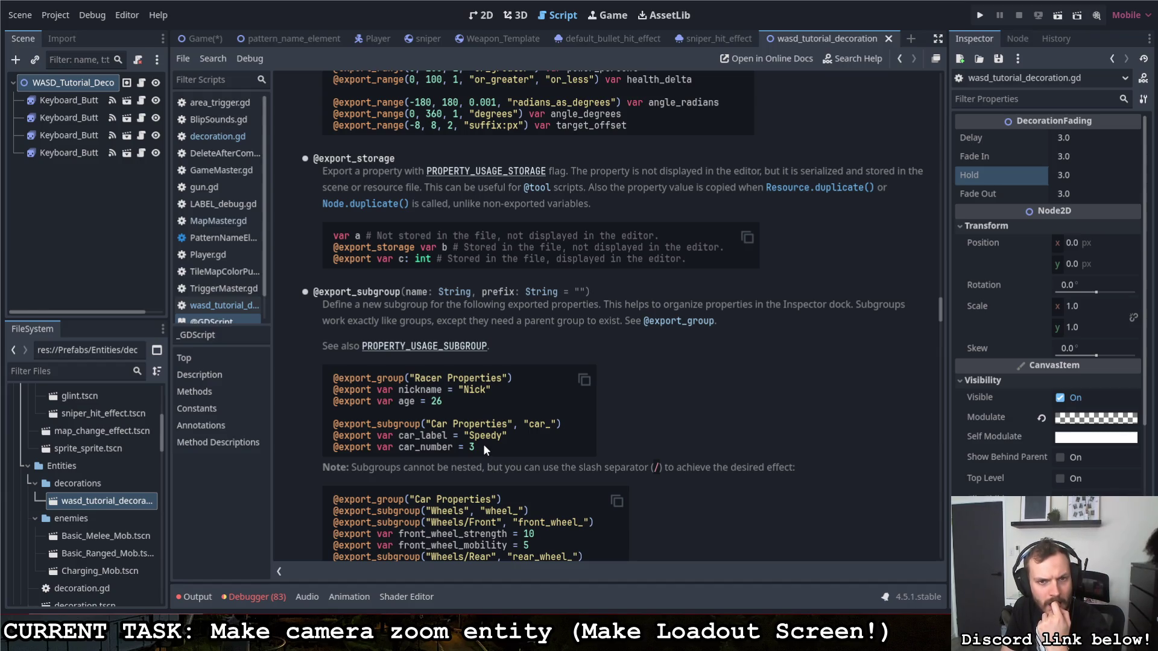
pyautogui.moveTo(464, 247); pyautogui.dragTo(561, 248)
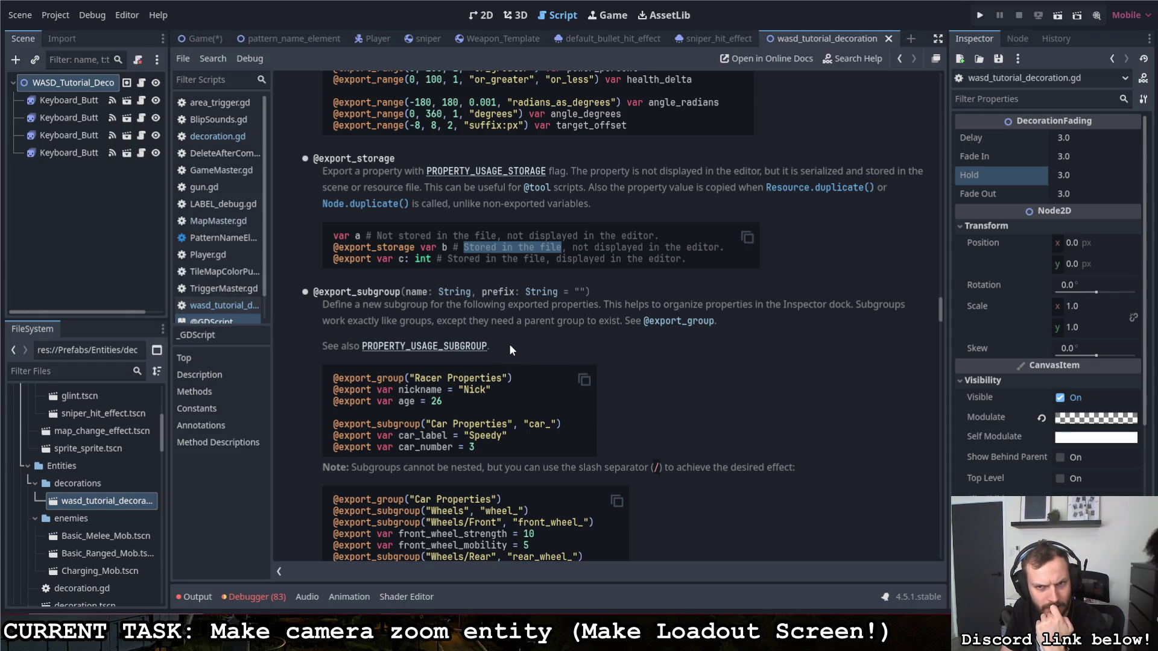
pyautogui.scroll(2, 507, 342)
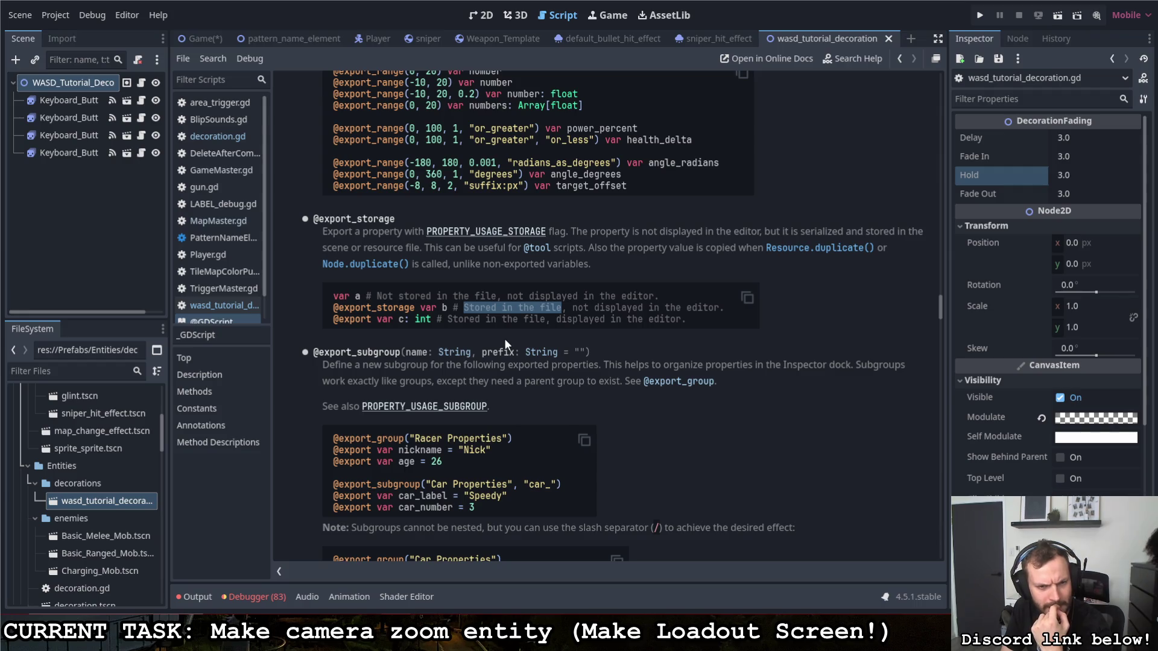
pyautogui.scroll(10, 506, 344)
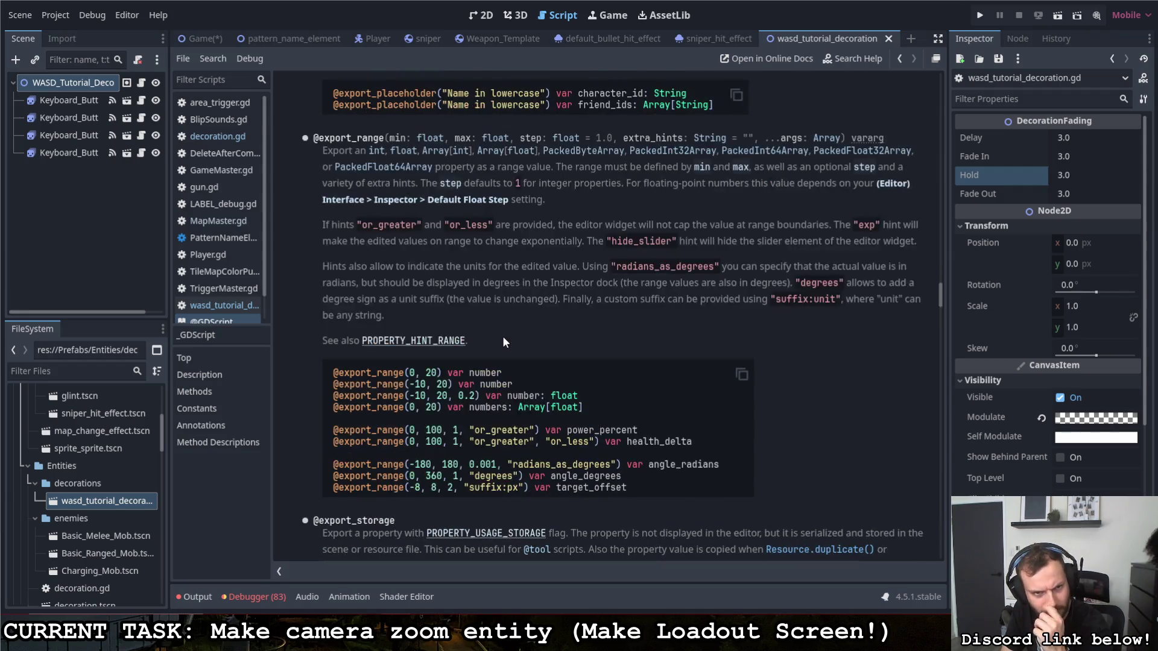
pyautogui.scroll(6, 504, 342)
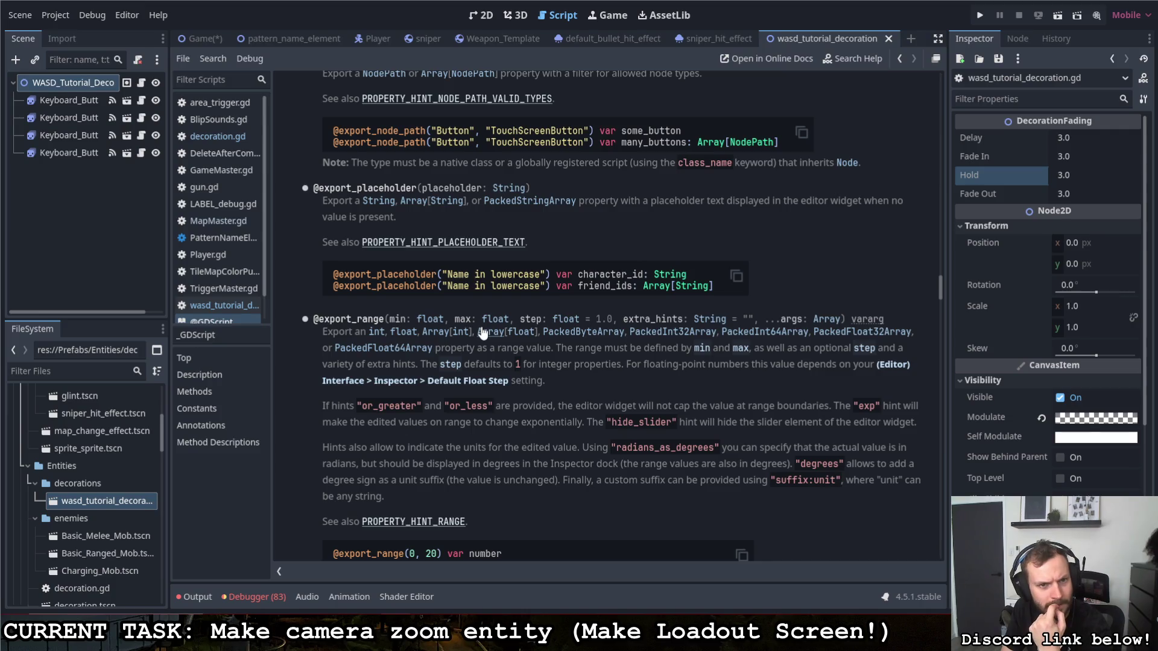
pyautogui.scroll(4, 482, 332)
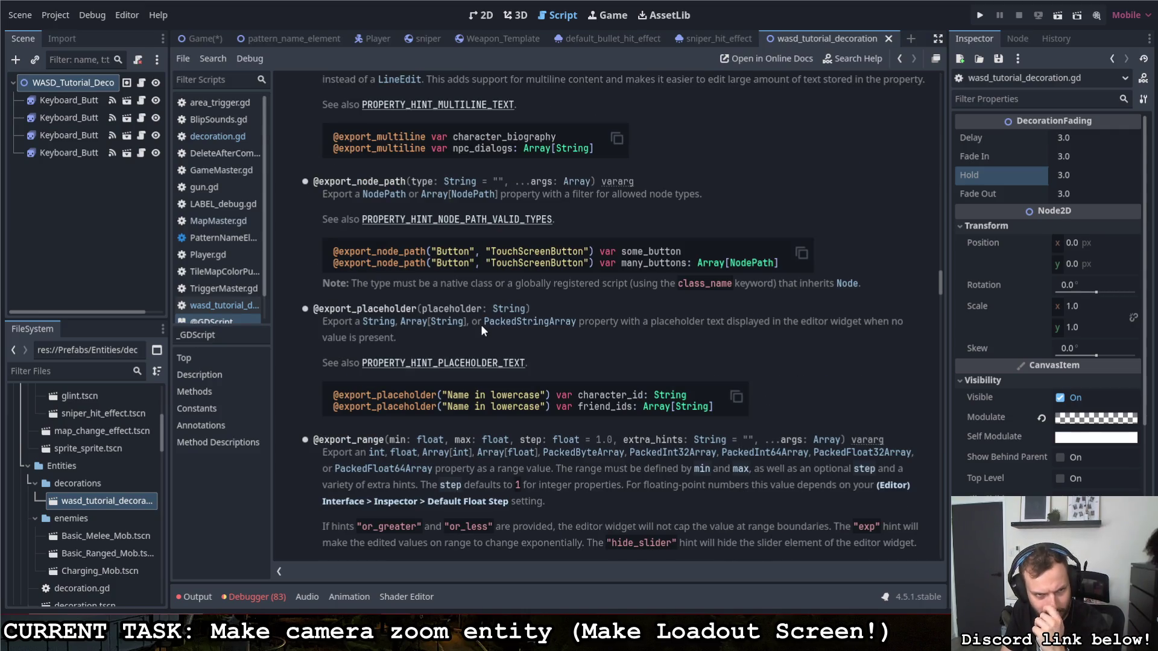
pyautogui.scroll(2, 481, 327)
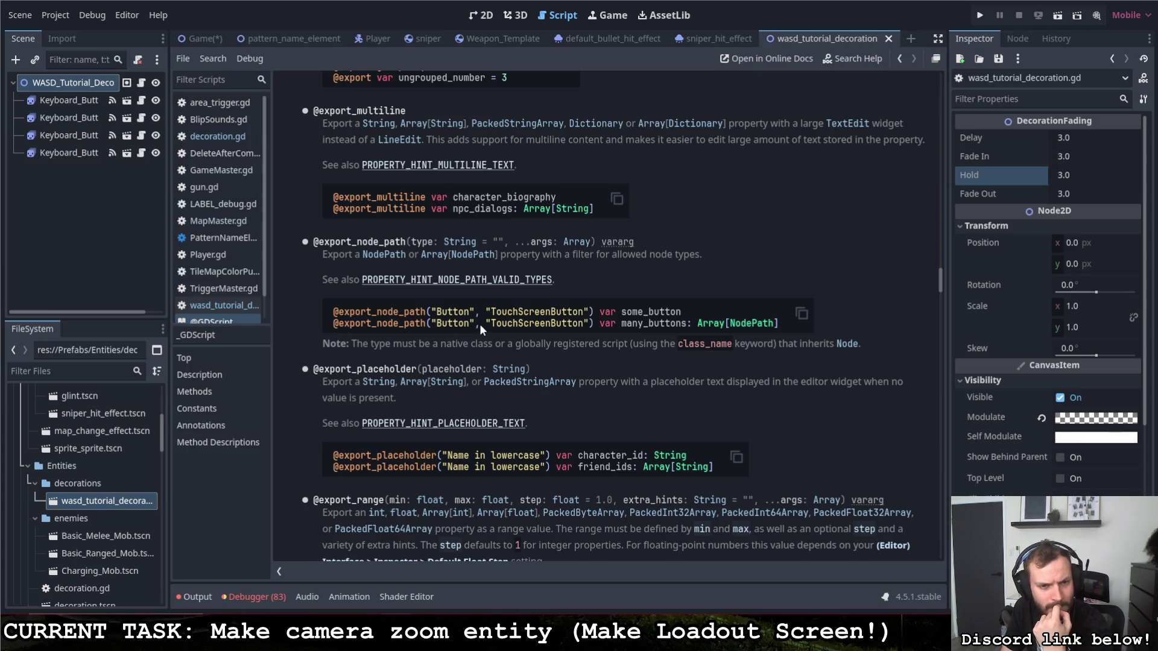
pyautogui.scroll(5, 480, 324)
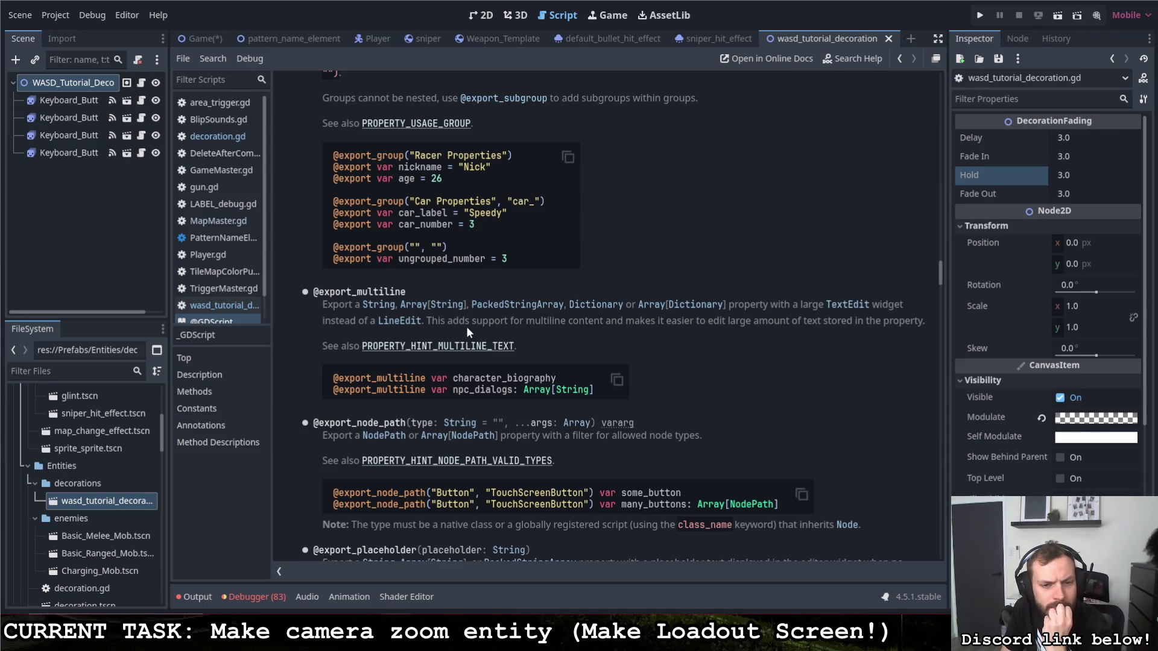
pyautogui.scroll(5, 459, 312)
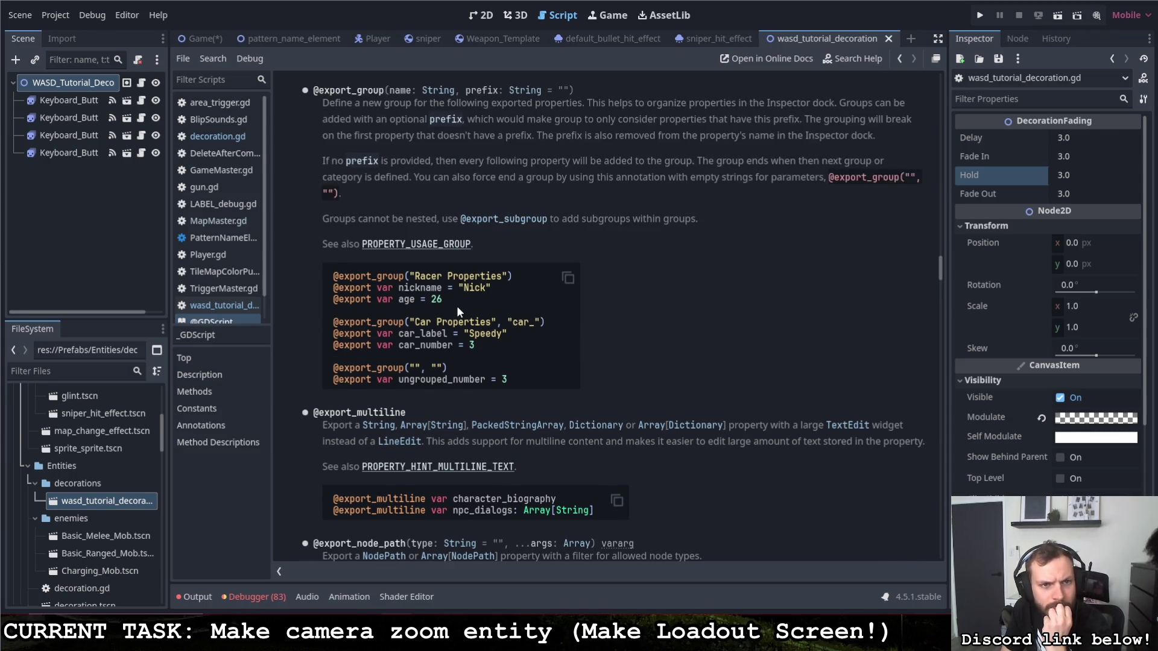
pyautogui.scroll(5, 480, 298)
pyautogui.scroll(2, 520, 323)
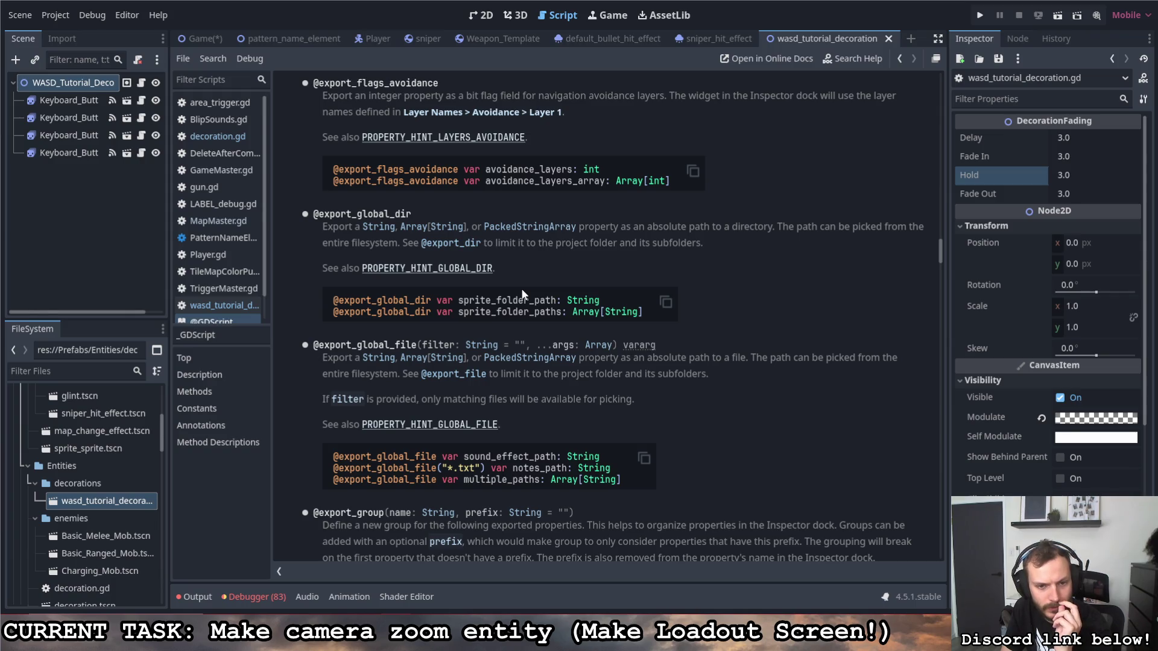
pyautogui.scroll(6, 523, 294)
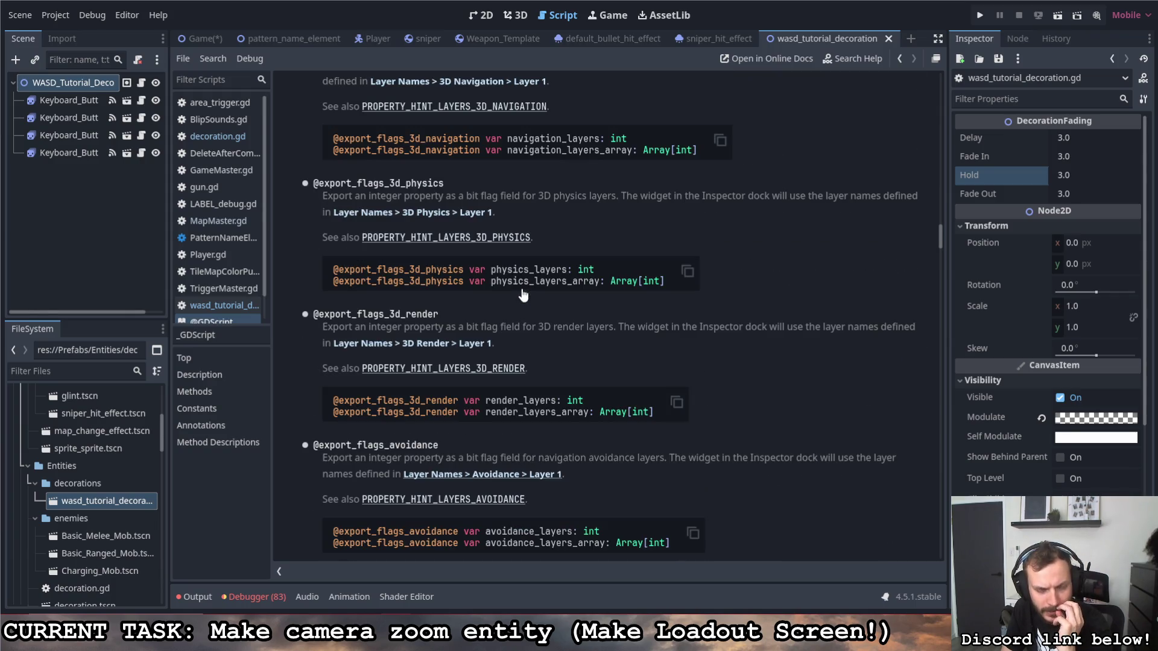
pyautogui.scroll(2, 523, 293)
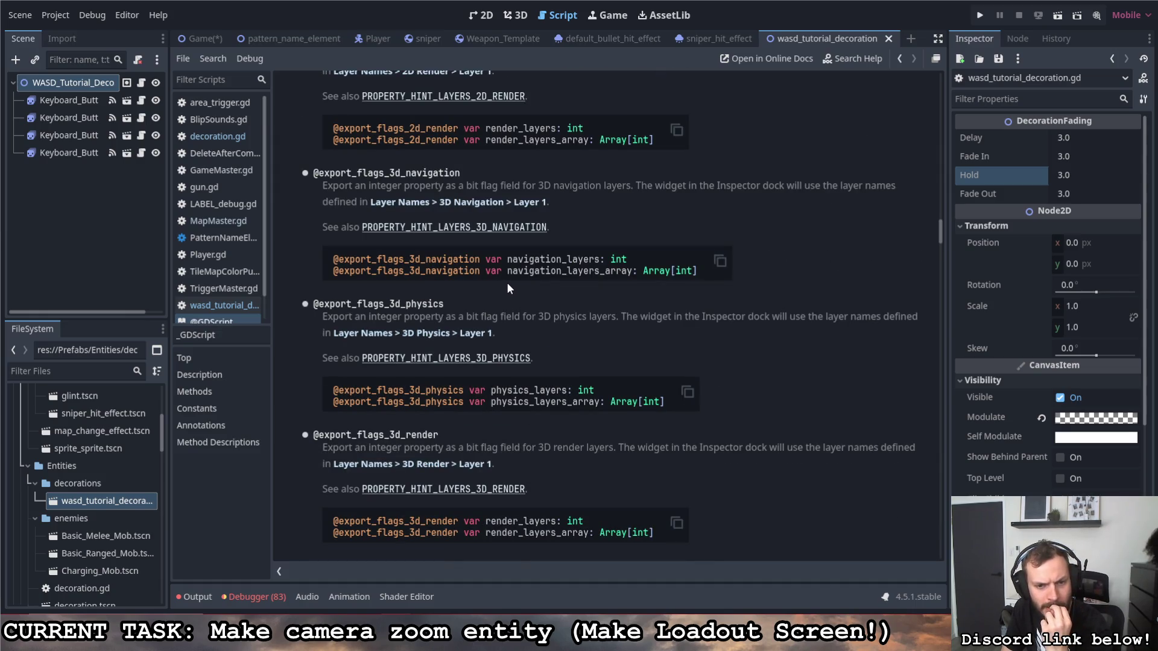
pyautogui.scroll(9, 506, 282)
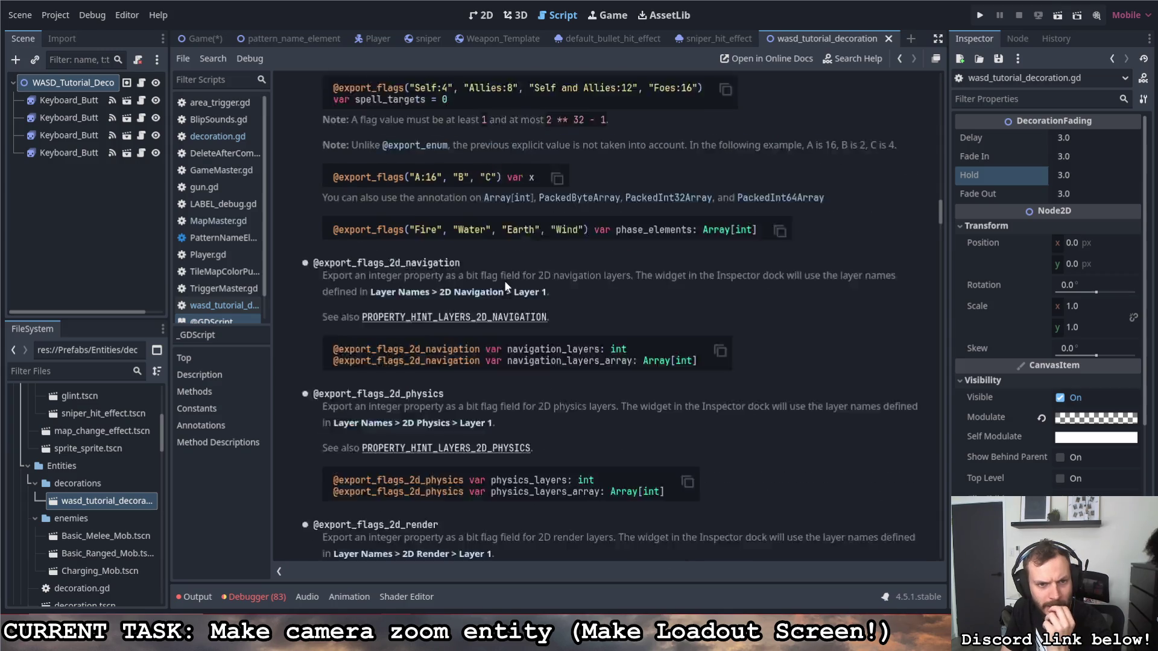
pyautogui.scroll(1, 505, 281)
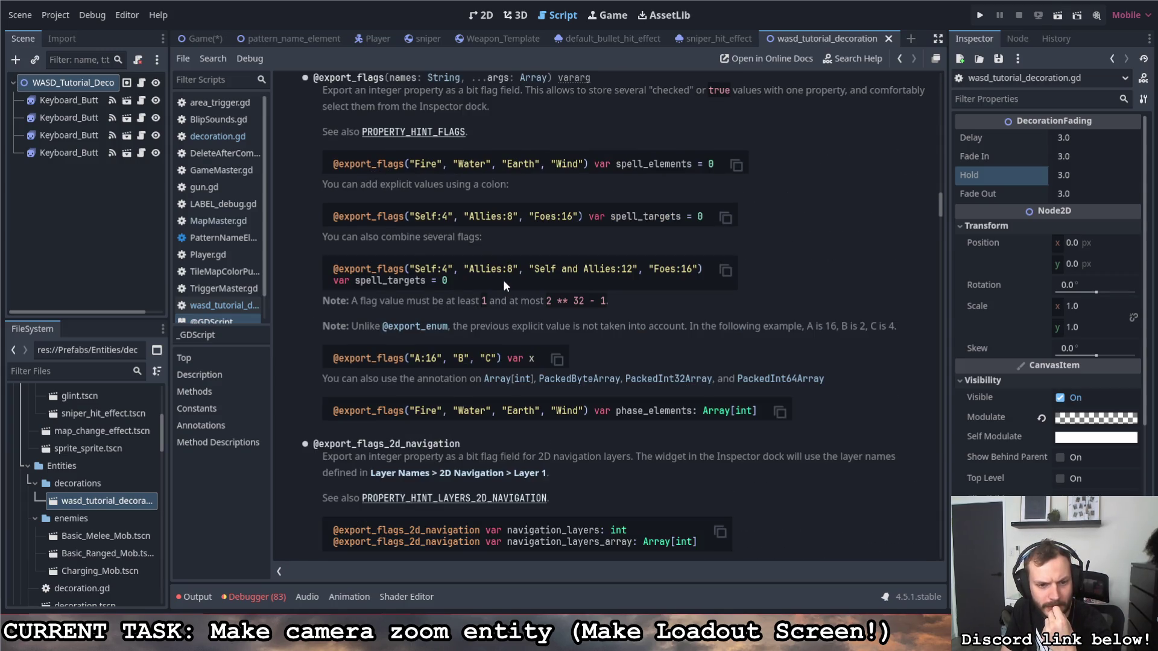
pyautogui.scroll(3, 602, 443)
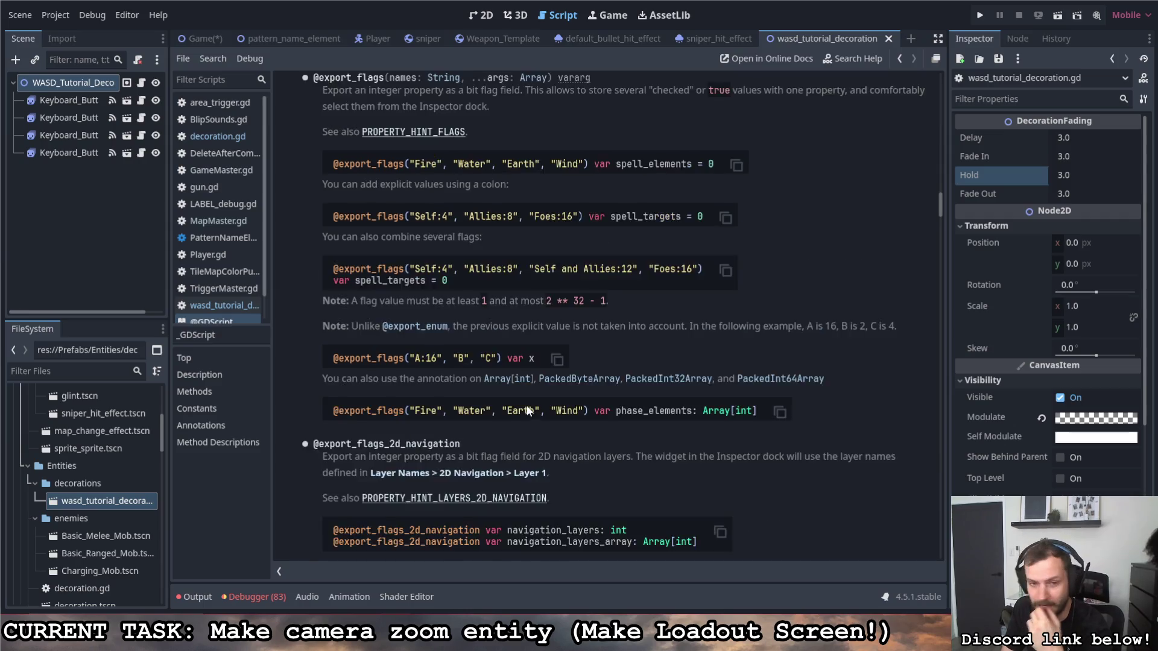
pyautogui.scroll(5, 523, 407)
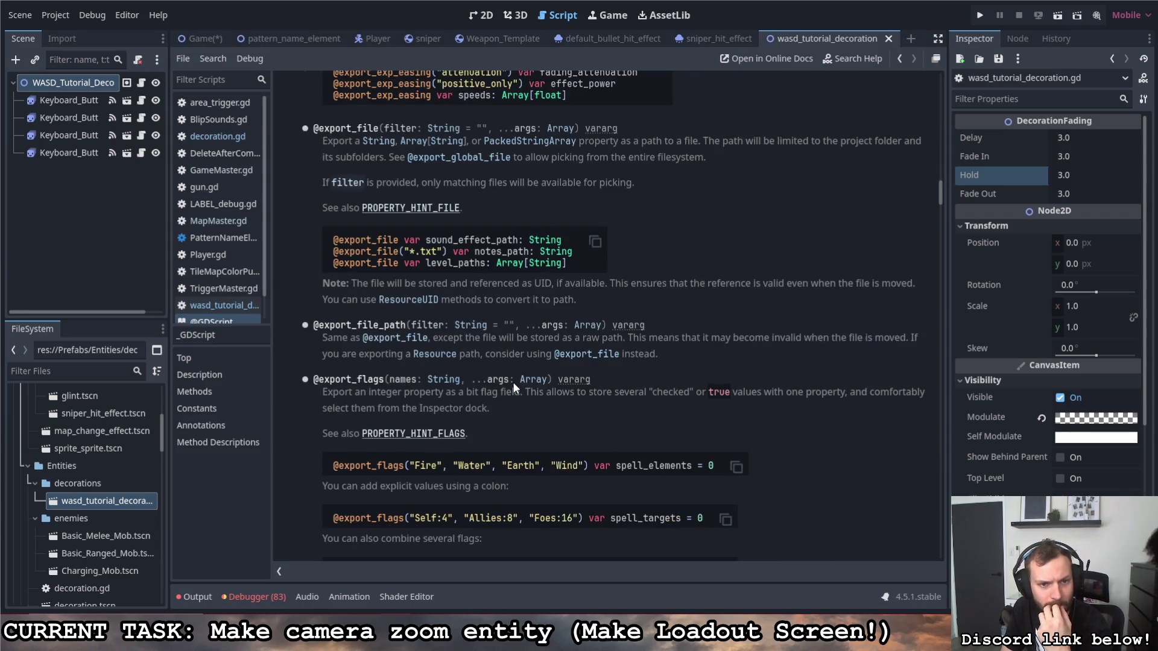
pyautogui.scroll(5, 512, 383)
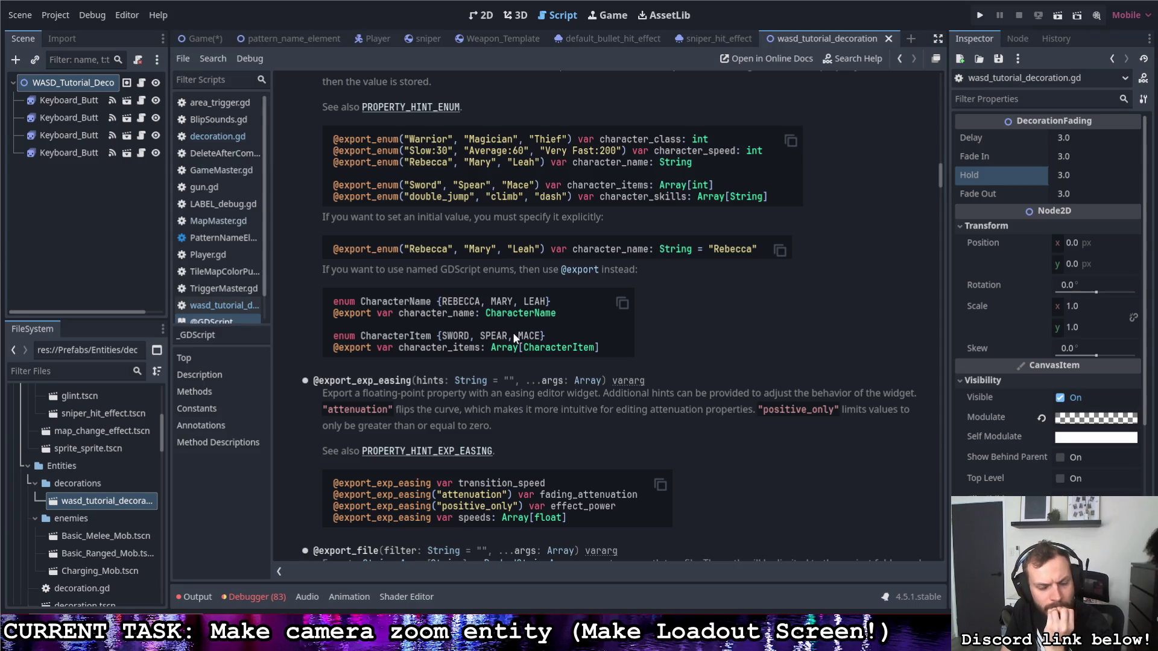
pyautogui.scroll(-1, 513, 331)
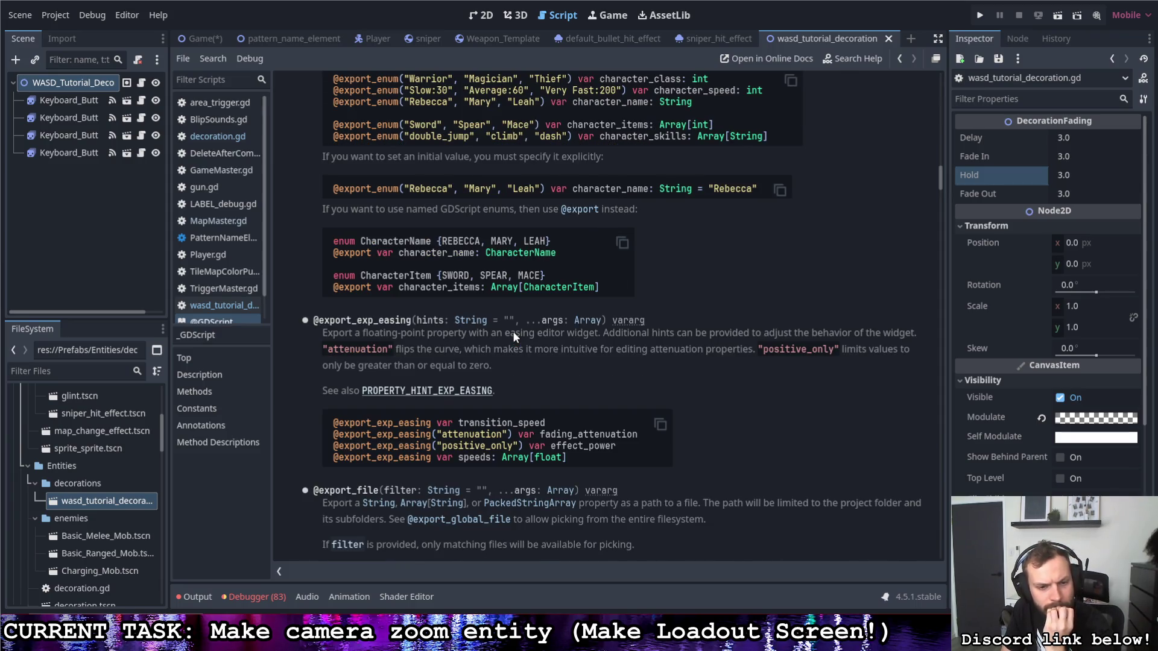
pyautogui.scroll(5, 513, 331)
pyautogui.scroll(10, 513, 330)
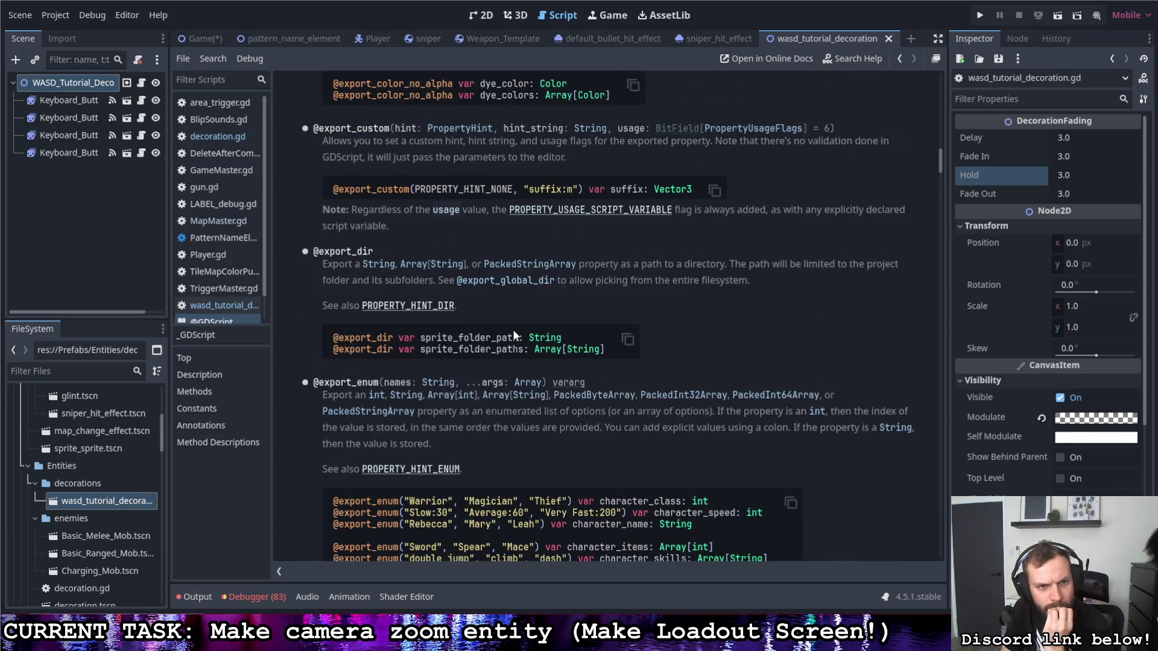
pyautogui.scroll(5, 514, 333)
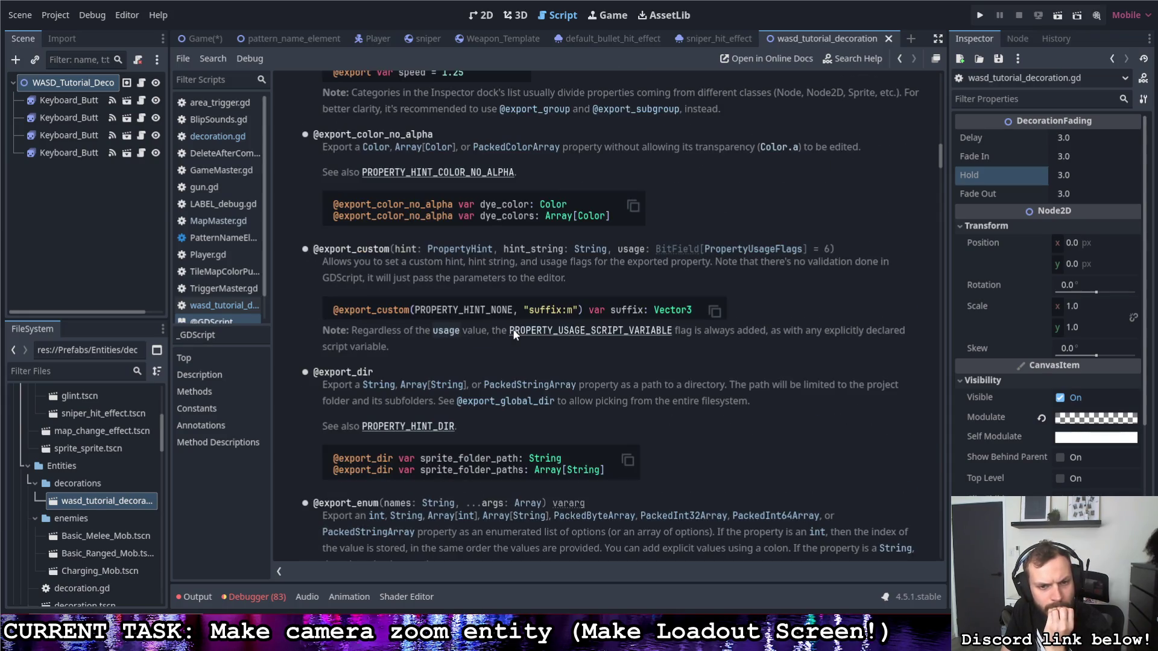
pyautogui.scroll(5, 513, 332)
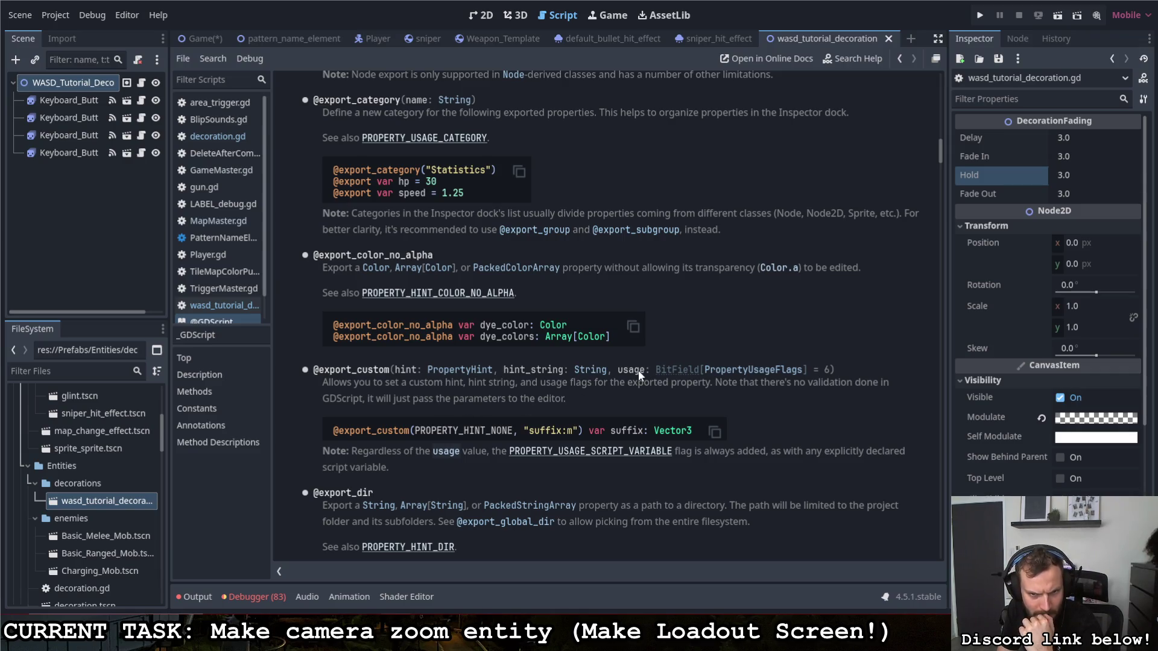
pyautogui.scroll(6, 567, 411)
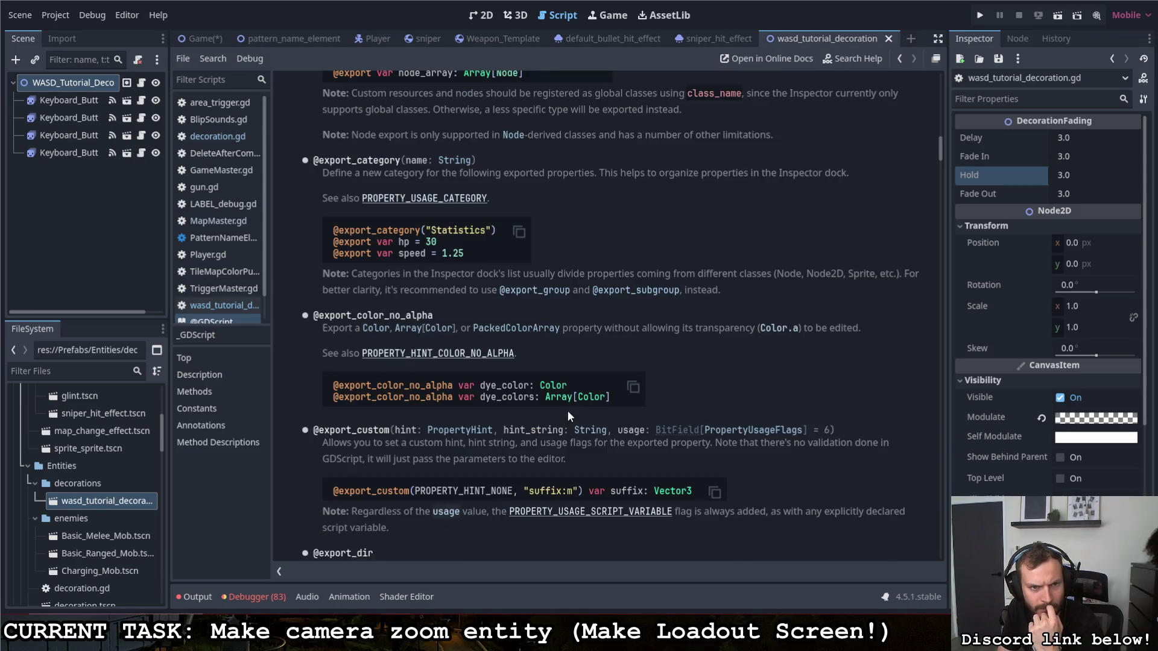
pyautogui.scroll(7, 567, 410)
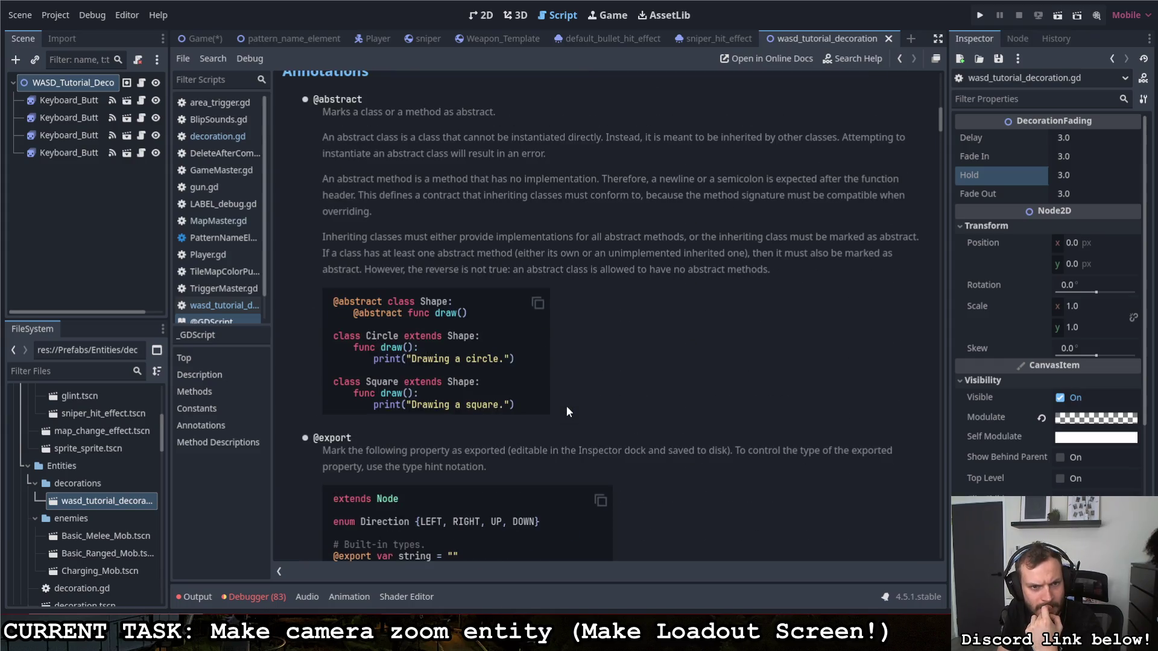
pyautogui.scroll(-12, 566, 410)
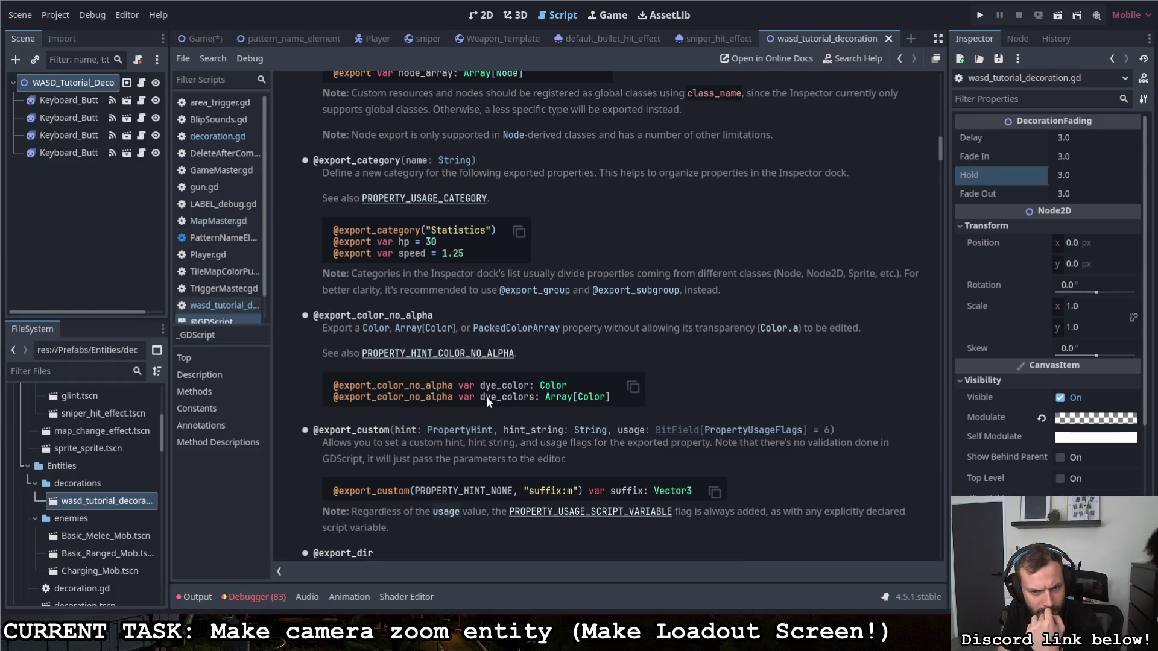
pyautogui.scroll(-2, 375, 429)
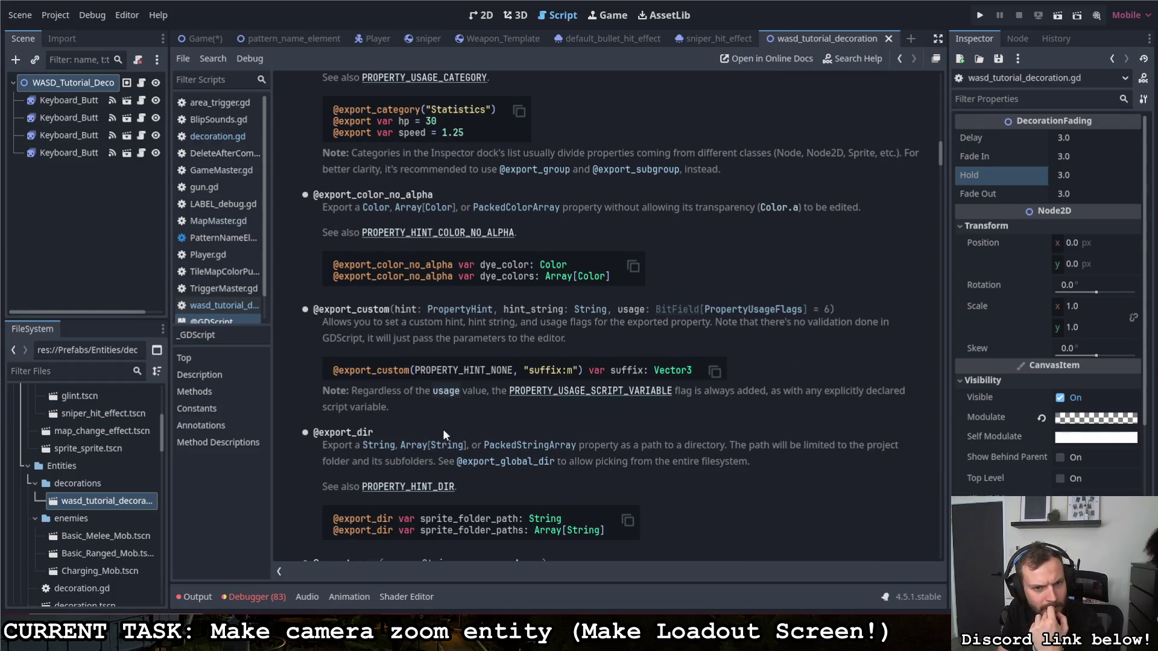
pyautogui.moveTo(415, 371); pyautogui.dragTo(514, 372)
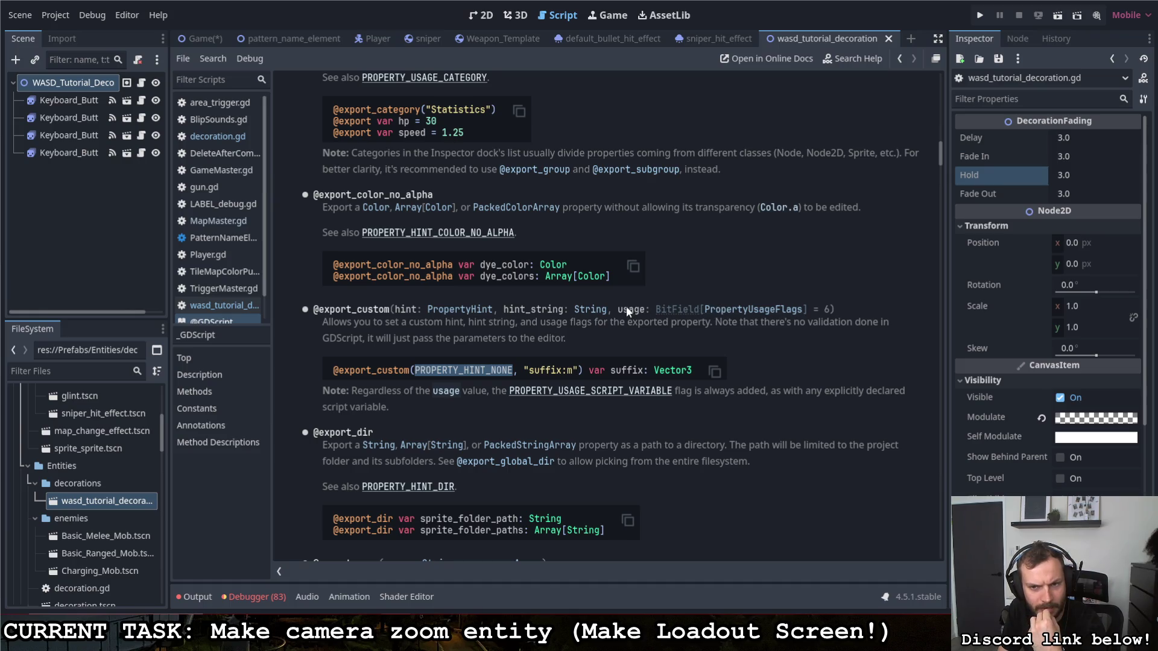
pyautogui.click(733, 311)
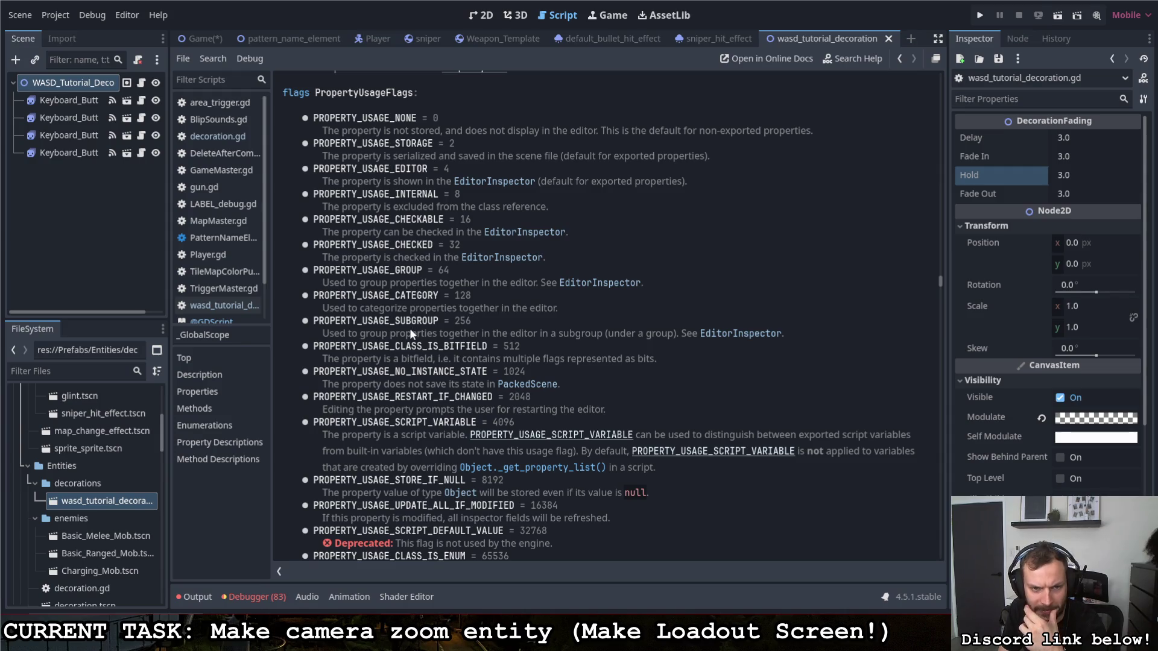
pyautogui.scroll(-5, 427, 382)
pyautogui.scroll(-7, 429, 381)
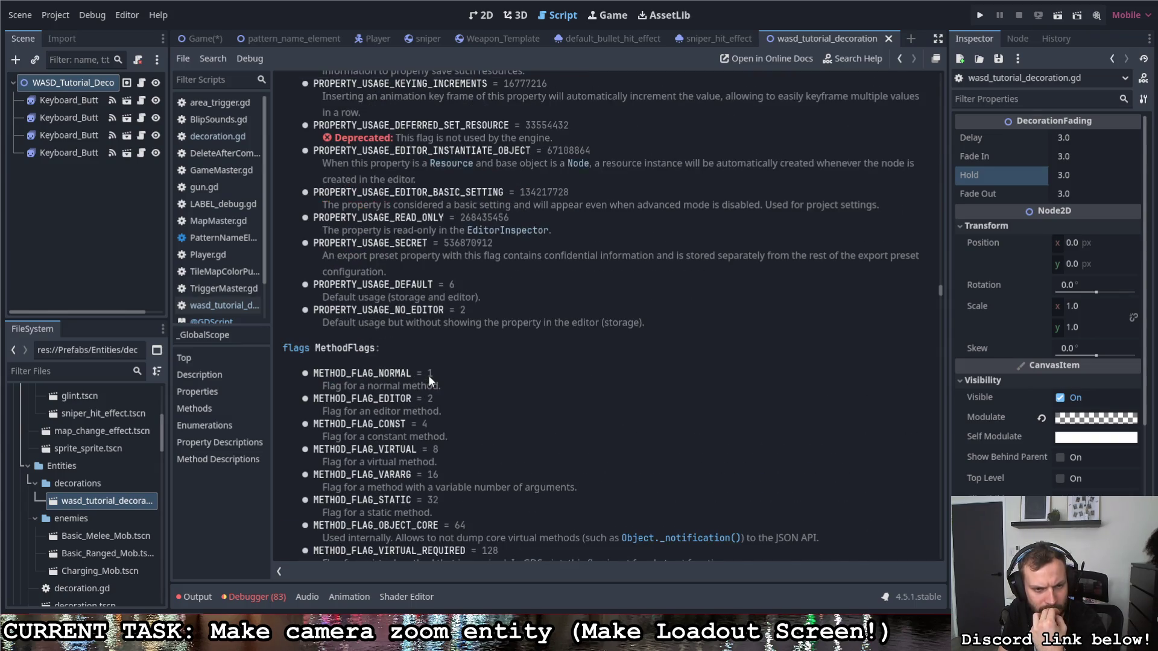
pyautogui.scroll(3, 430, 380)
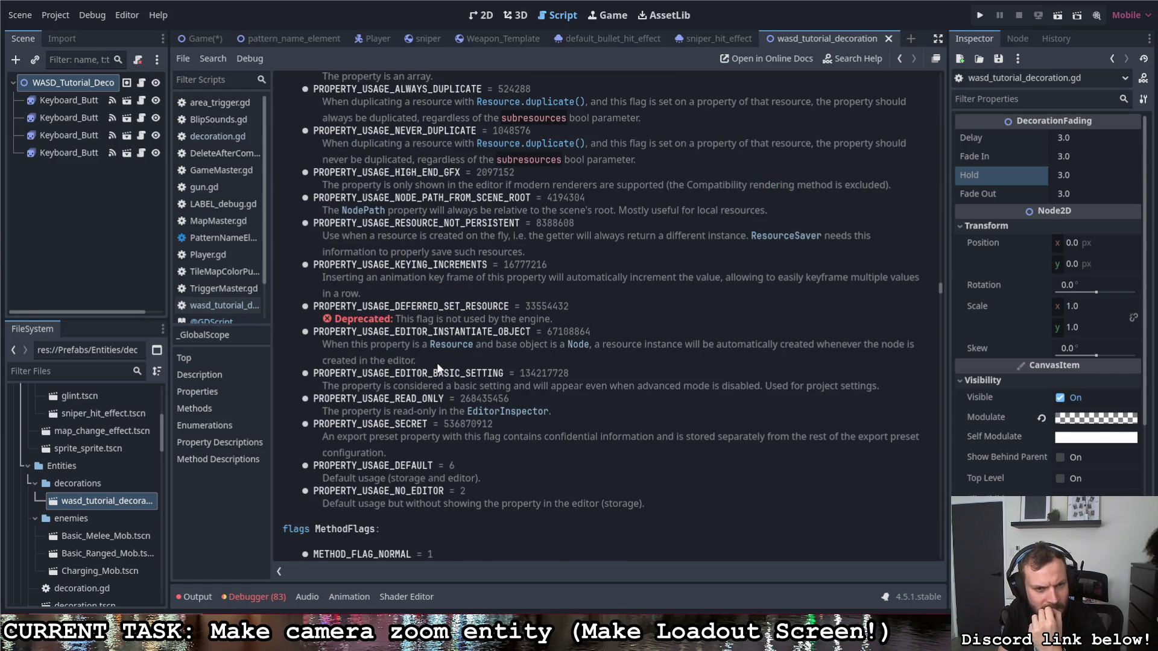
pyautogui.scroll(6, 437, 364)
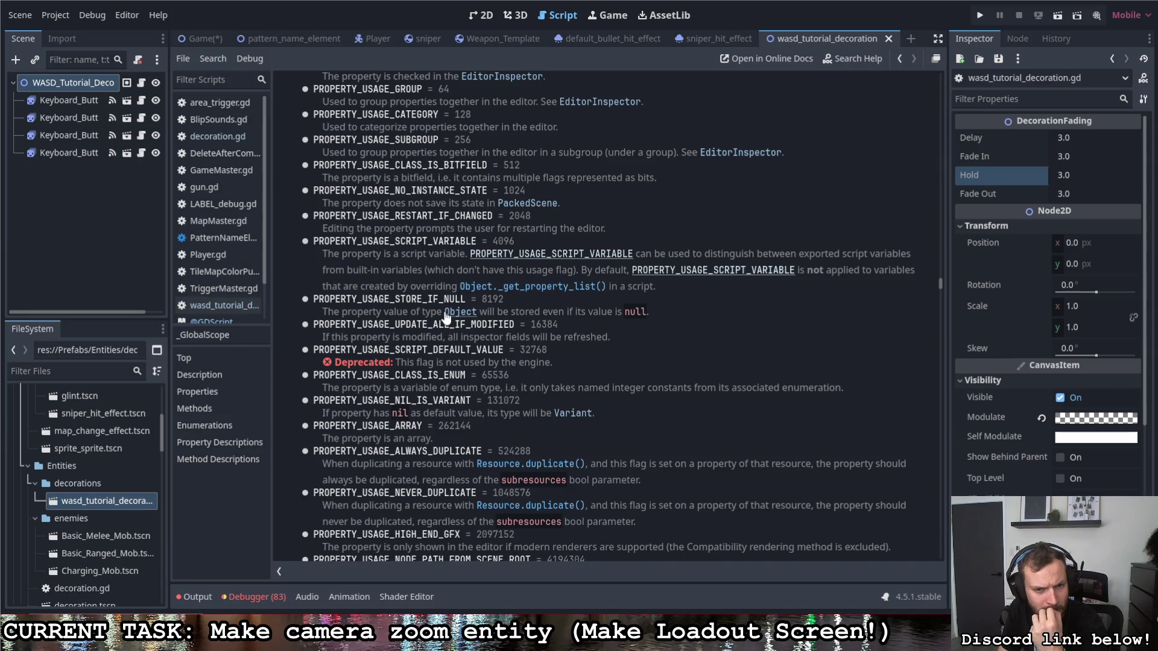
pyautogui.scroll(4, 444, 310)
pyautogui.scroll(2, 442, 314)
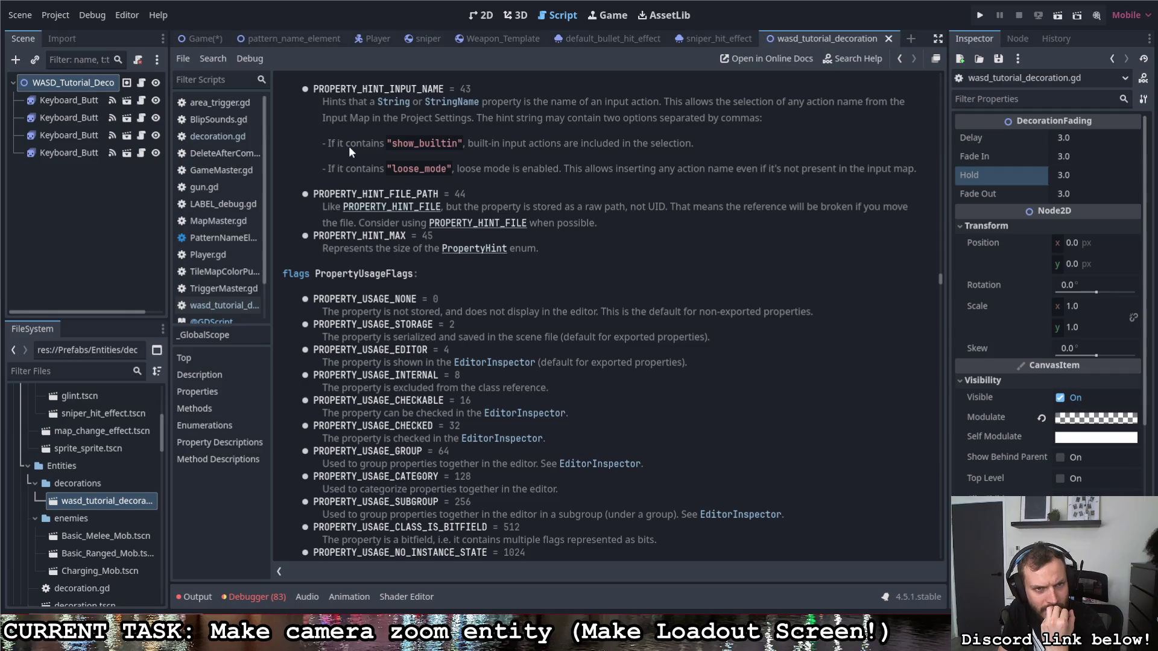
pyautogui.scroll(15, 378, 240)
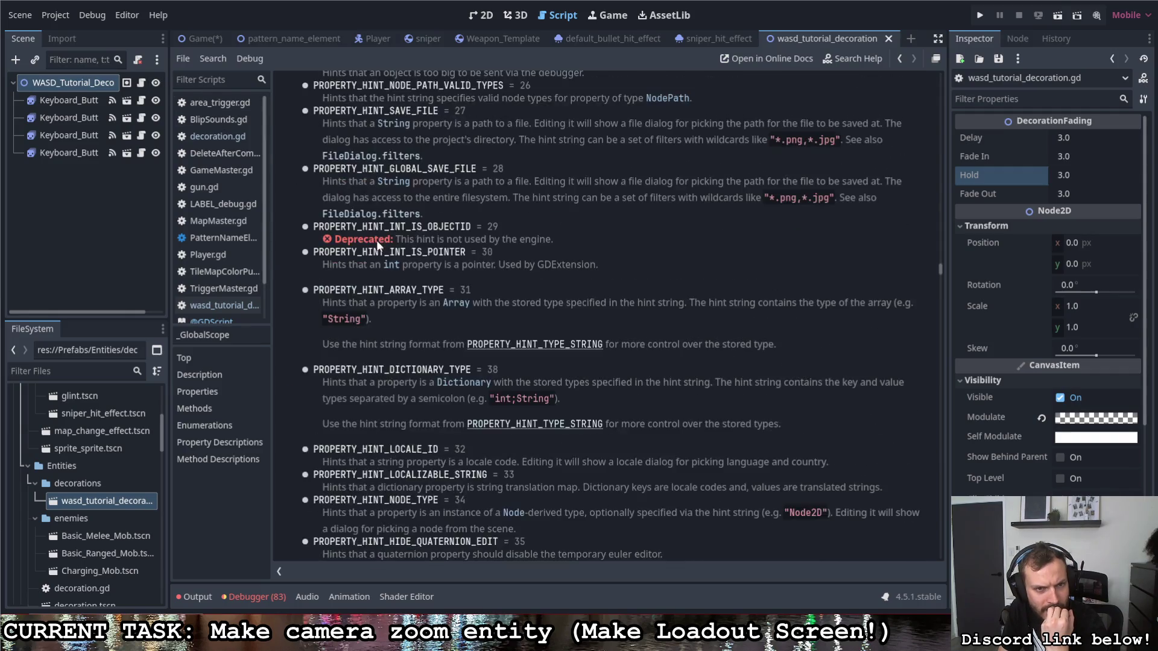
pyautogui.scroll(20, 375, 239)
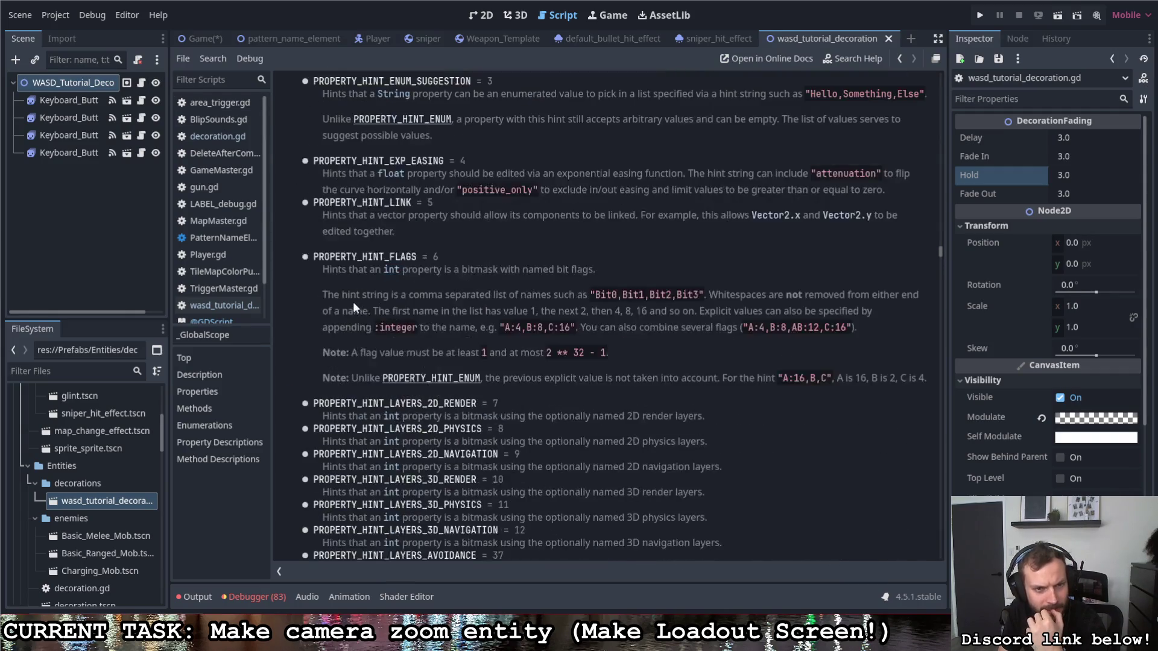
pyautogui.scroll(1, 353, 301)
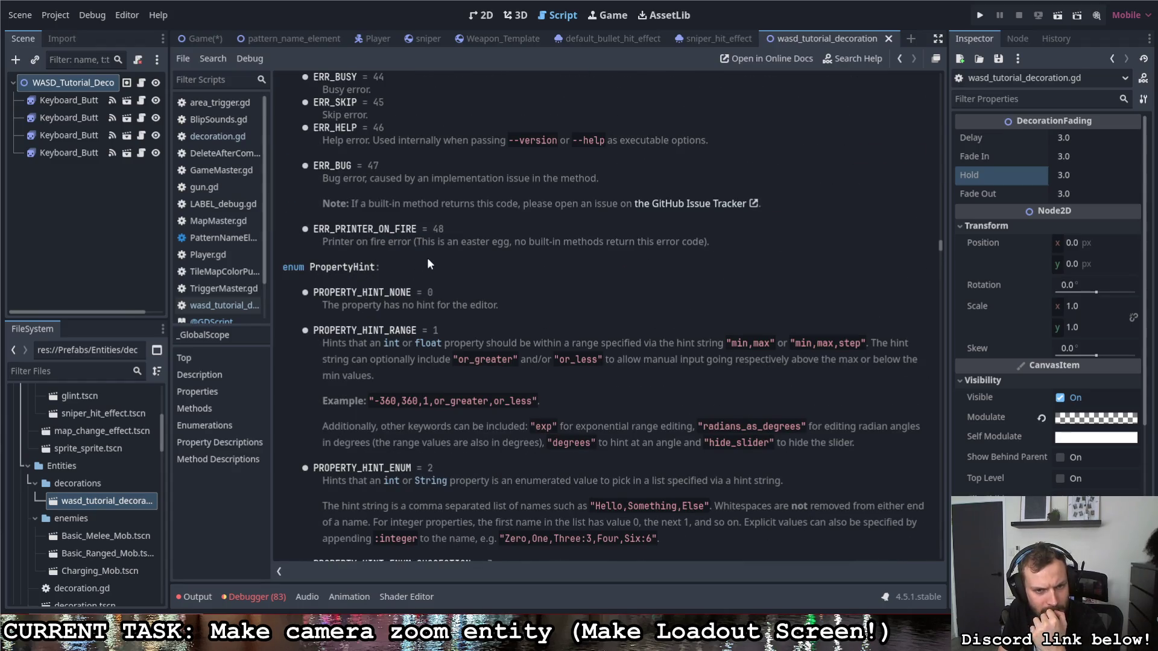
pyautogui.scroll(-4, 418, 246)
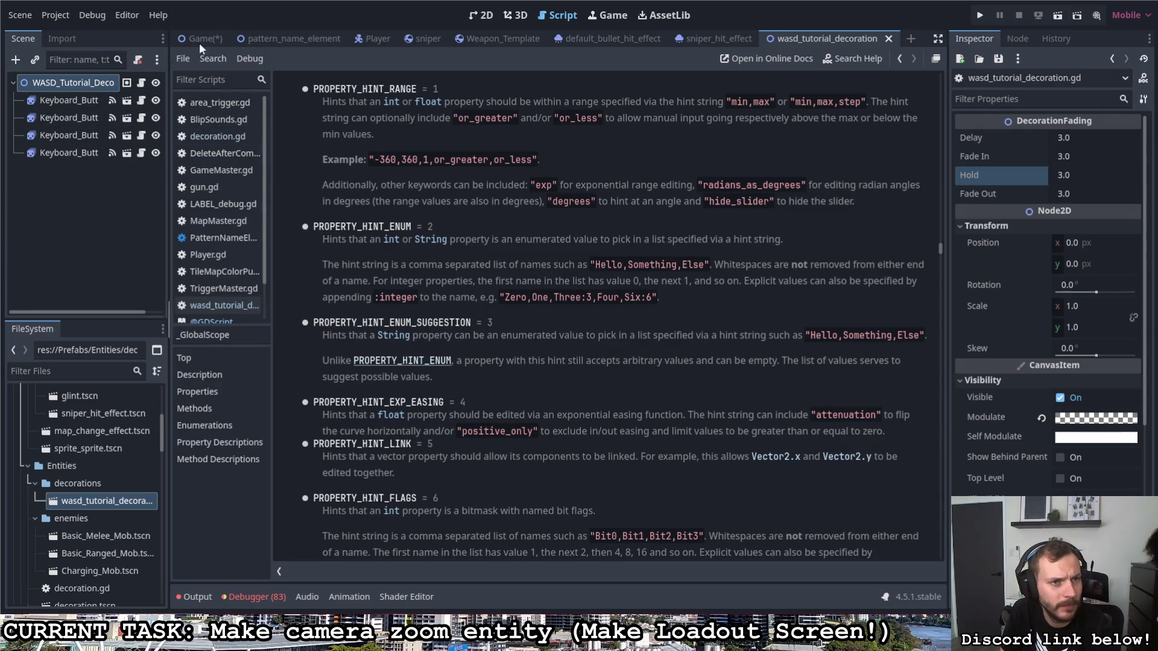
pyautogui.click(900, 57)
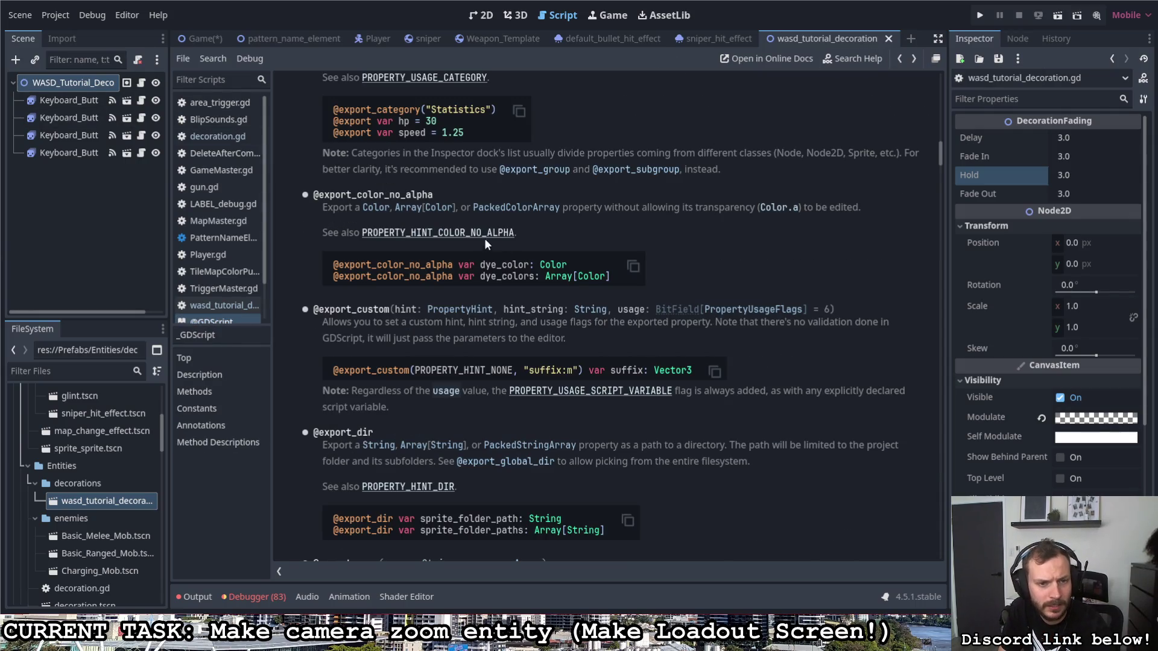
pyautogui.scroll(3, 538, 211)
pyautogui.scroll(10, 572, 225)
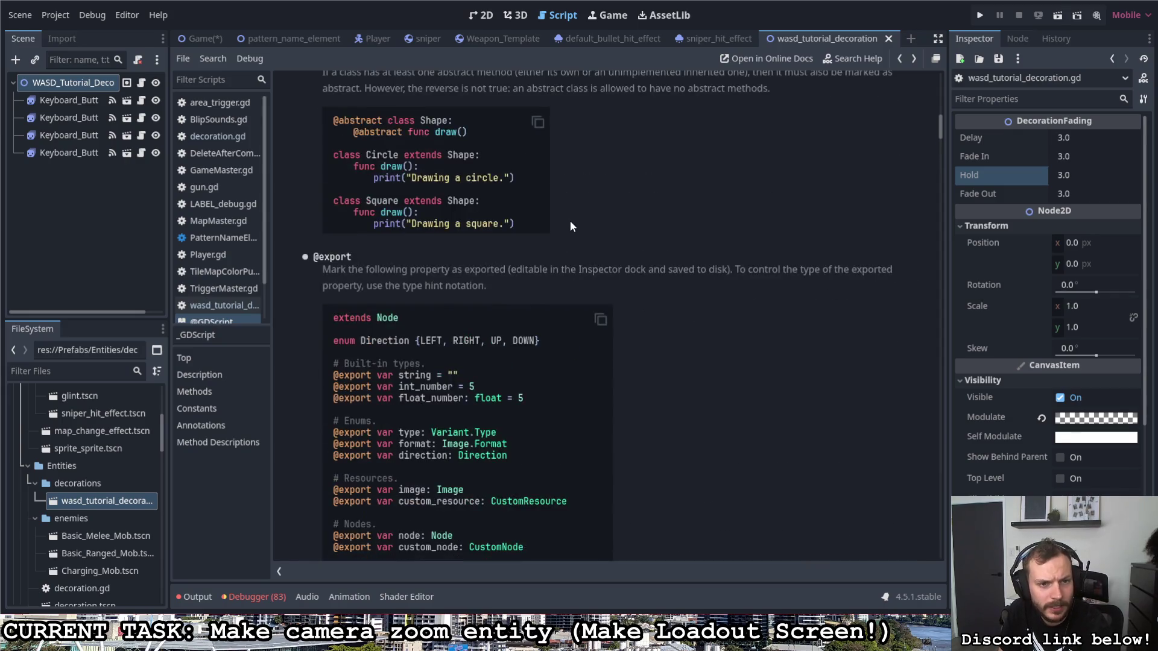
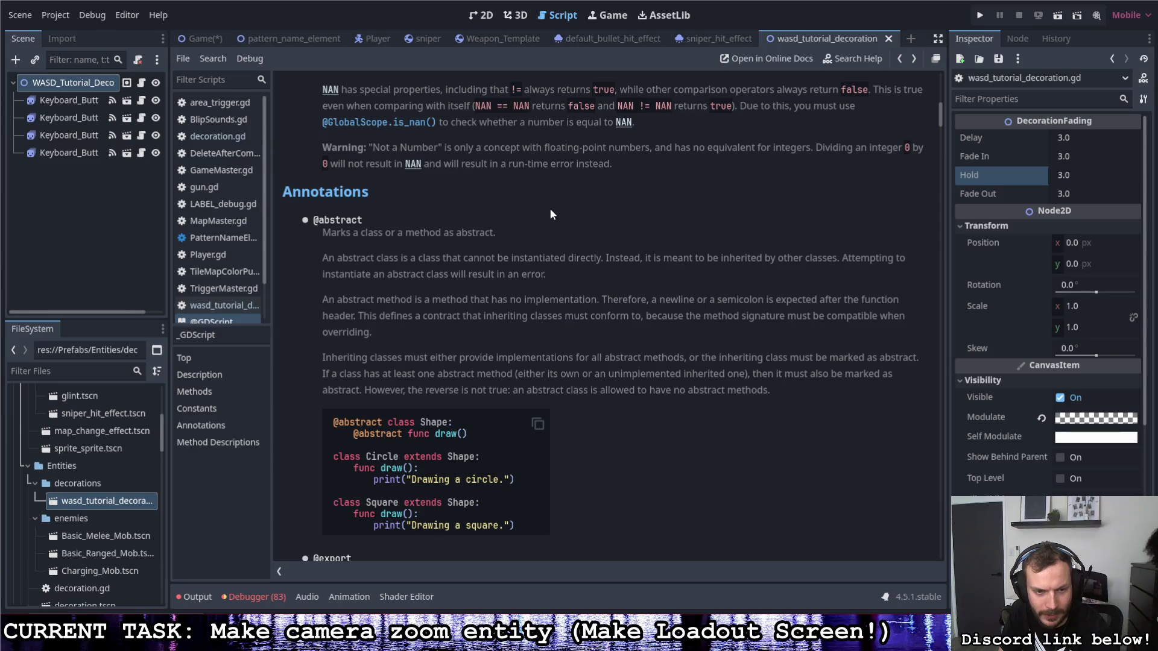
# Return to wasd_tutorial_decoration.gd with its exported delay, fade_in, hold and fade_out values
pyautogui.scroll(-2, 550, 214)
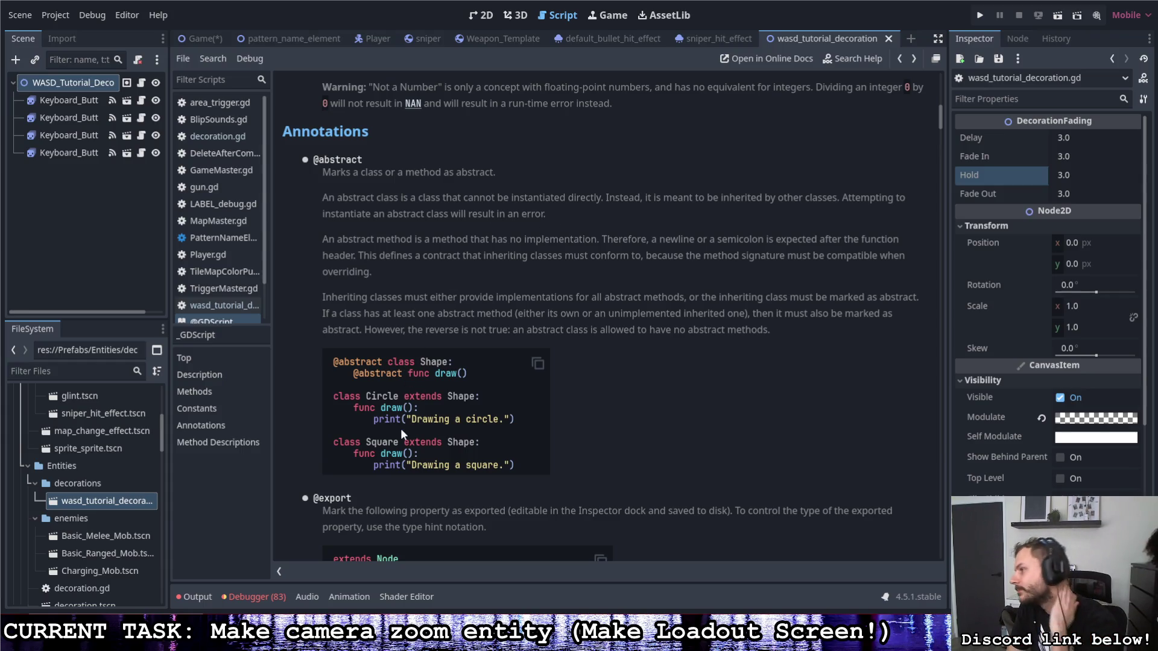
pyautogui.scroll(10, 443, 291)
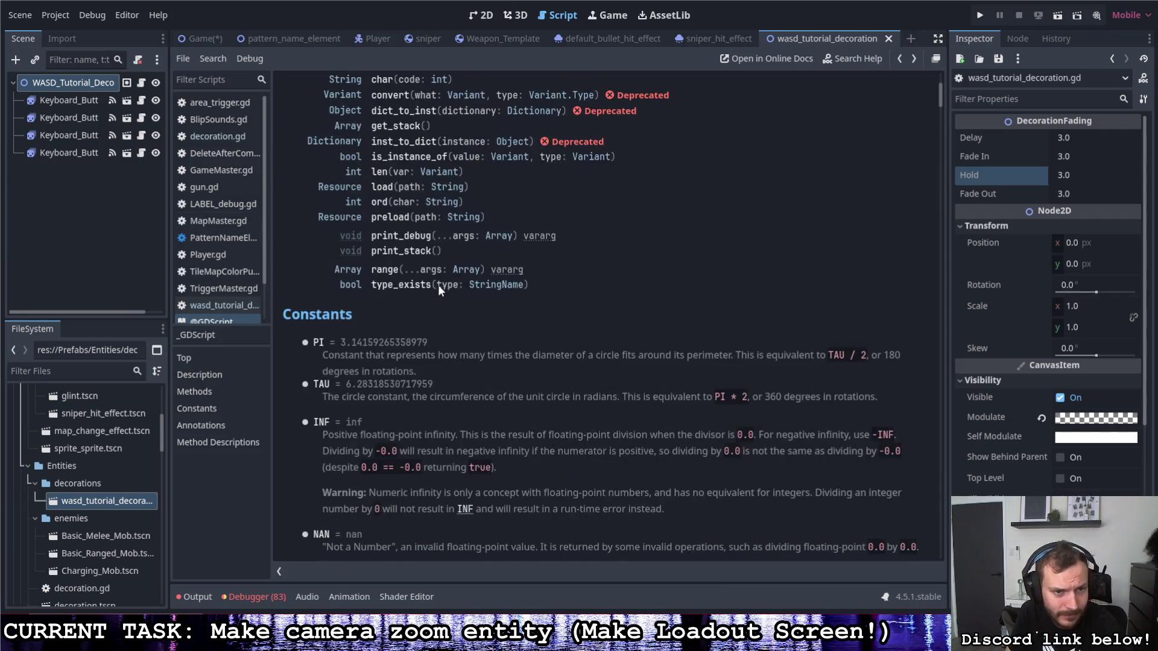
pyautogui.scroll(-4, 439, 285)
pyautogui.click(141, 85)
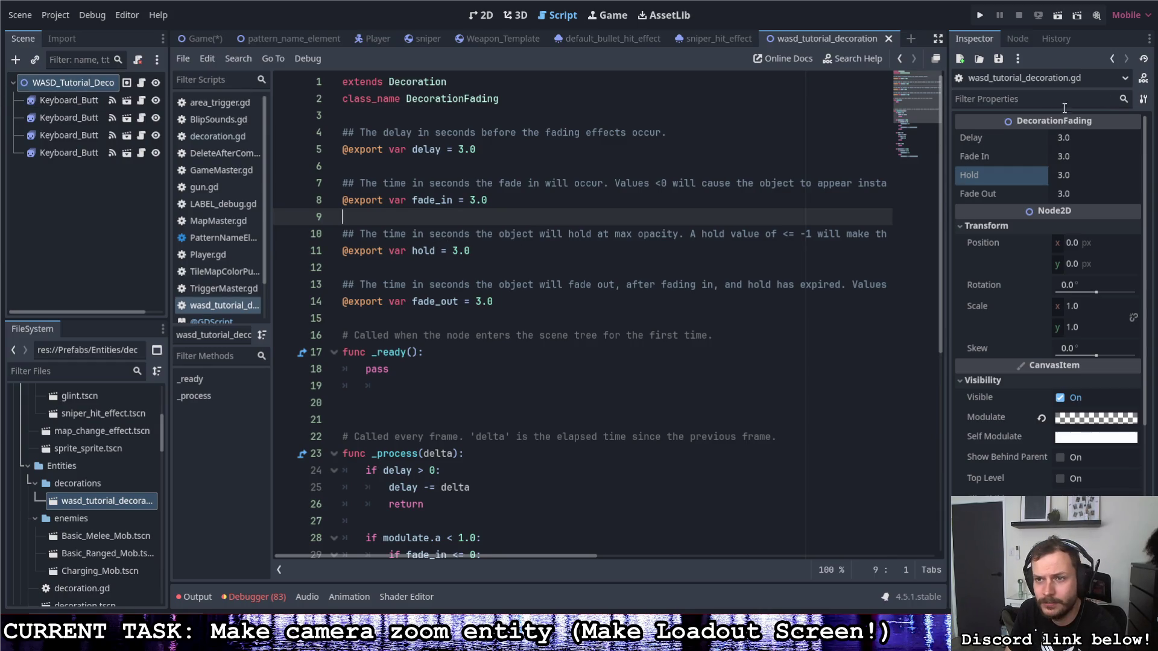
# Set the tutorial decoration's Hold to -1.0 in the 2D Inspector and save the scene
pyautogui.click(481, 15)
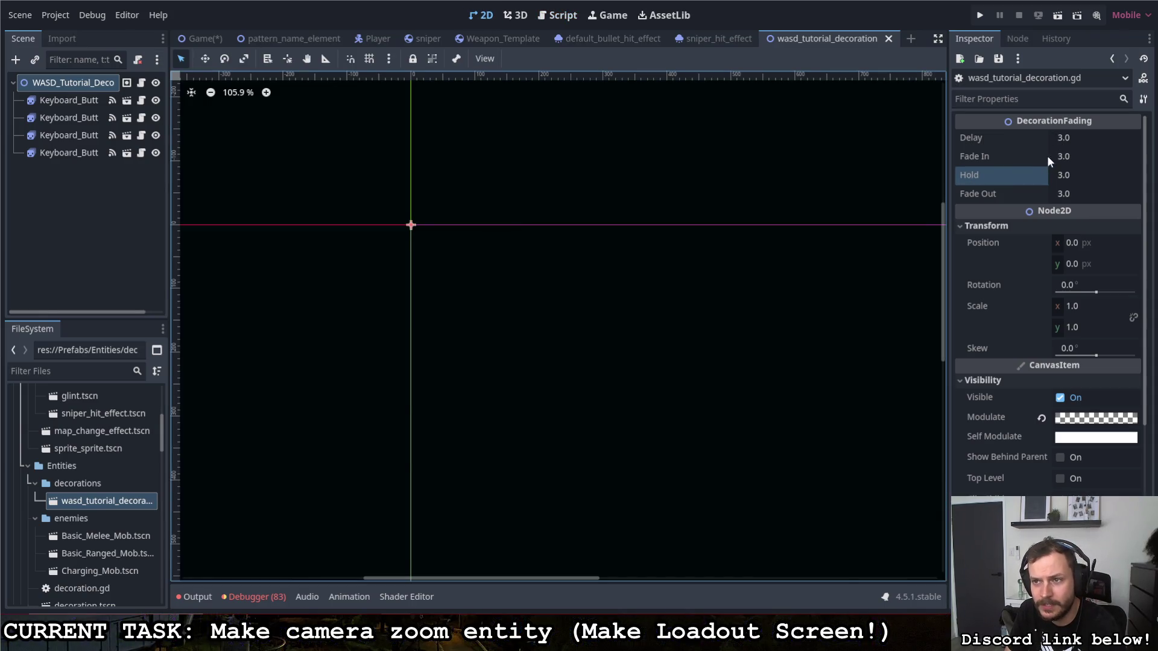
pyautogui.click(1077, 171)
pyautogui.write('-1')
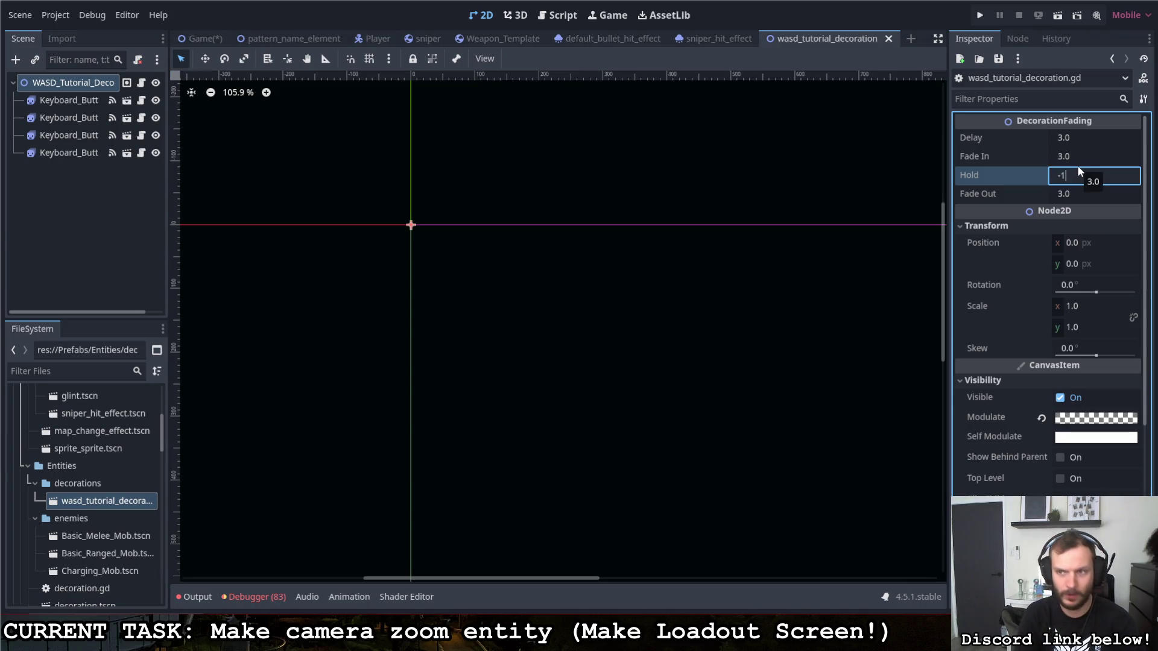
pyautogui.click(1059, 194)
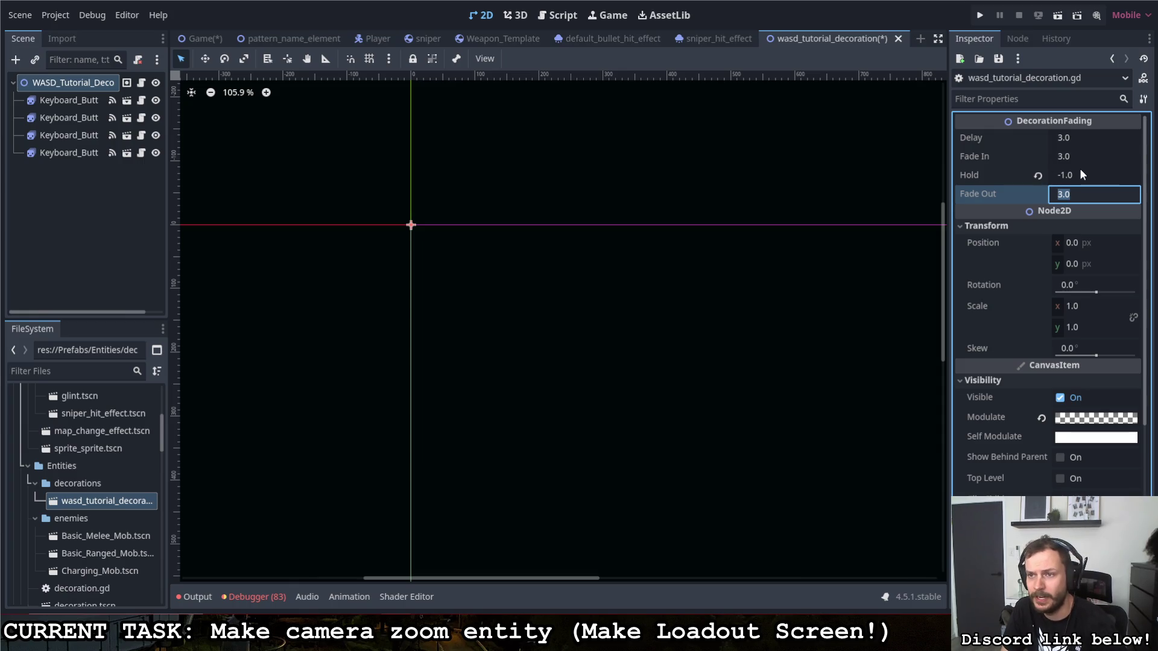
pyautogui.click(820, 230)
pyautogui.scroll(-4, 573, 350)
pyautogui.click(75, 87)
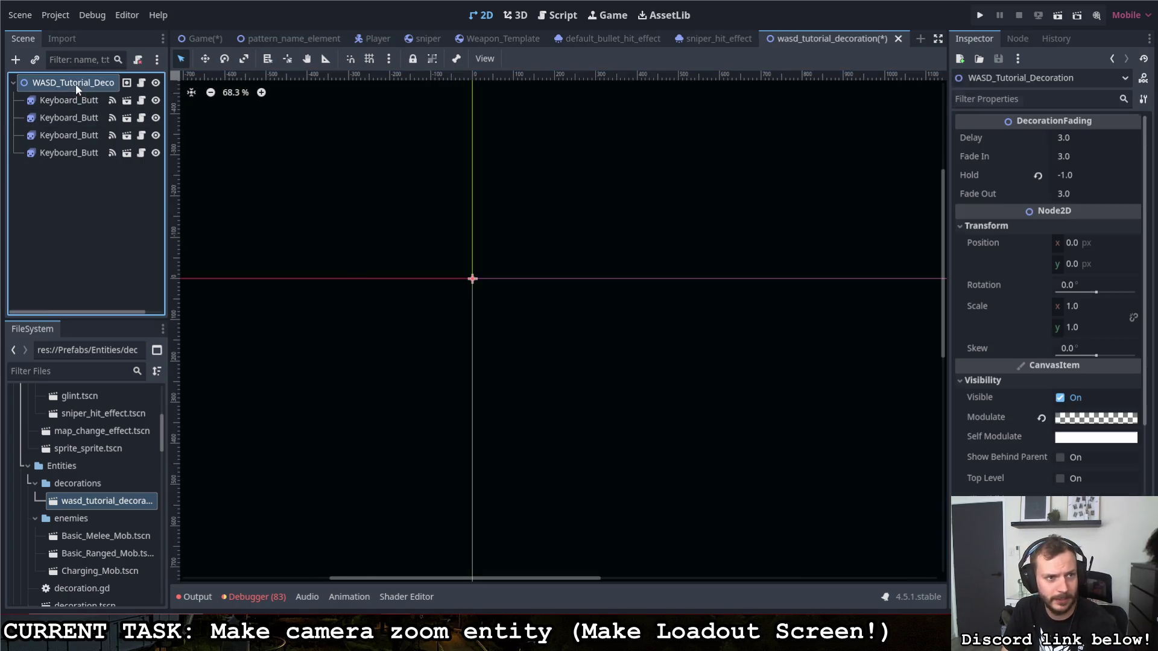
pyautogui.hotkey('ctrl', 's')
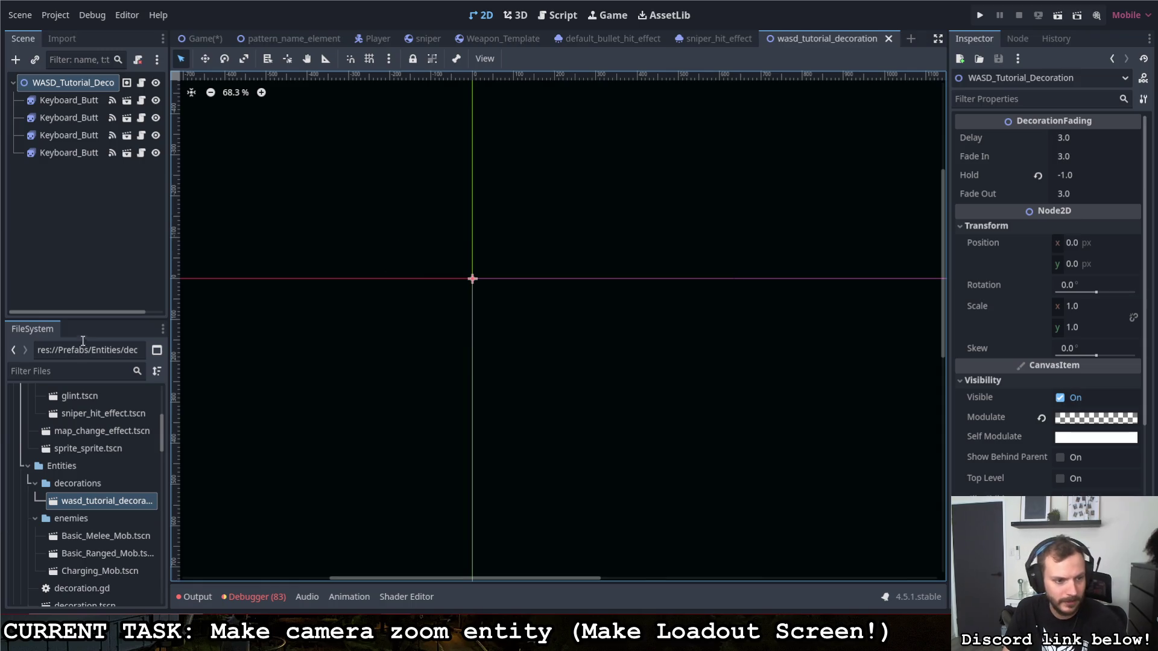
# Open decoration.tscn from the Entities decorations folder
pyautogui.click(88, 486)
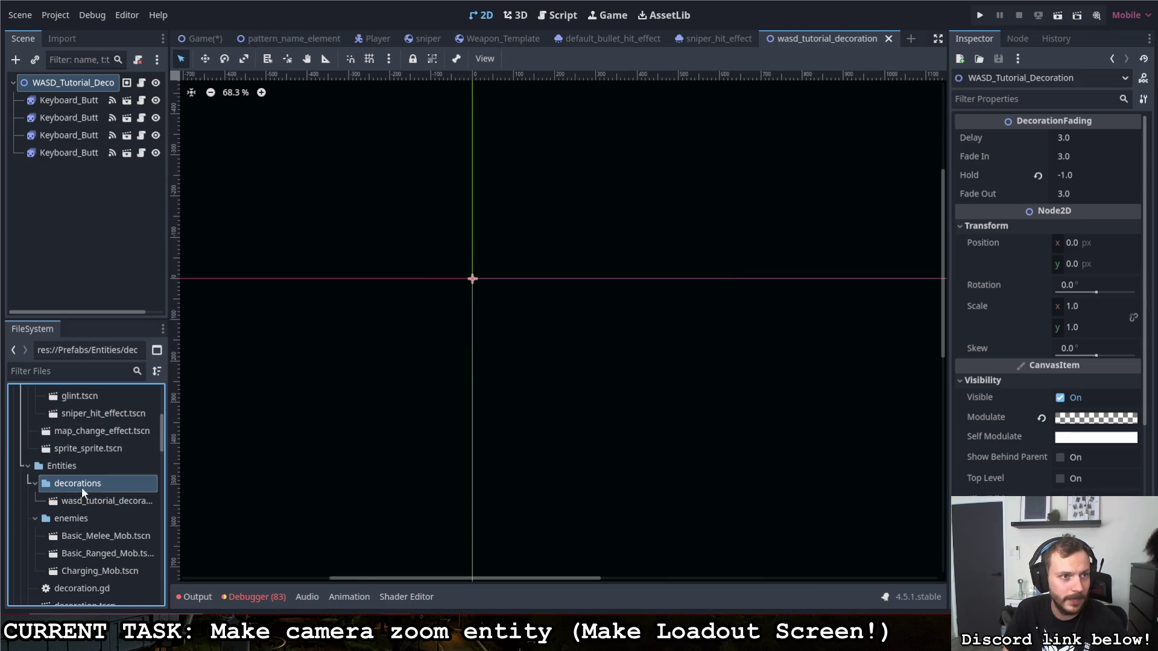
pyautogui.scroll(-1, 86, 486)
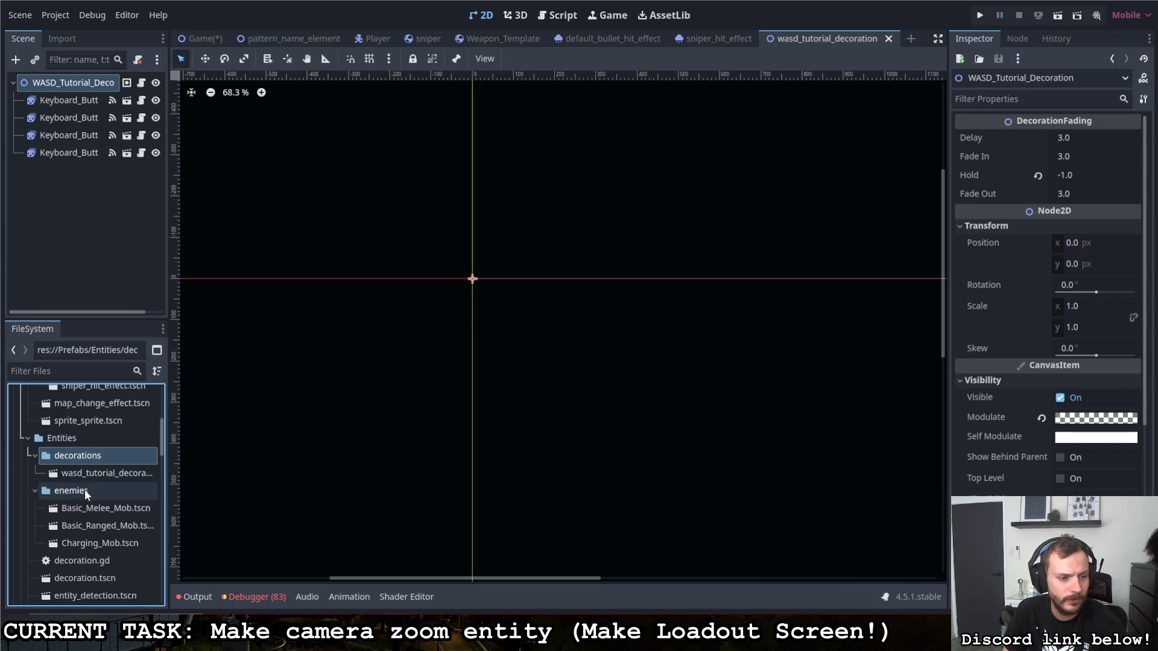
pyautogui.click(77, 562)
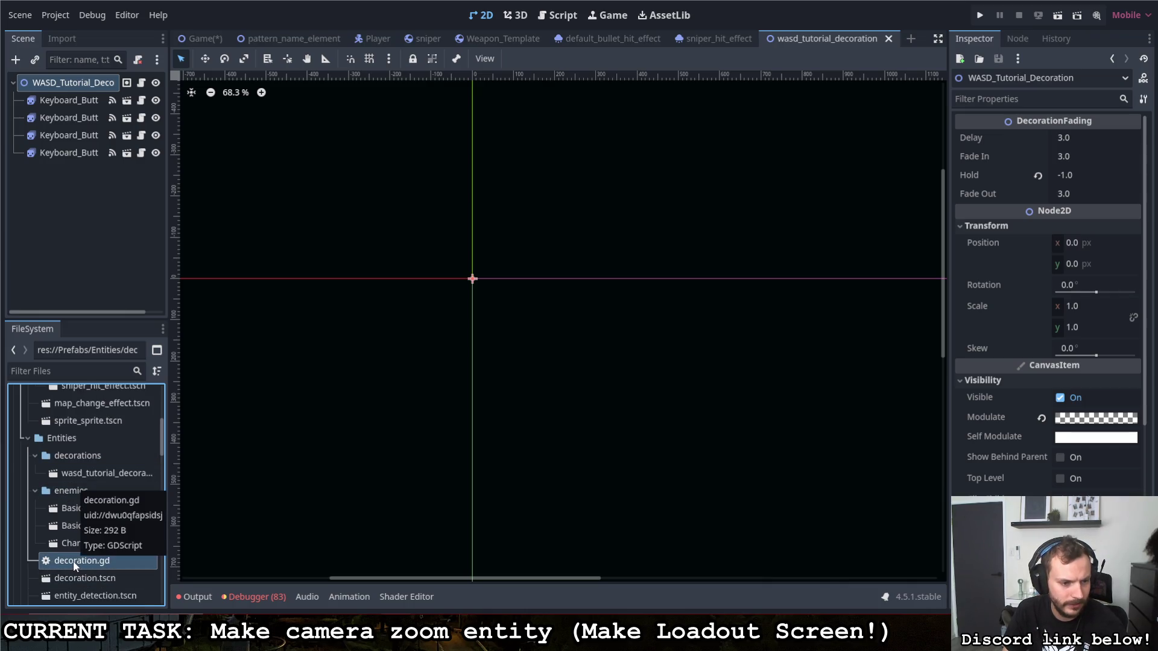
pyautogui.scroll(-2, 74, 558)
pyautogui.click(82, 524)
pyautogui.doubleClick(82, 524)
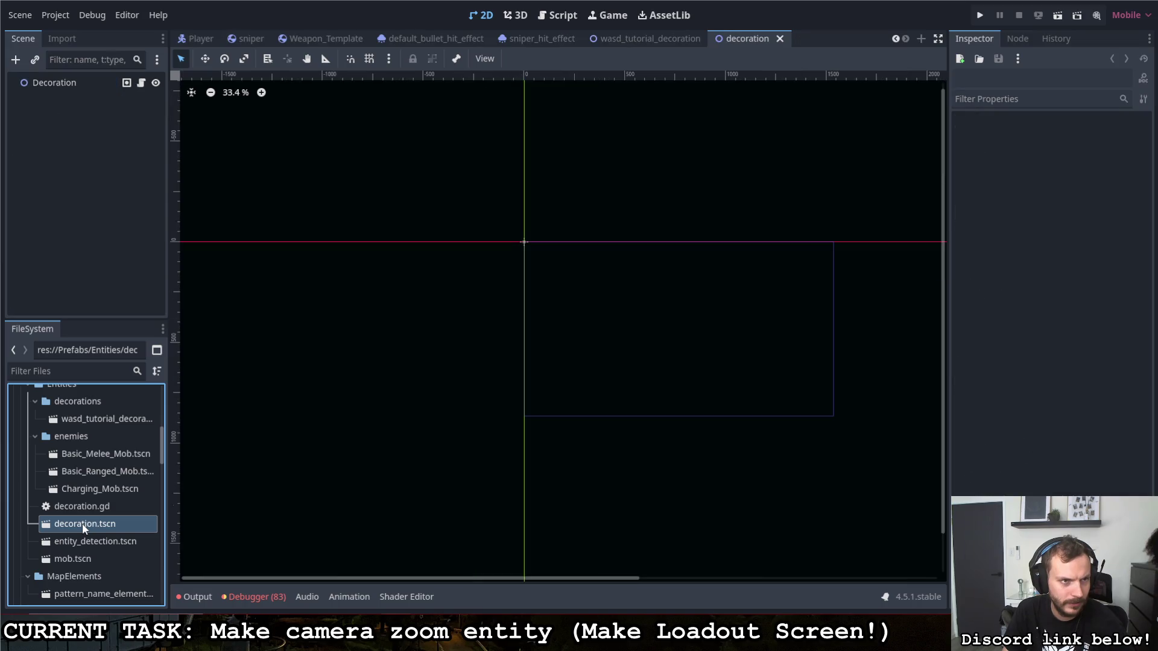
# Attempt to delete decoration.tscn, cancel on seeing Game.tscn depends on it, and switch to Player
pyautogui.rightClick(82, 525)
pyautogui.click(96, 524)
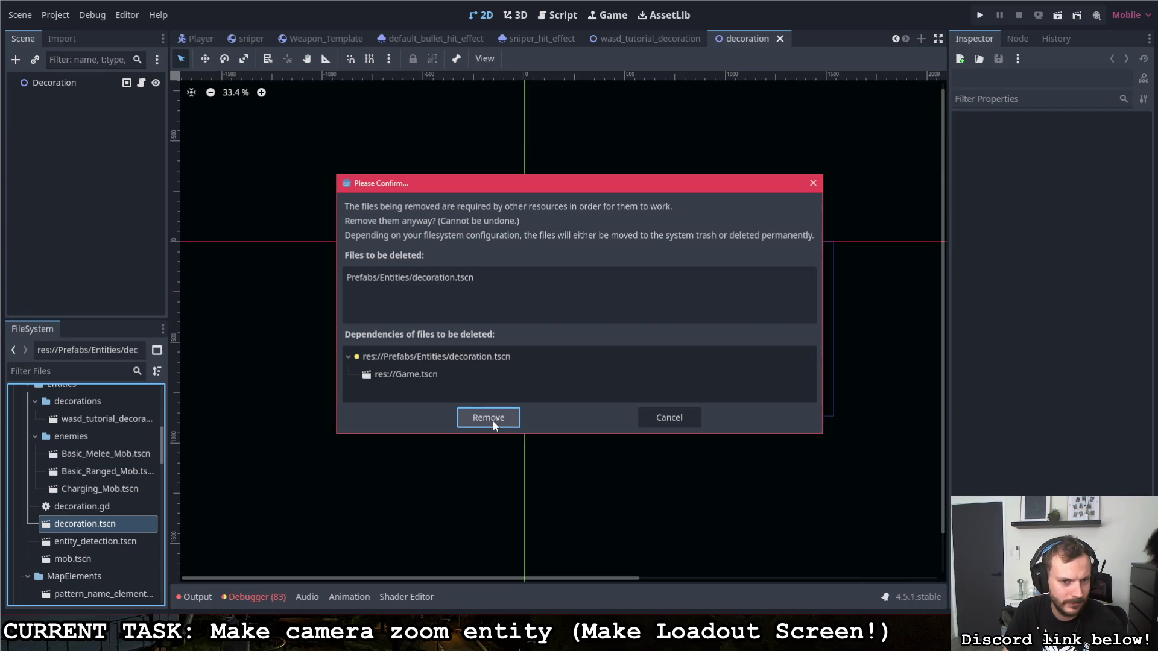
pyautogui.click(433, 375)
pyautogui.click(681, 418)
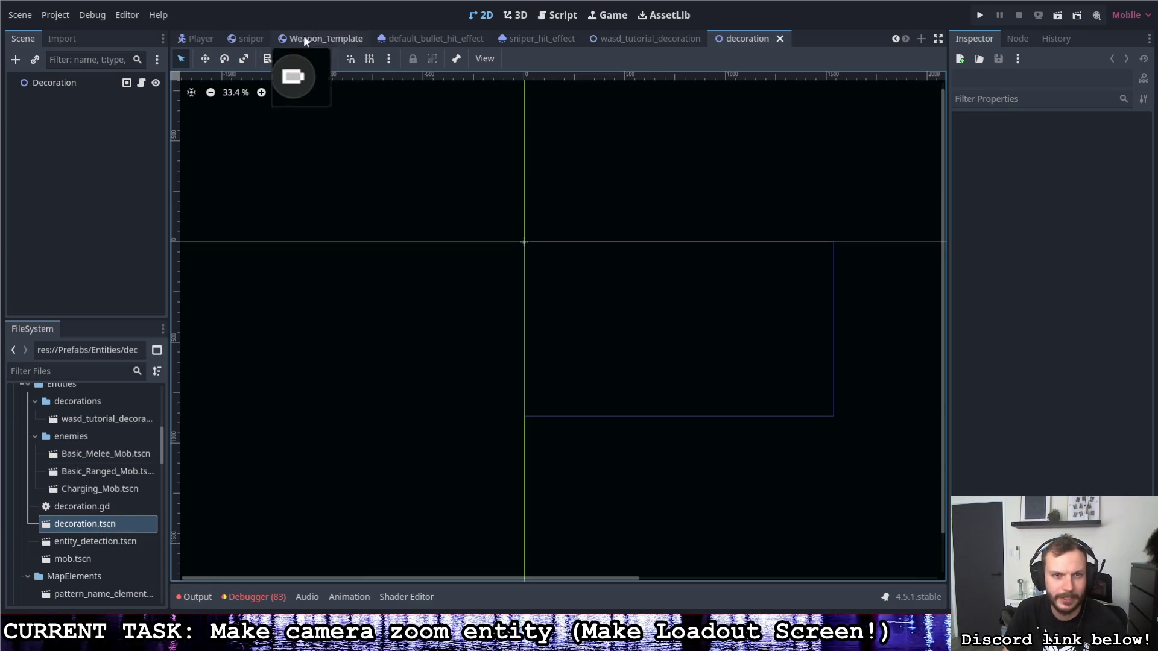
pyautogui.click(197, 38)
pyautogui.scroll(2, 208, 38)
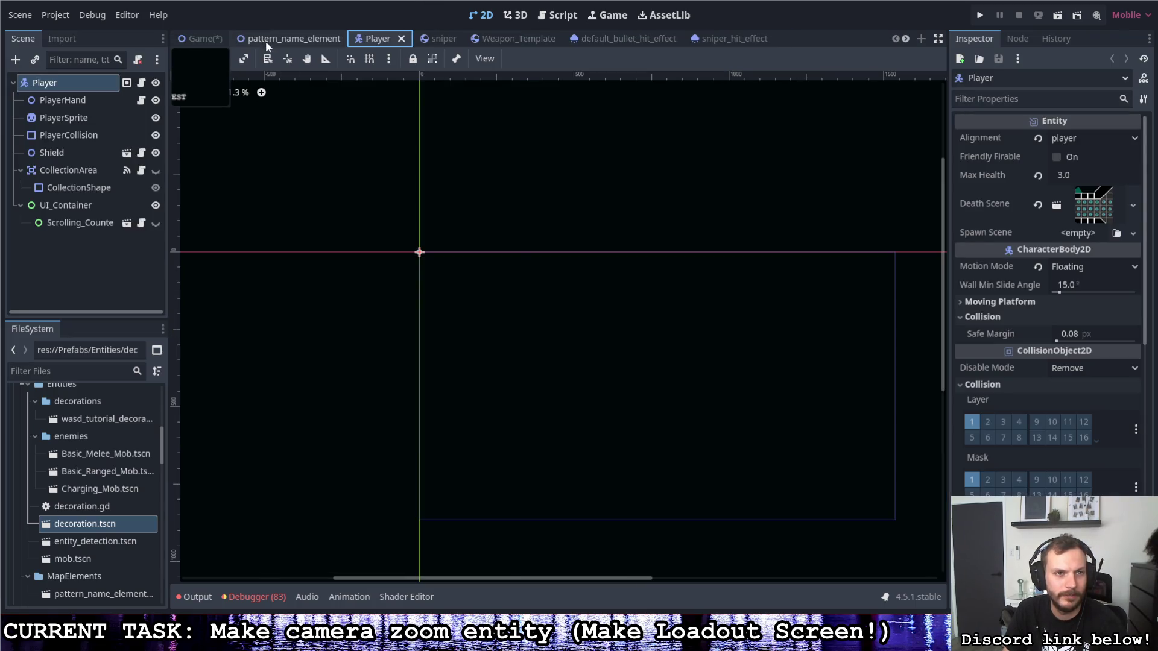
# In the Game scene, select the Decoration node that holds the TDS title Sprite2D
pyautogui.click(214, 40)
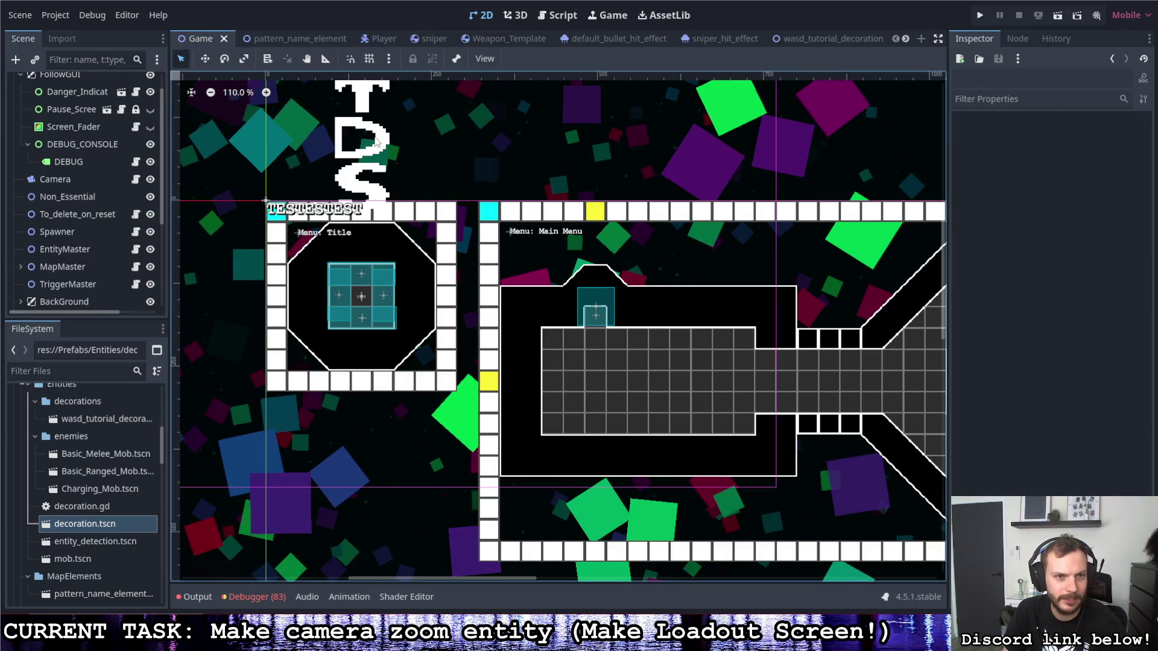
pyautogui.click(383, 140)
pyautogui.click(66, 253)
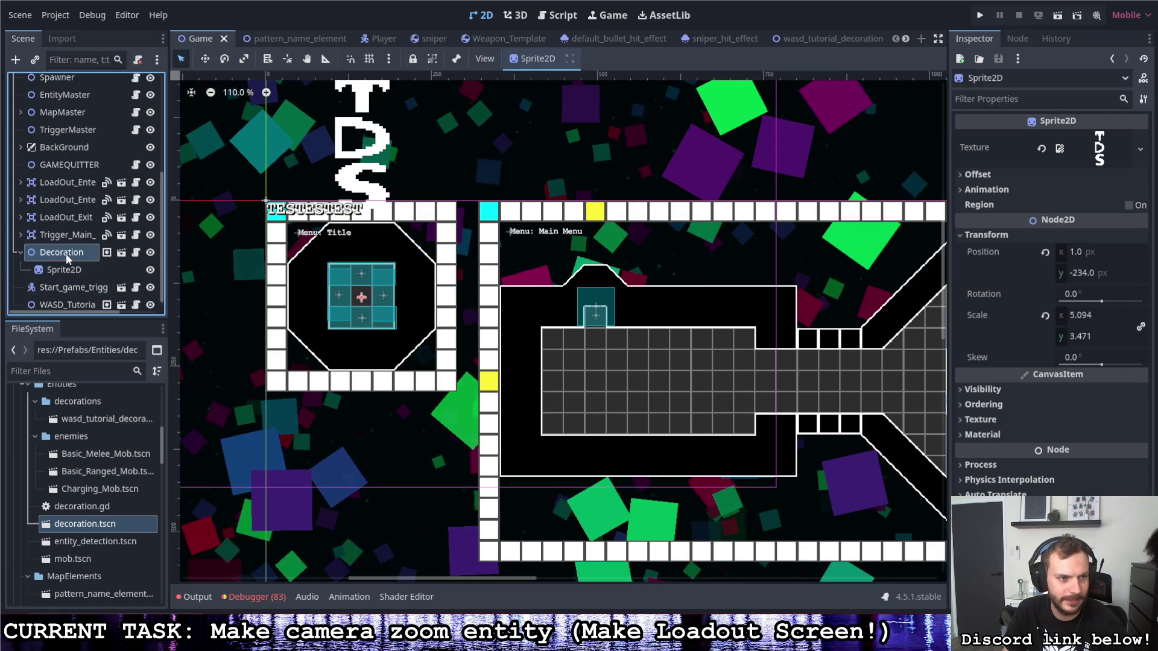
pyautogui.click(72, 271)
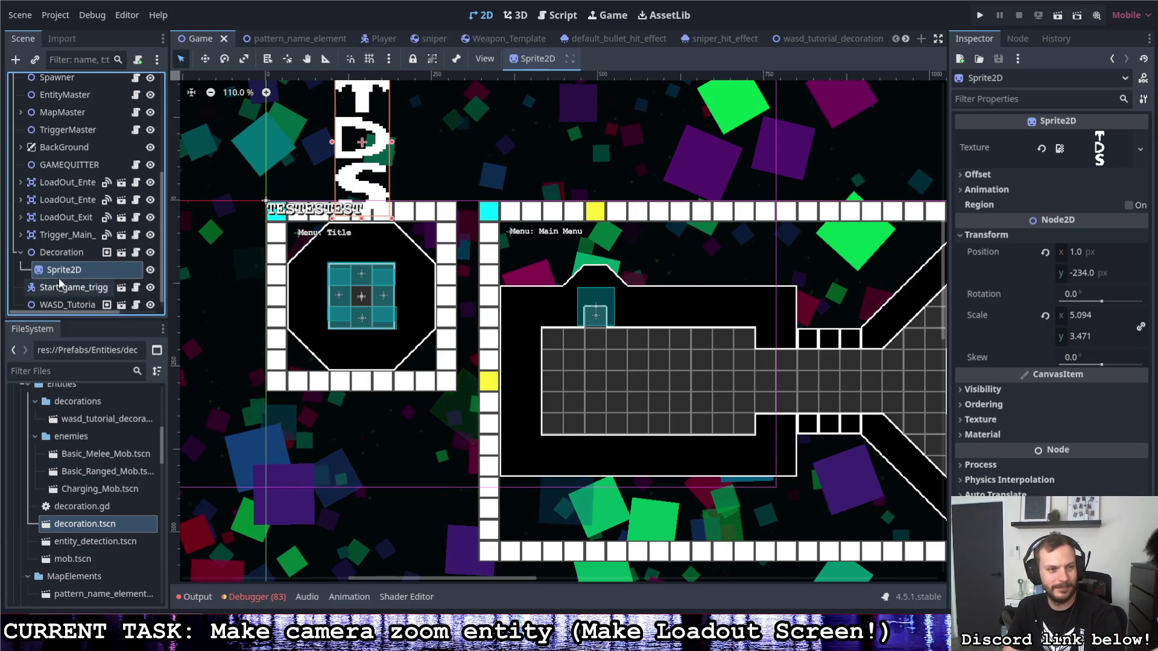
pyautogui.click(63, 252)
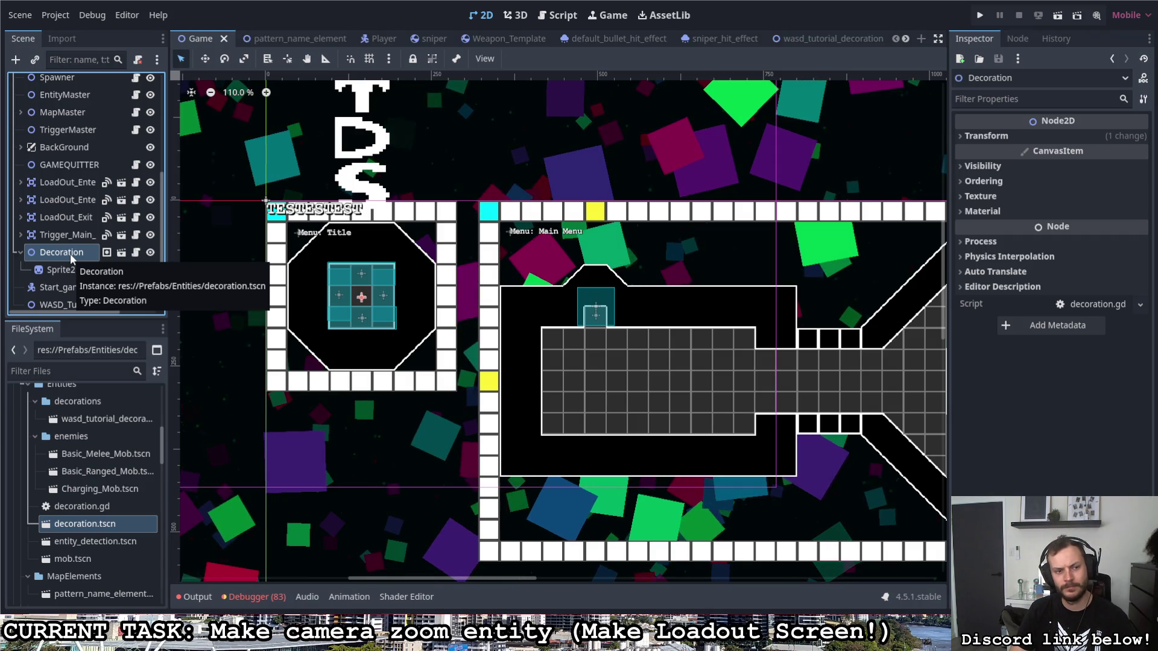
pyautogui.rightClick(87, 253)
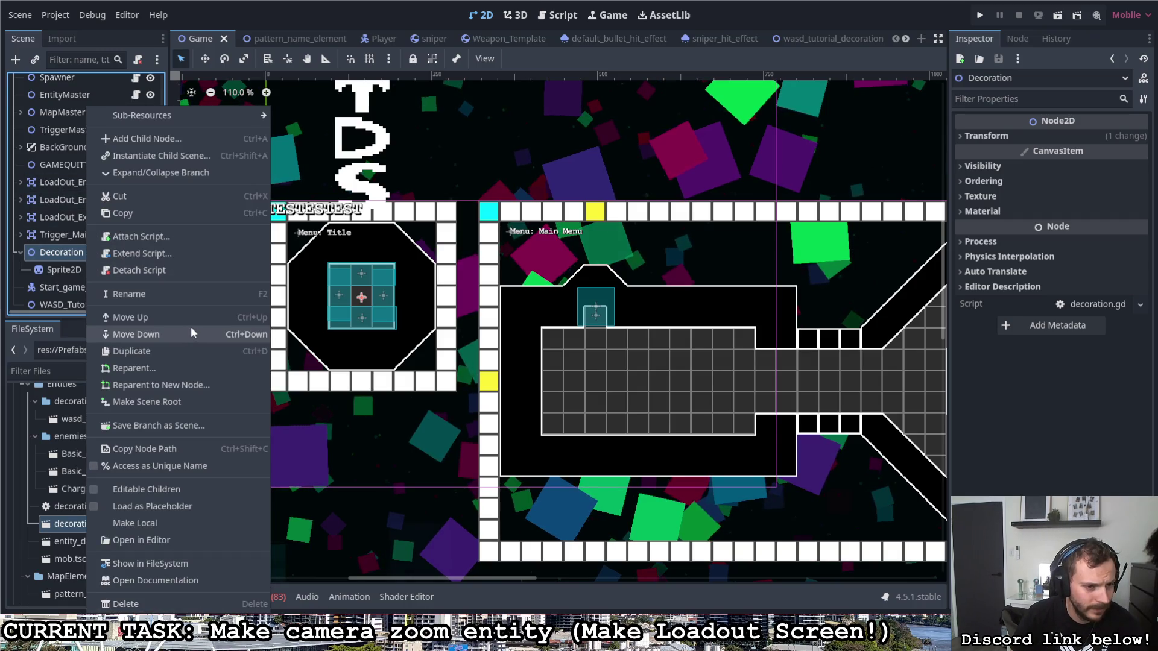
pyautogui.click(185, 427)
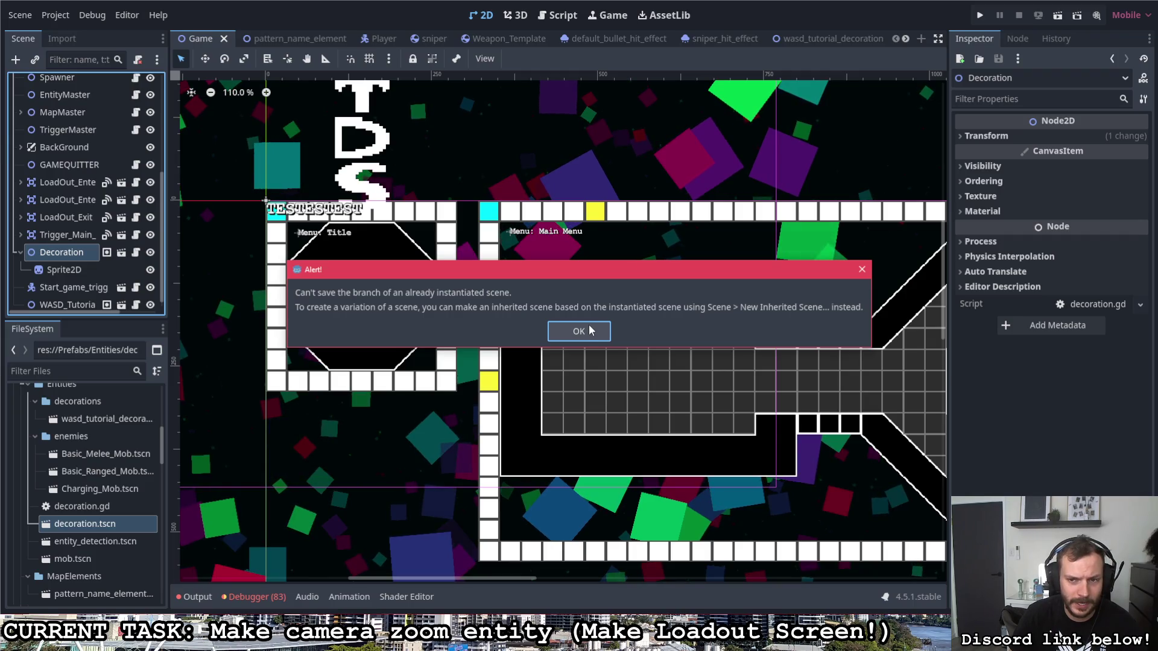
pyautogui.click(579, 341)
pyautogui.rightClick(69, 253)
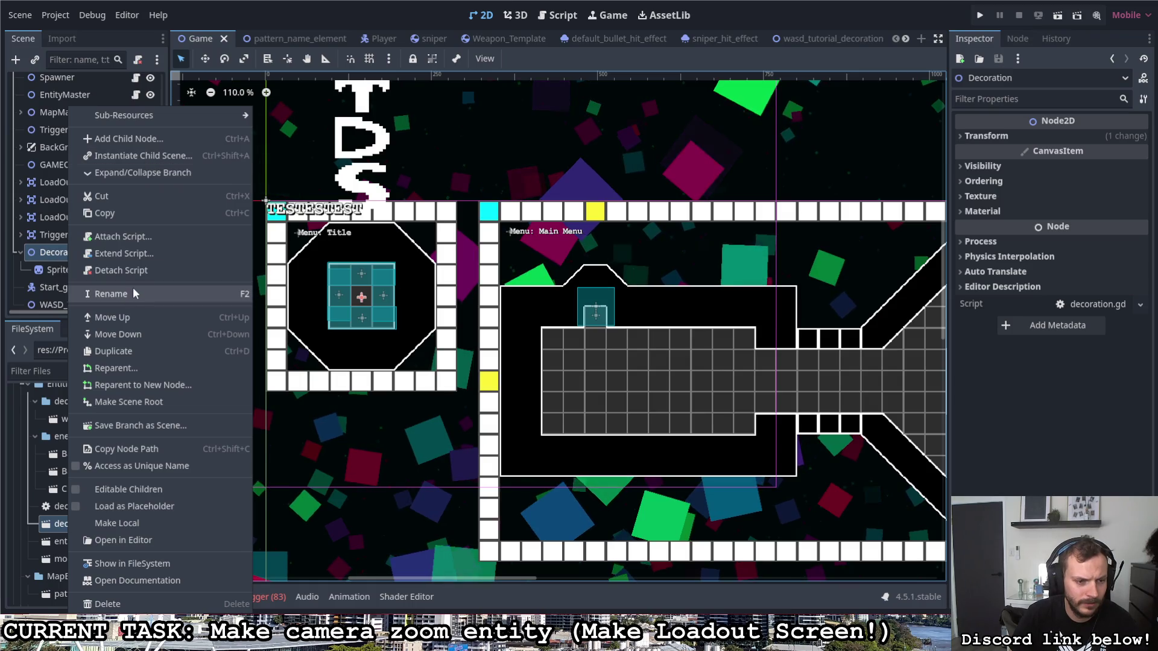
pyautogui.click(46, 252)
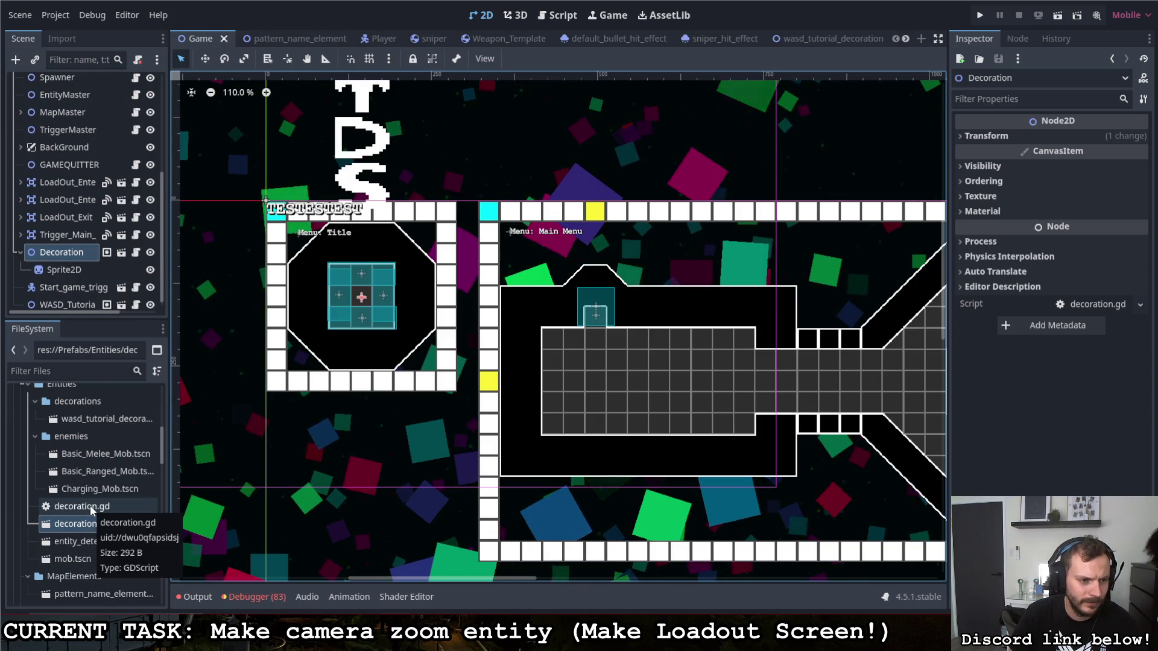
pyautogui.scroll(1, 89, 504)
# Start a new scene in the decorations folder named _TDS_Title_Decoration
pyautogui.rightClick(74, 430)
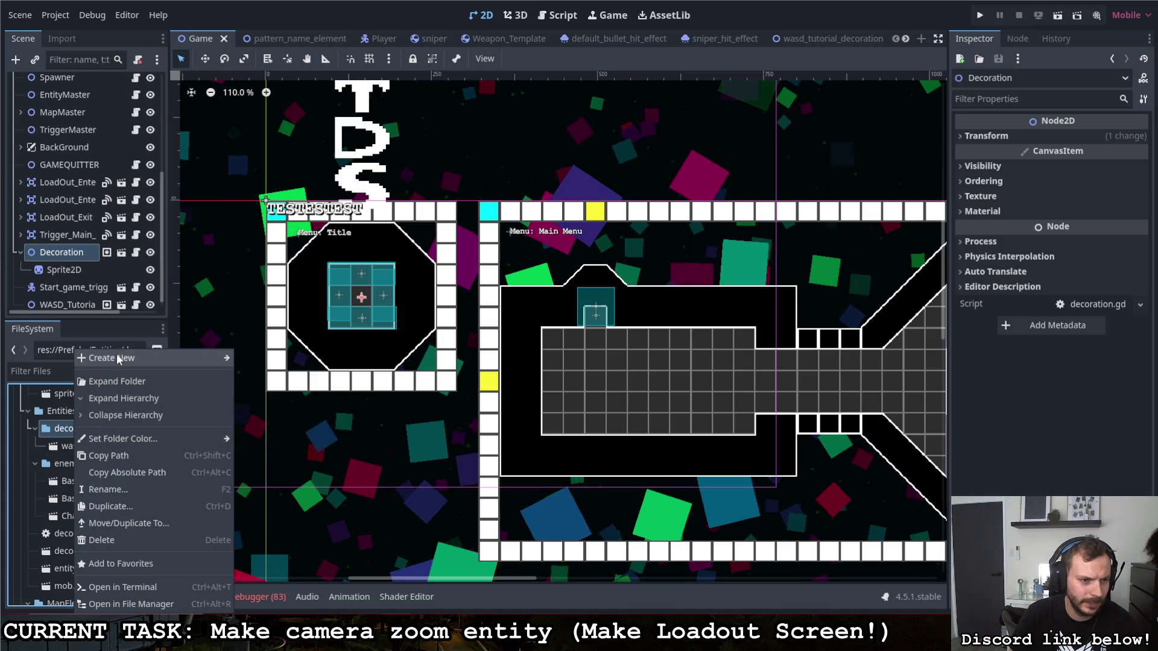
pyautogui.moveTo(96, 359)
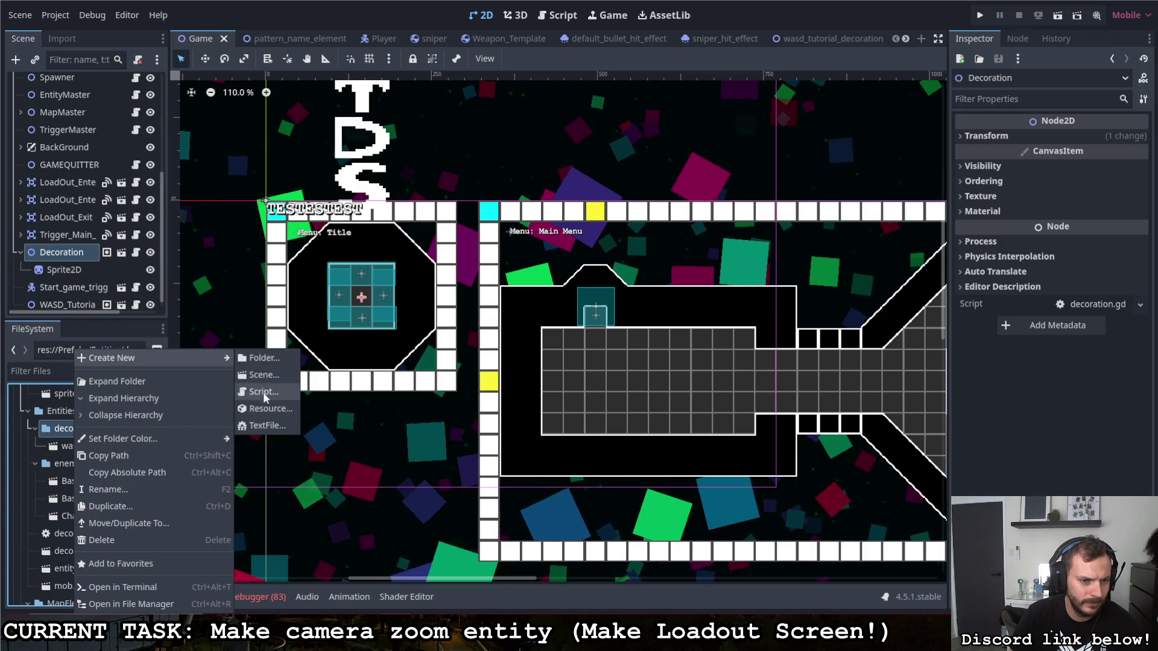
pyautogui.click(84, 431)
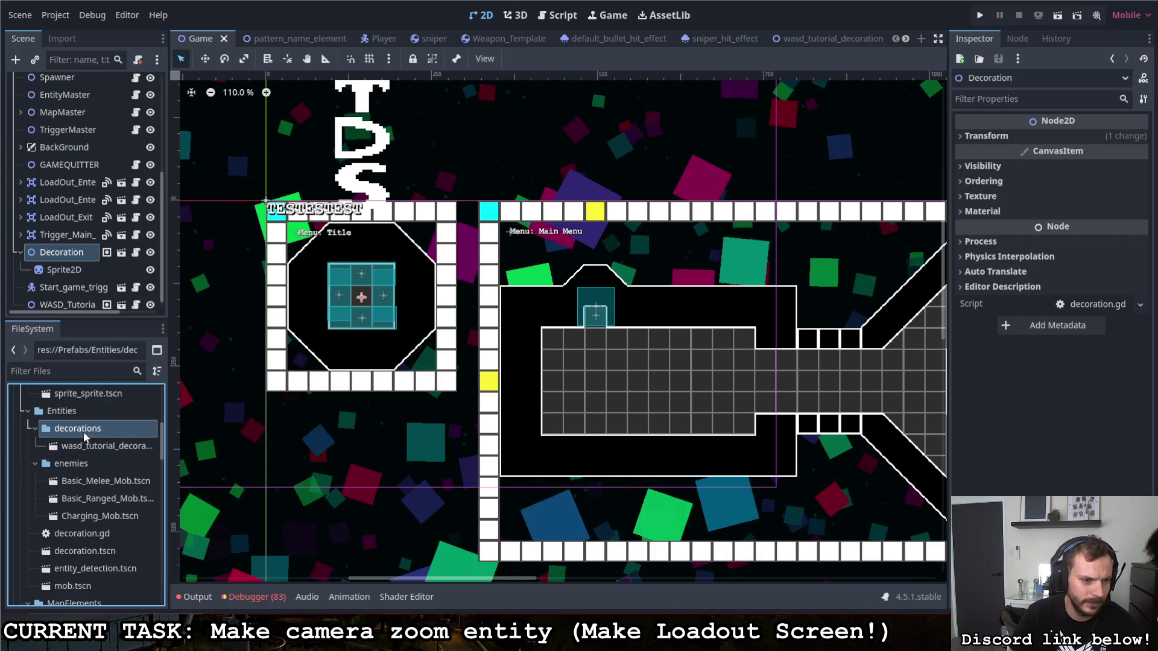
pyautogui.rightClick(85, 431)
pyautogui.moveTo(146, 358)
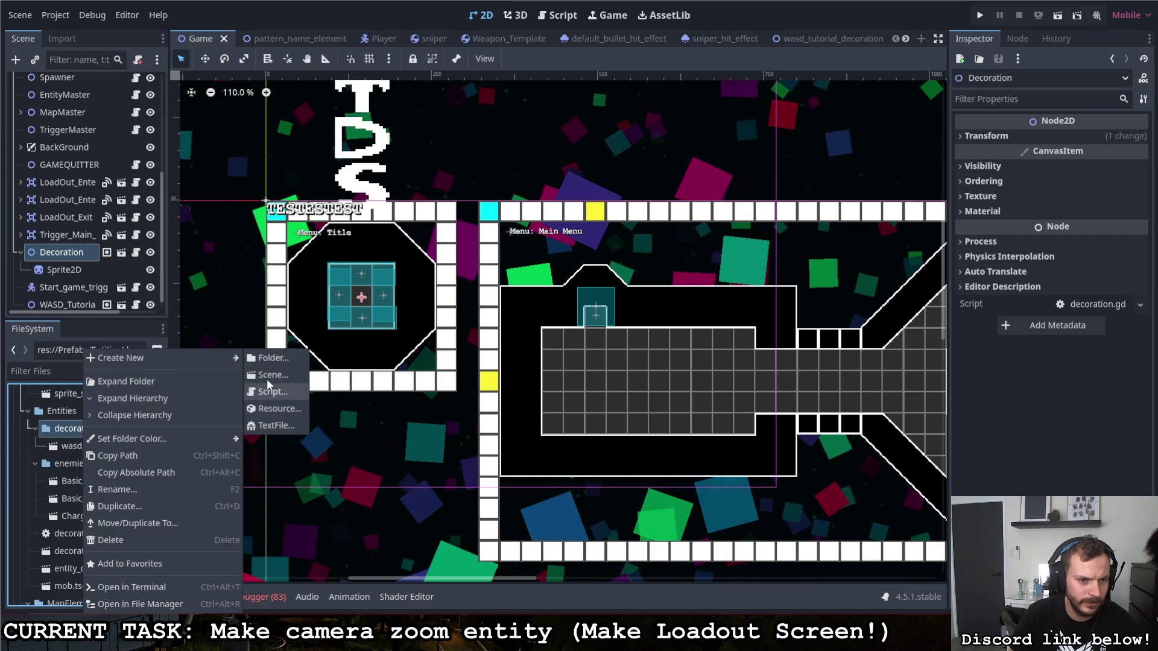
pyautogui.click(269, 383)
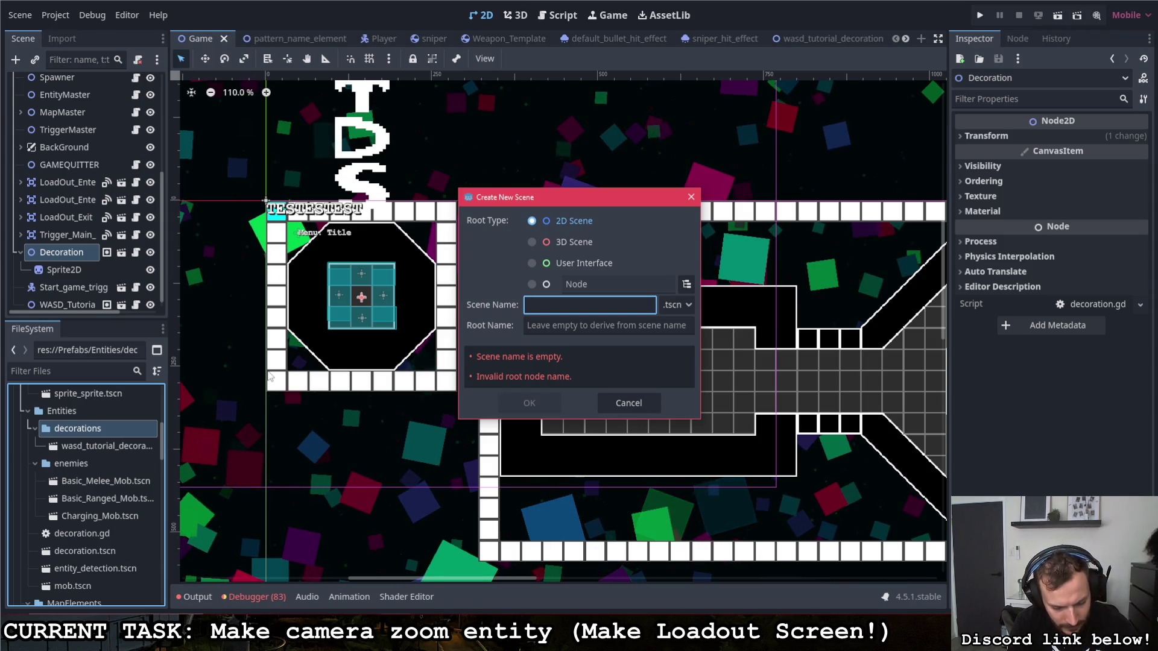
pyautogui.write('_TD')
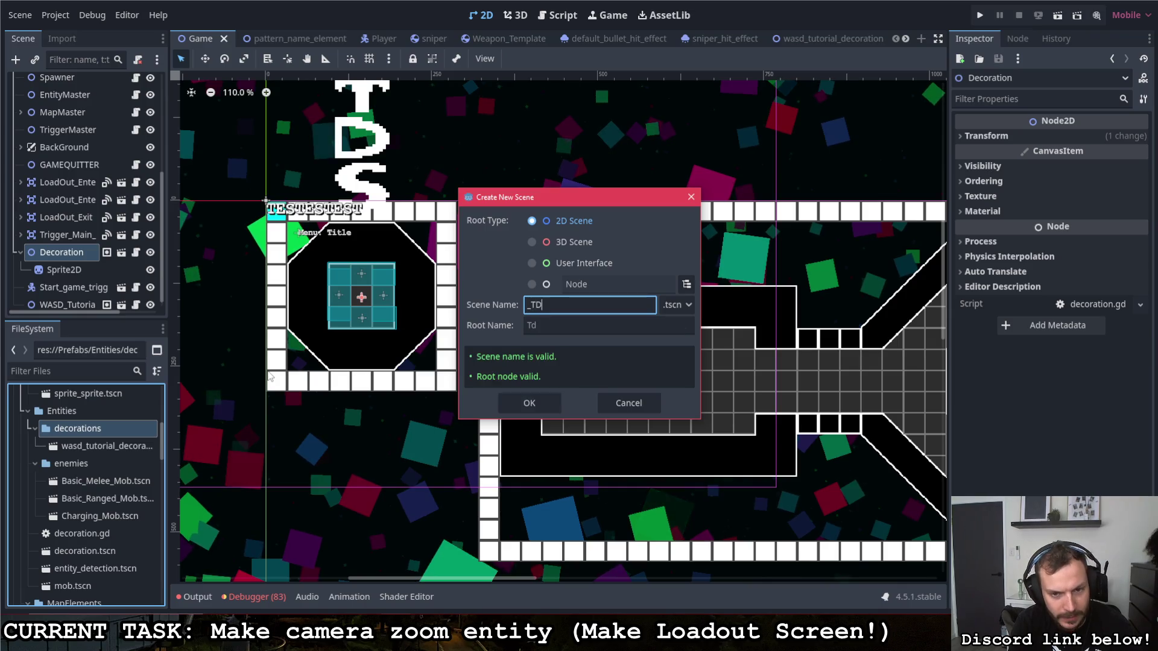
pyautogui.write('Tiel')
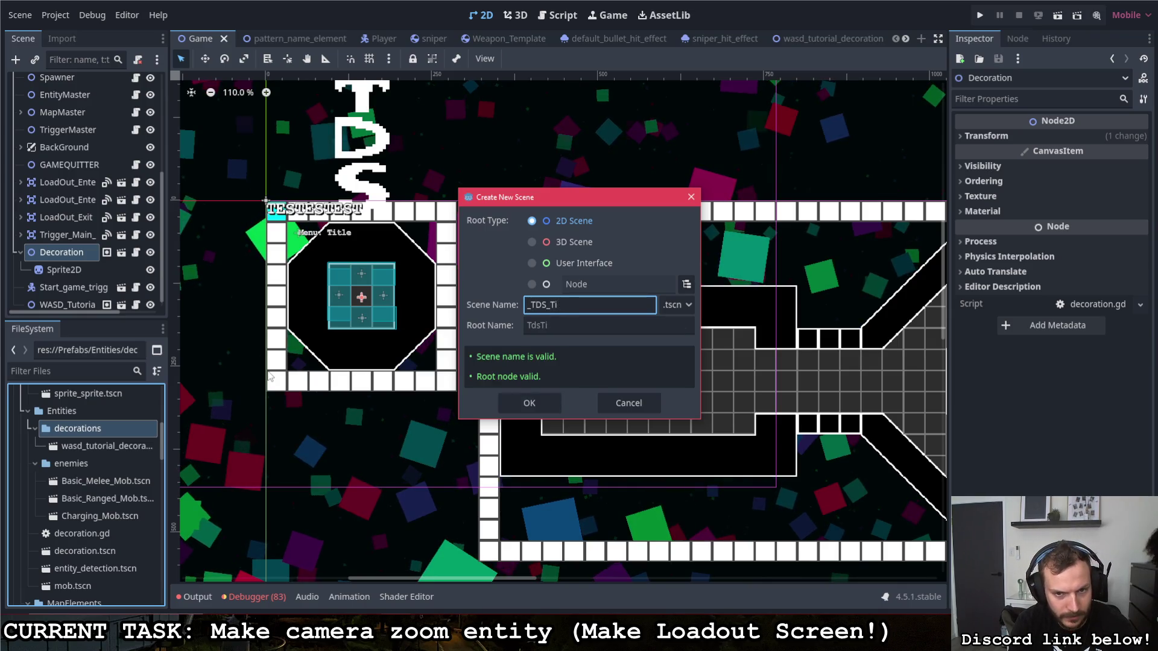
pyautogui.write('oc')
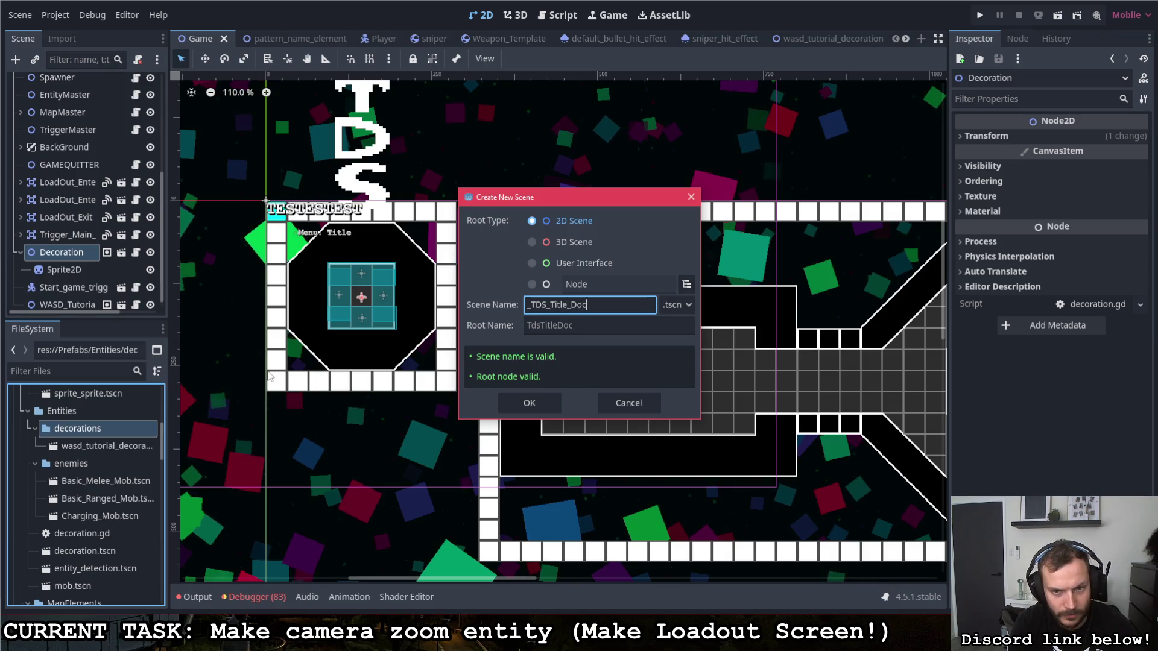
pyautogui.press('BackSpace')
pyautogui.press('BackSpace')
pyautogui.write('ecoration')
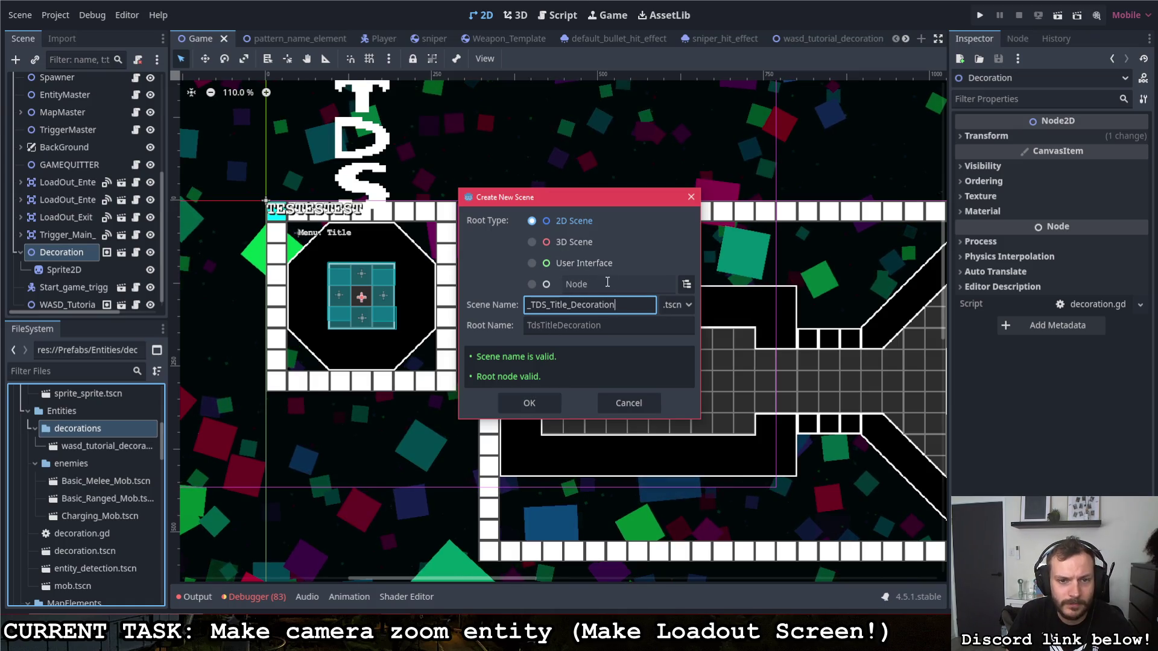
# Choose a custom Node root type and bring up the root node type list
pyautogui.click(626, 285)
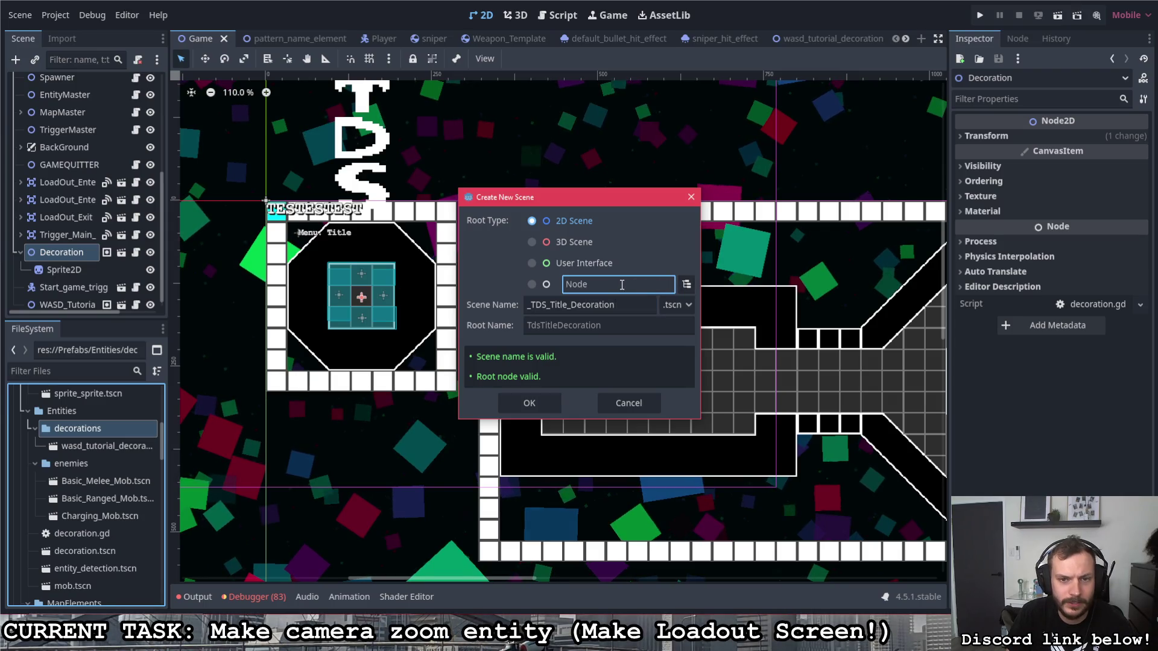
pyautogui.click(532, 284)
pyautogui.click(593, 284)
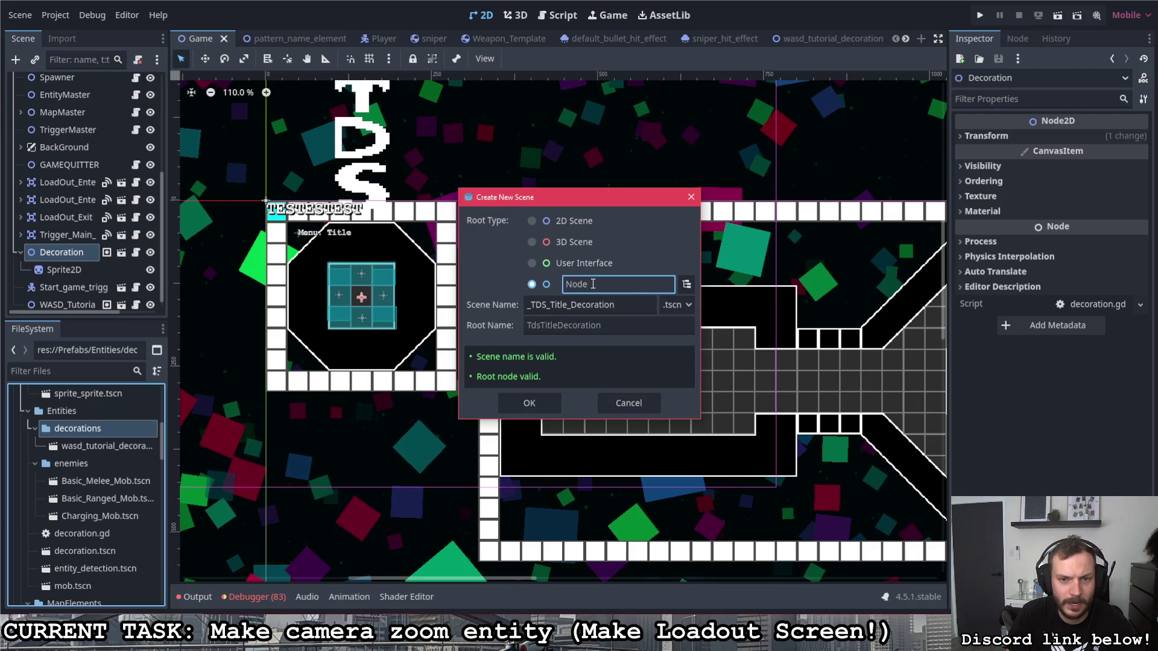
pyautogui.click(687, 285)
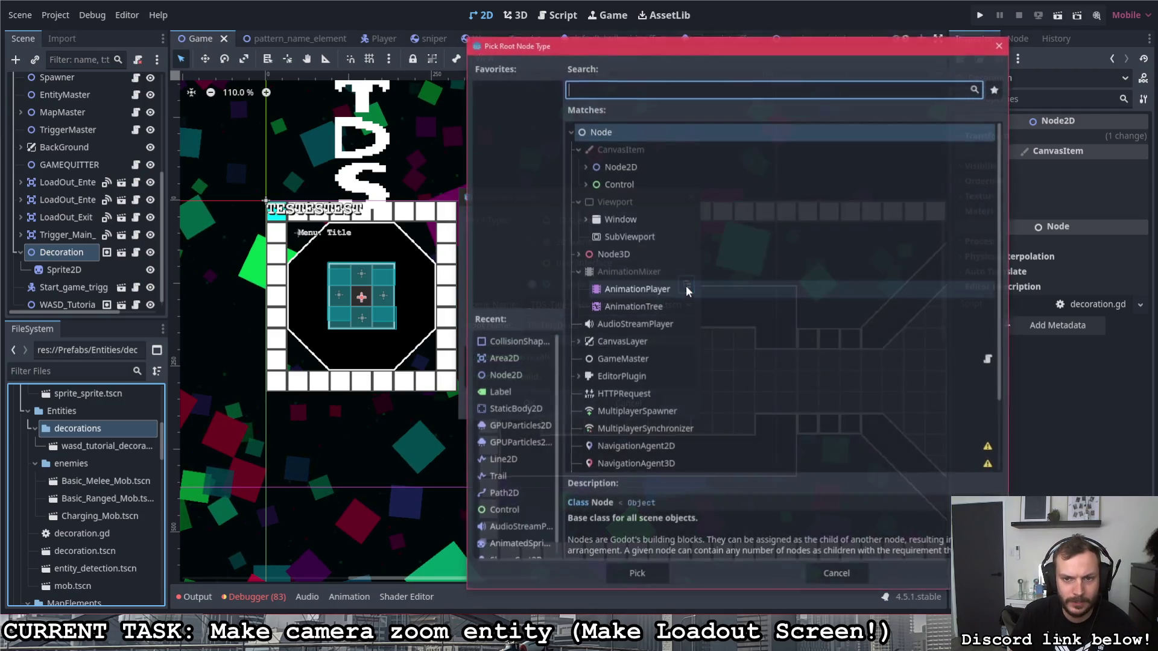
# Pick Decoration under Node2D as the root type and create the scene
pyautogui.click(584, 167)
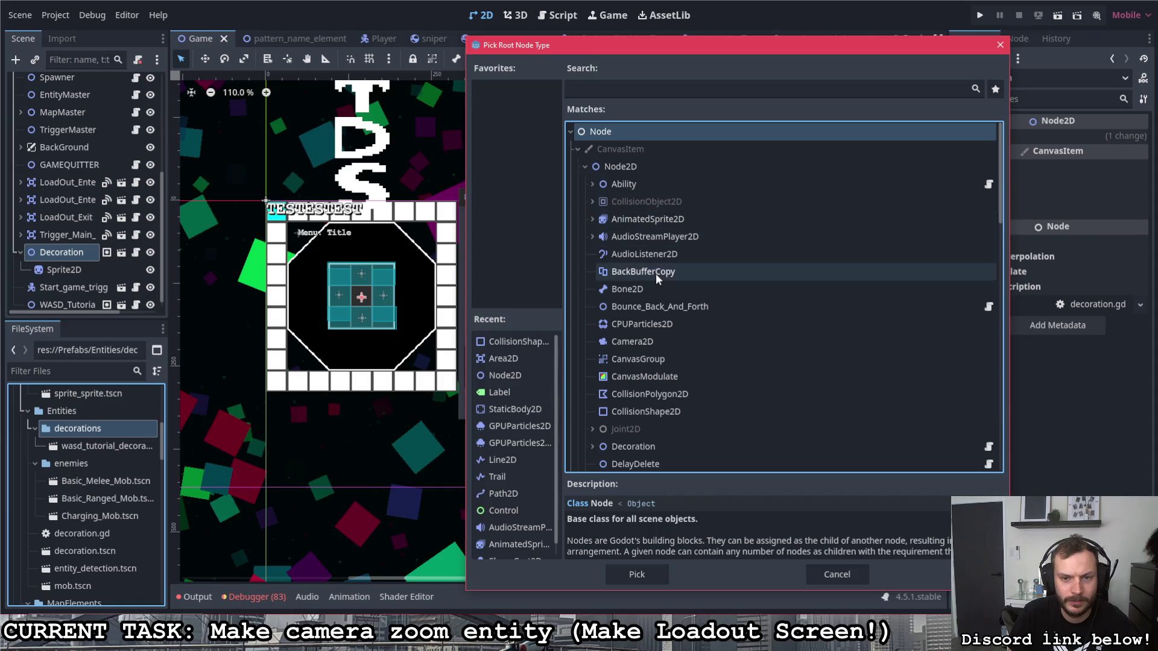
pyautogui.scroll(-5, 656, 273)
pyautogui.scroll(3, 656, 274)
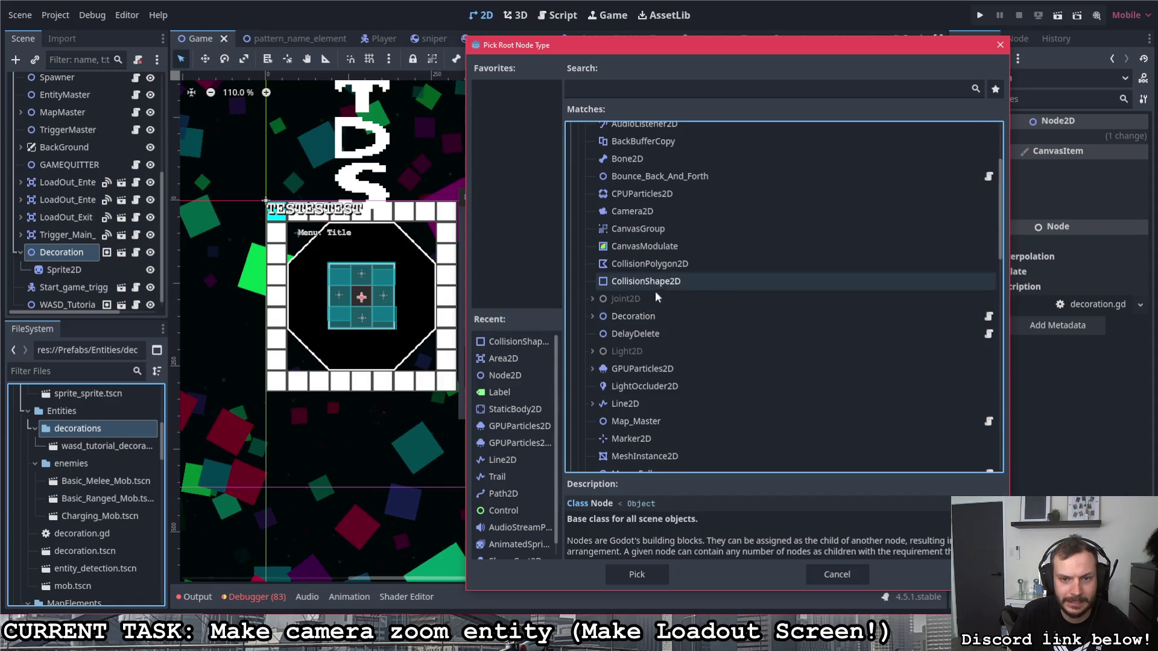
pyautogui.click(646, 315)
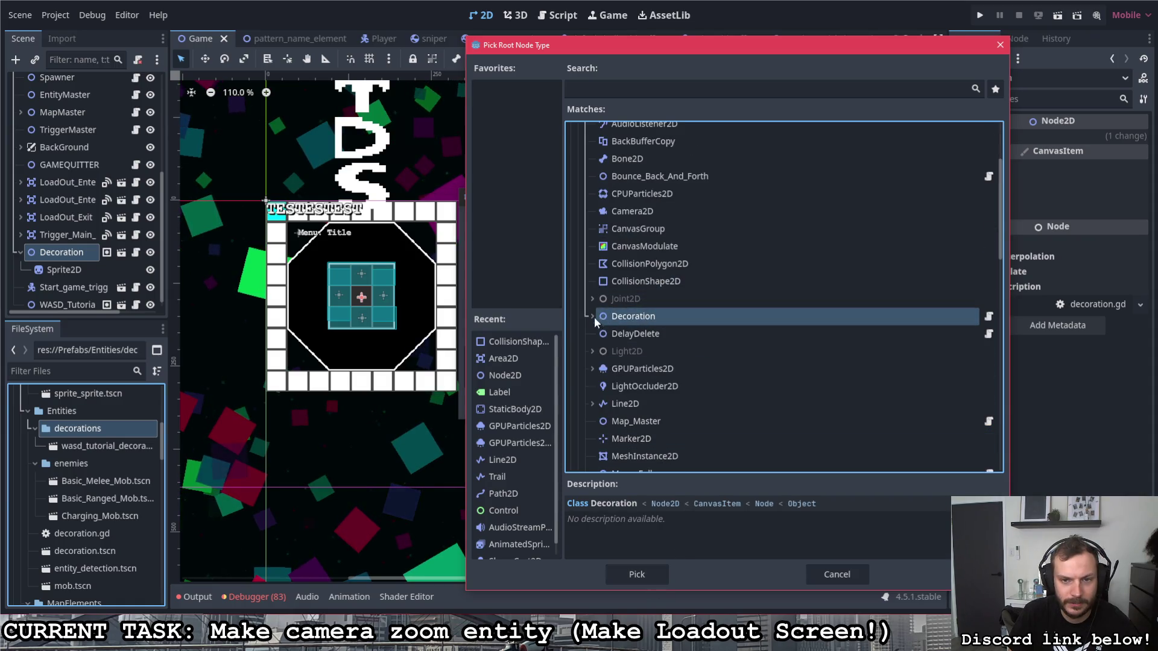
pyautogui.click(592, 316)
pyautogui.click(654, 334)
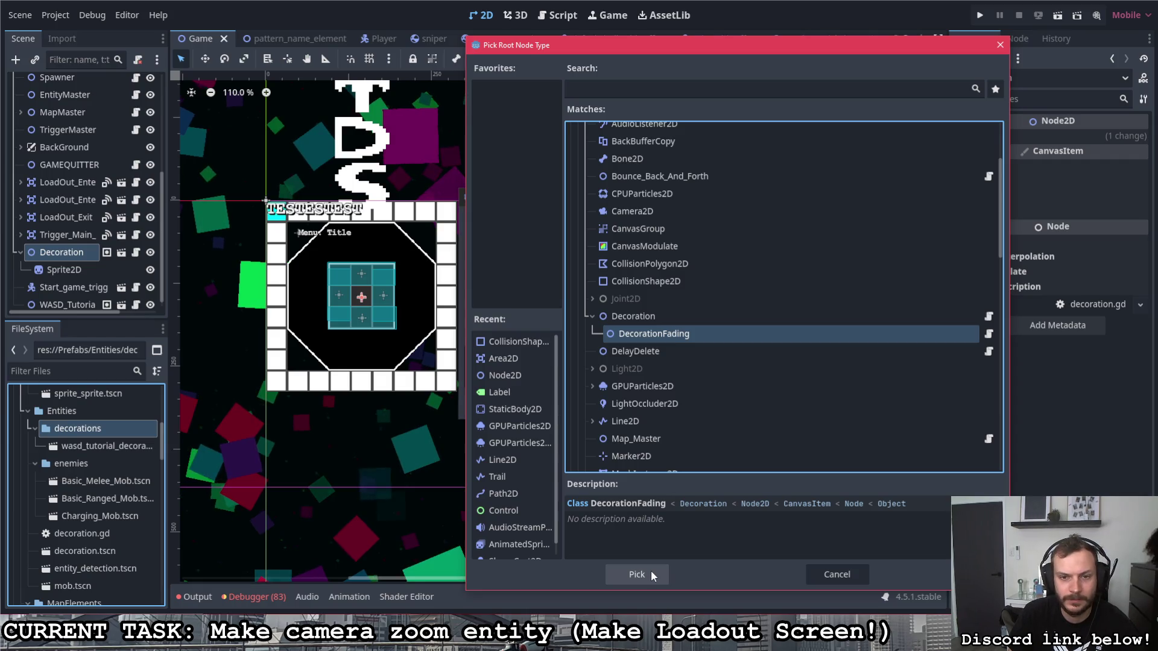
pyautogui.click(637, 317)
pyautogui.click(645, 576)
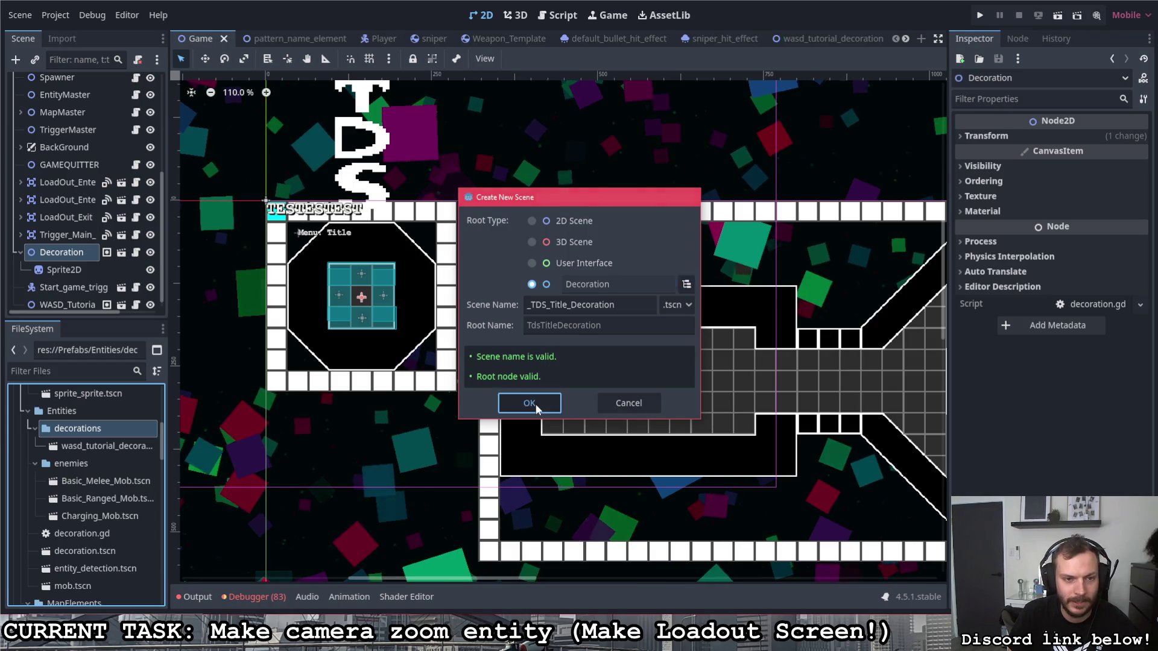
pyautogui.click(530, 404)
# Check the new TdsTitleDecoration root node, then go back to the Game scene
pyautogui.click(68, 82)
pyautogui.rightClick(86, 82)
pyautogui.press('Escape')
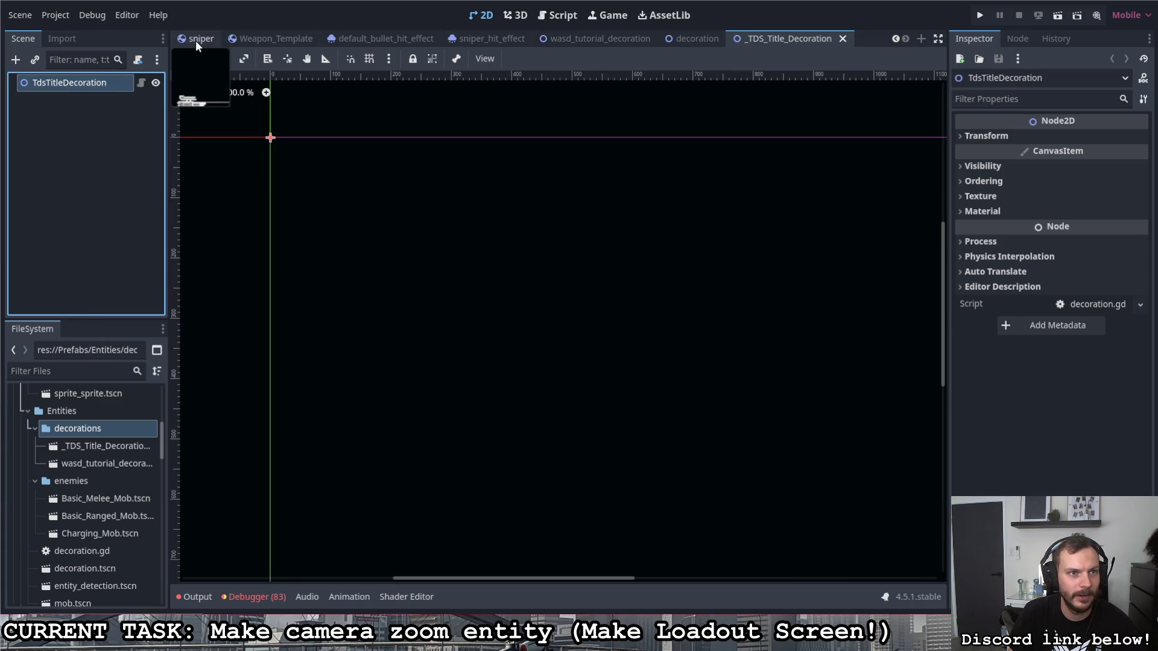
pyautogui.click(196, 41)
pyautogui.scroll(3, 280, 37)
pyautogui.click(199, 38)
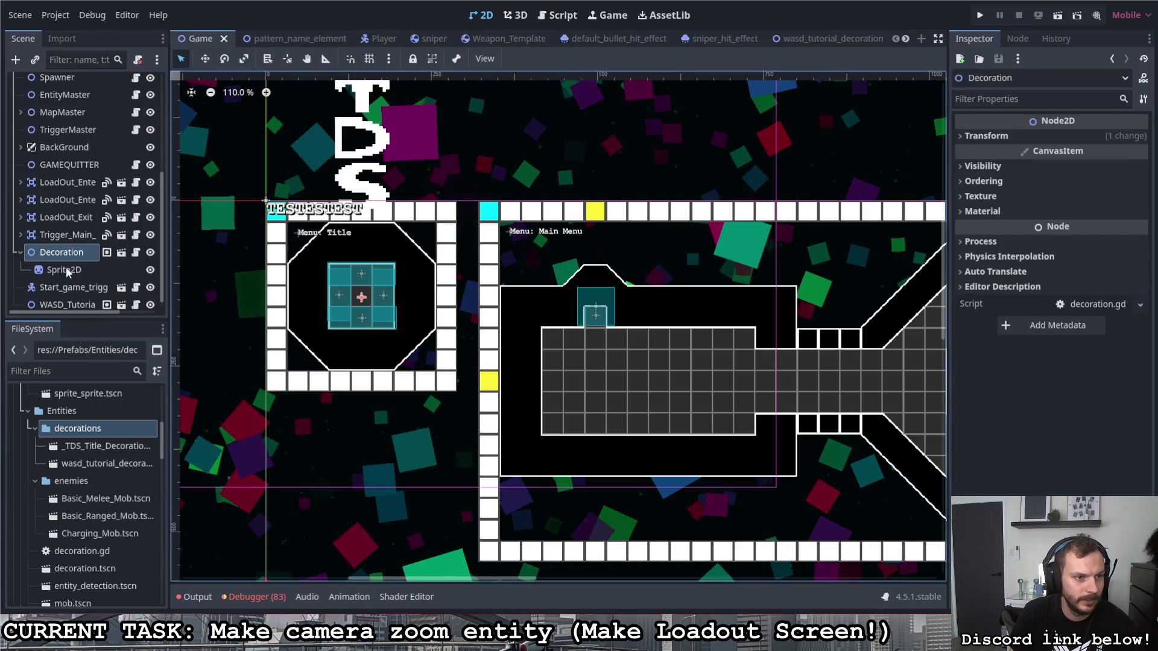
# Cut the TDS title Sprite2D from Game, paste it under TdsTitleDecoration, and save that scene
pyautogui.rightClick(68, 270)
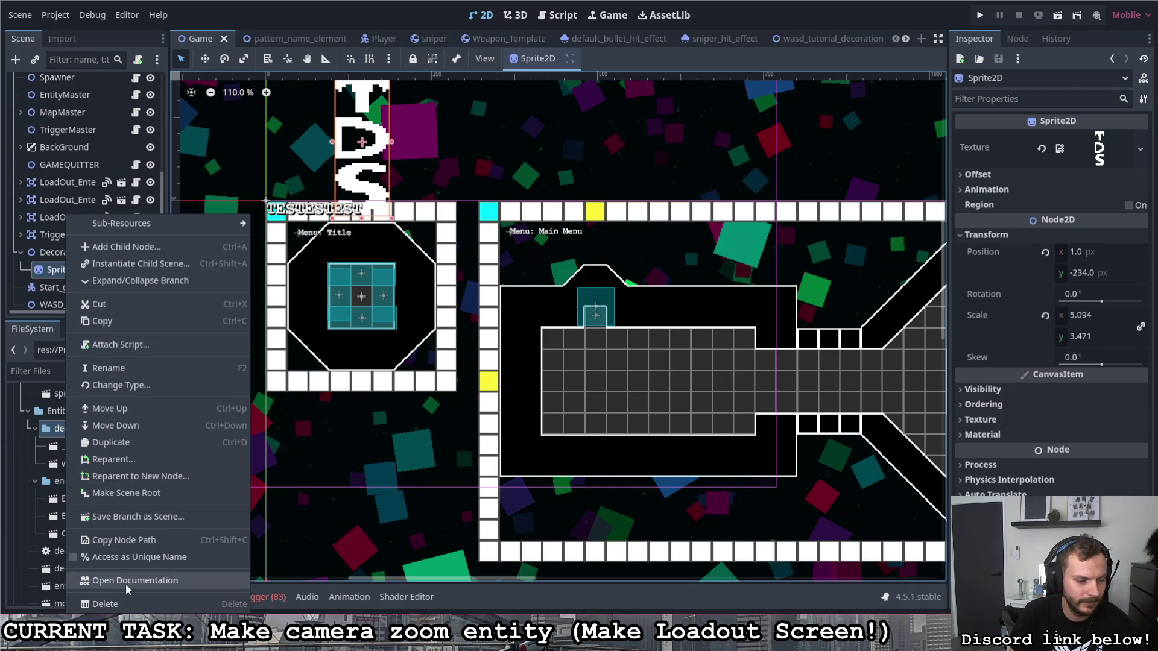
pyautogui.click(120, 305)
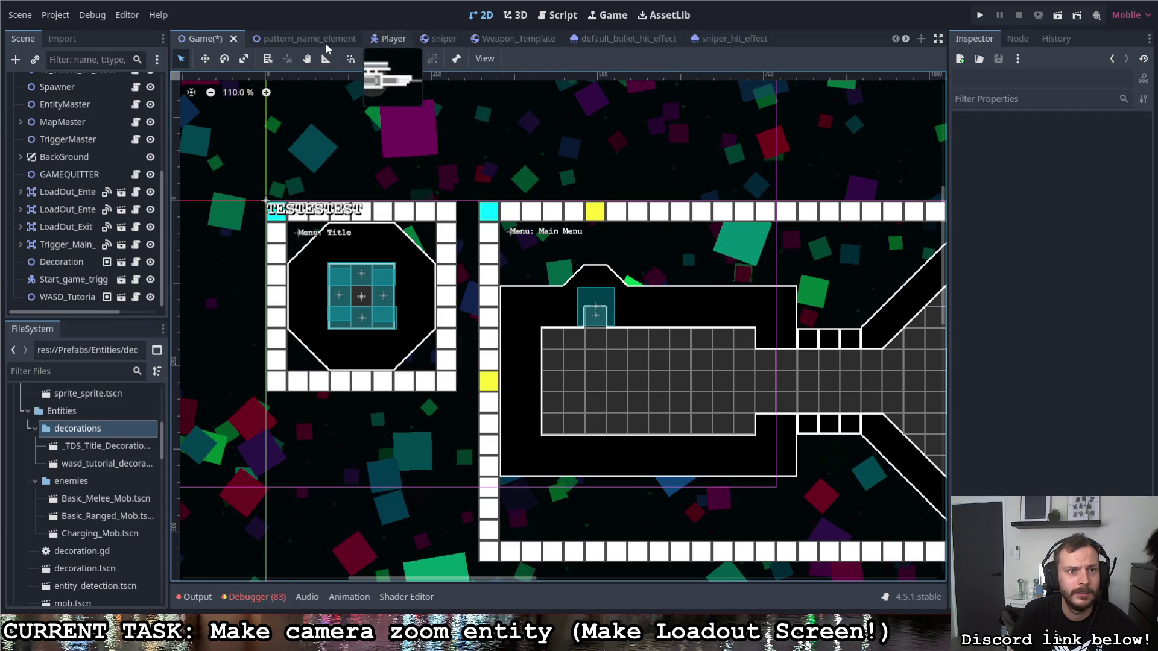
pyautogui.scroll(-2, 648, 38)
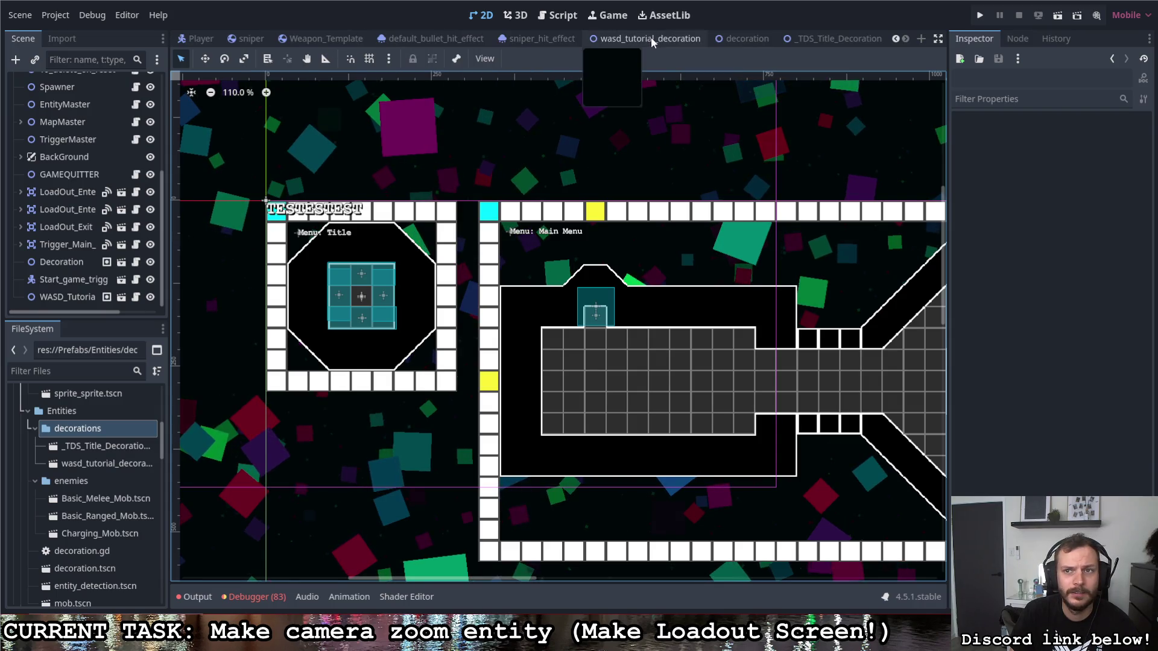
pyautogui.click(820, 39)
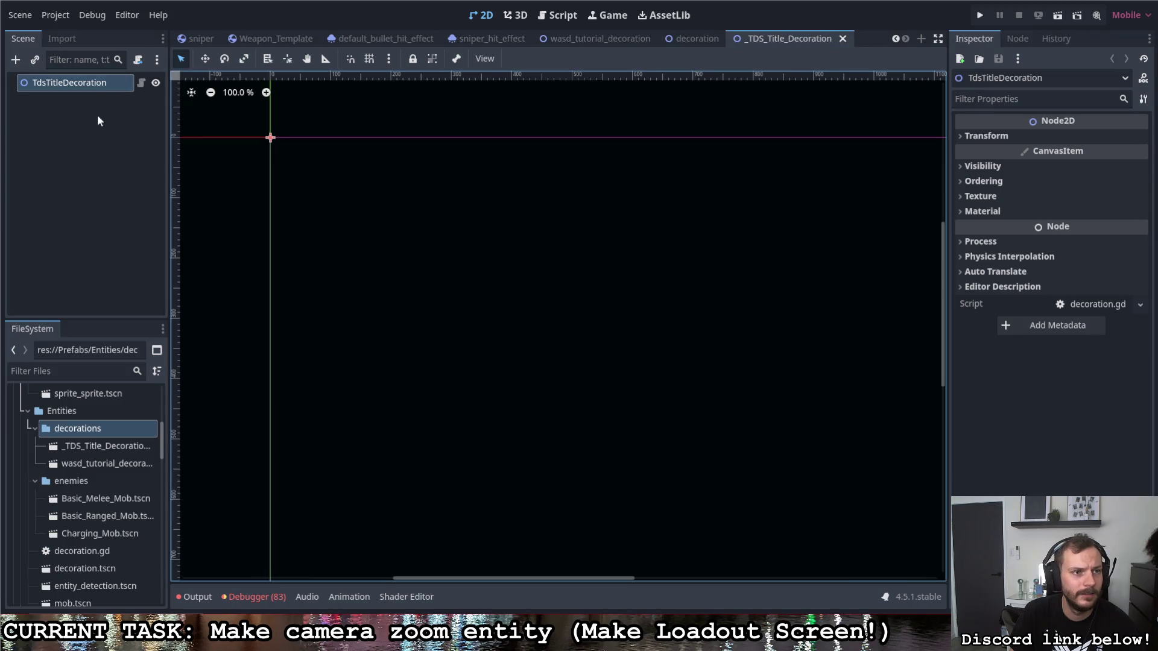
pyautogui.rightClick(87, 79)
pyautogui.click(121, 203)
pyautogui.scroll(-4, 531, 404)
pyautogui.scroll(3, 408, 338)
pyautogui.hotkey('ctrl', 's')
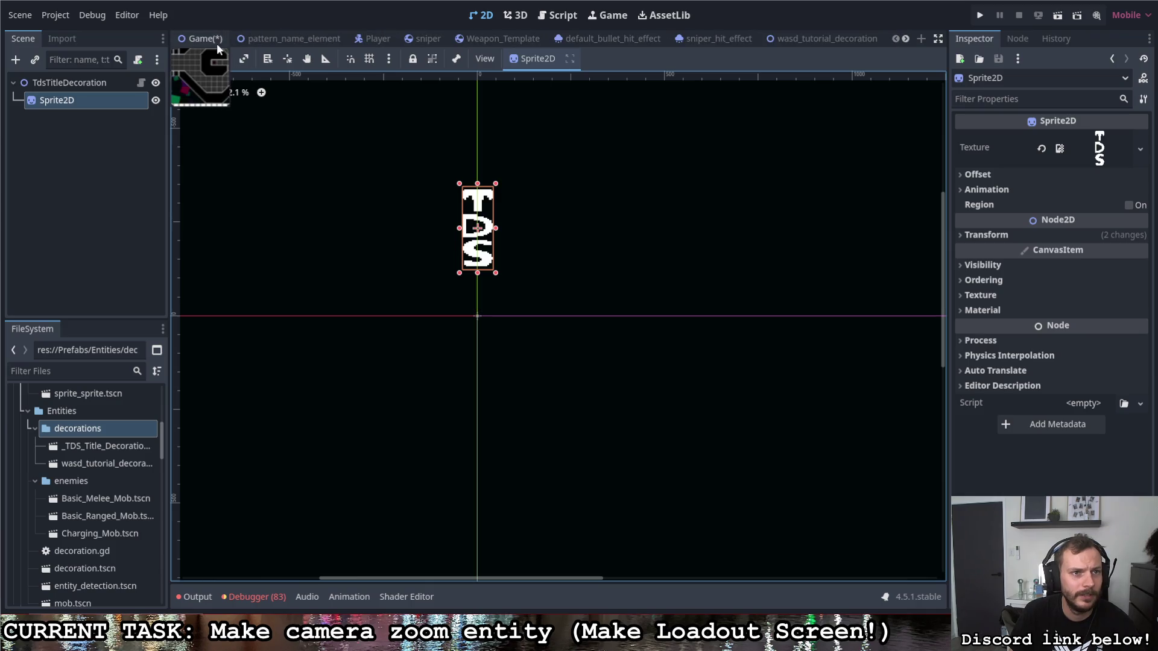
pyautogui.click(201, 39)
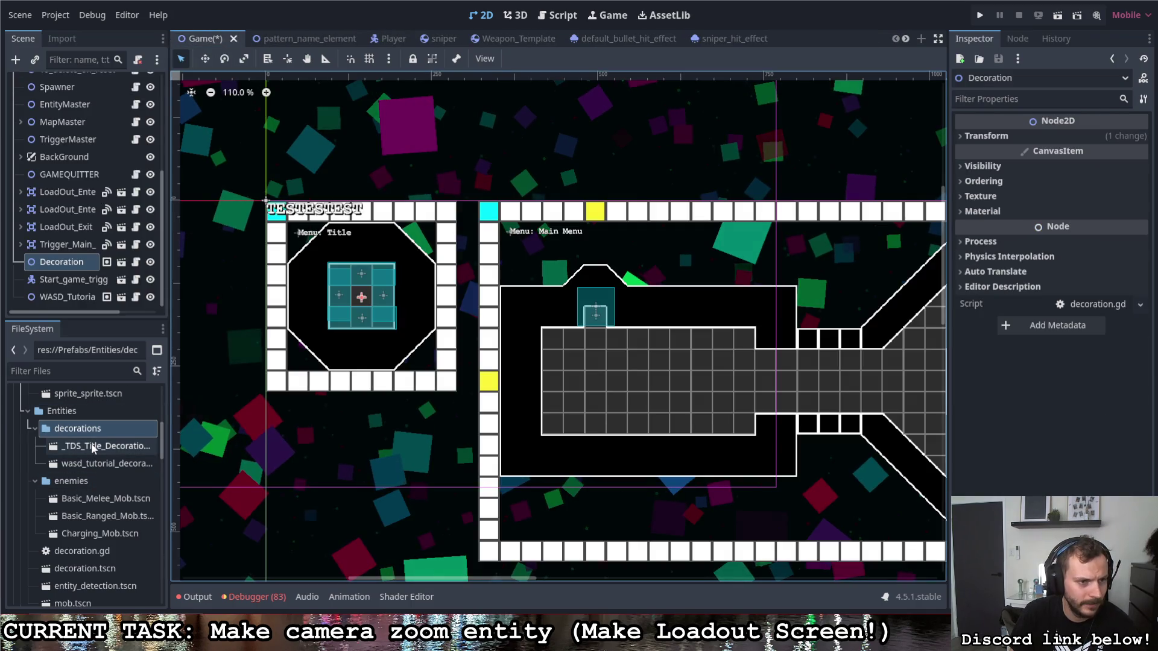
# Drag _TDS_Title_Decoration.tscn onto the Game canvas to instance it
pyautogui.moveTo(92, 444)
pyautogui.mouseDown()
pyautogui.moveTo(377, 304)
pyautogui.moveTo(364, 304)
pyautogui.moveTo(417, 322)
pyautogui.mouseUp()
pyautogui.scroll(-4, 443, 452)
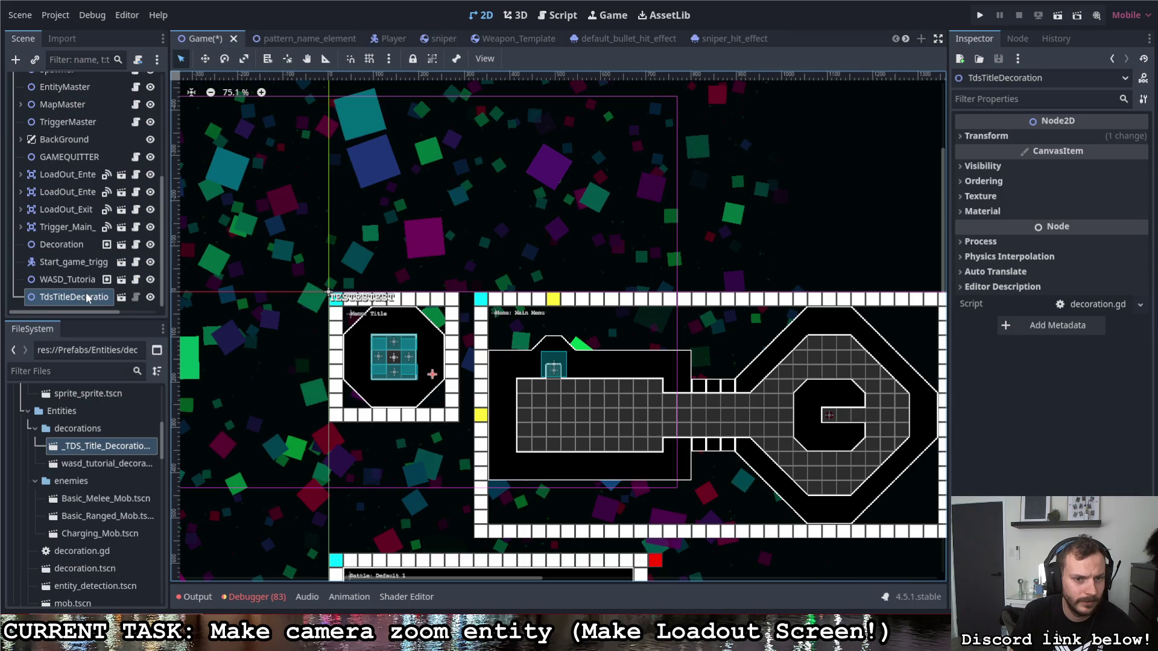
pyautogui.moveTo(92, 300)
pyautogui.mouseDown()
pyautogui.moveTo(226, 350)
pyautogui.moveTo(438, 375)
pyautogui.mouseUp()
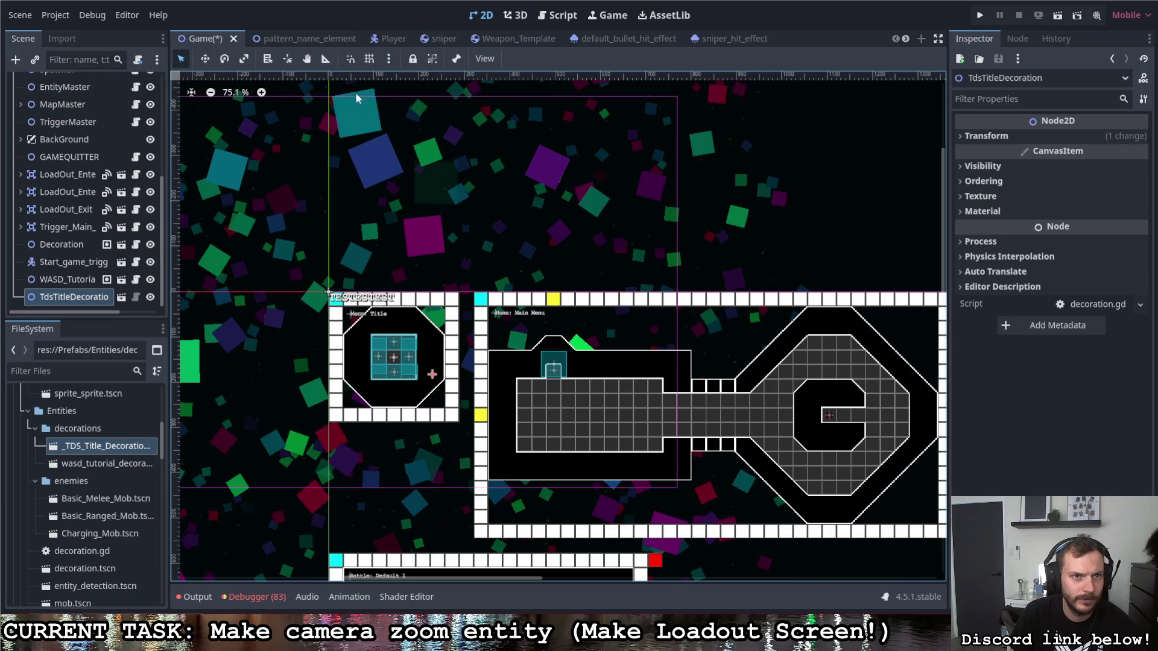
pyautogui.scroll(-3, 574, 38)
pyautogui.click(784, 38)
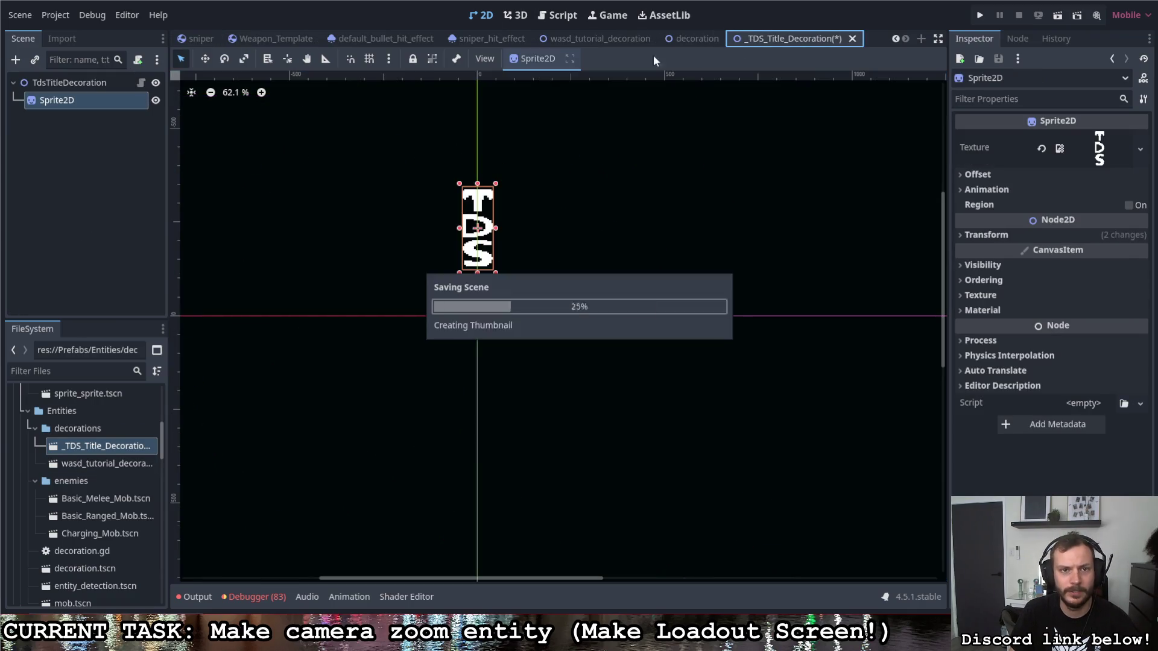
pyautogui.click(197, 40)
pyautogui.scroll(3, 302, 38)
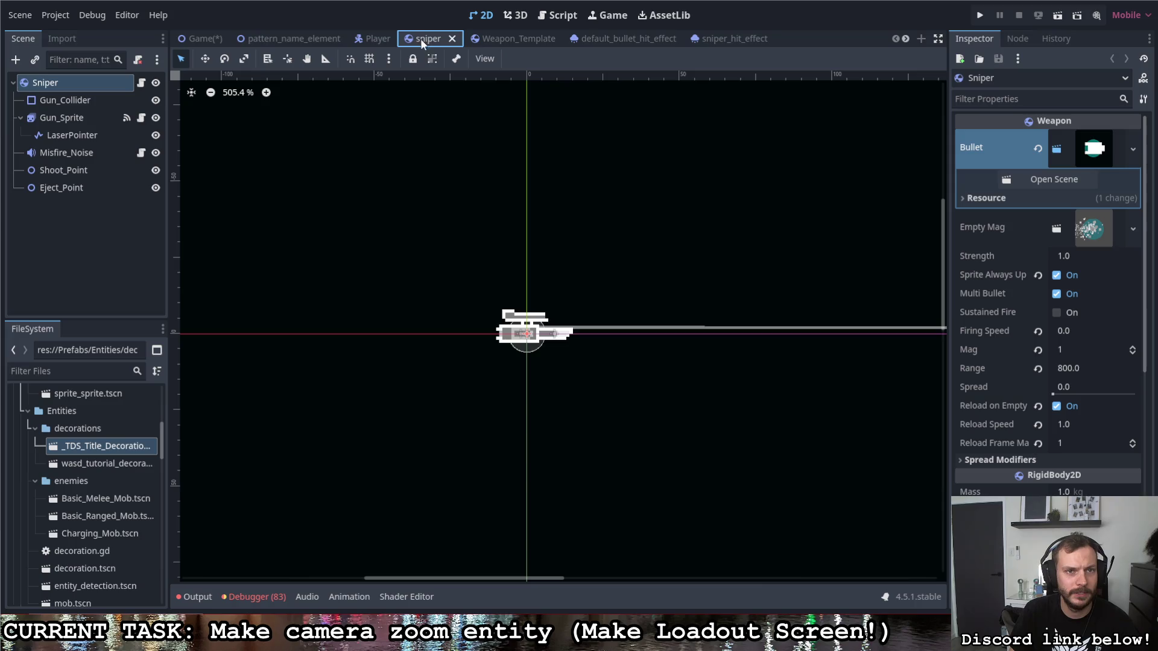
pyautogui.click(223, 39)
# Close all scene tabs except Game and delete the old Decoration node
pyautogui.rightClick(211, 41)
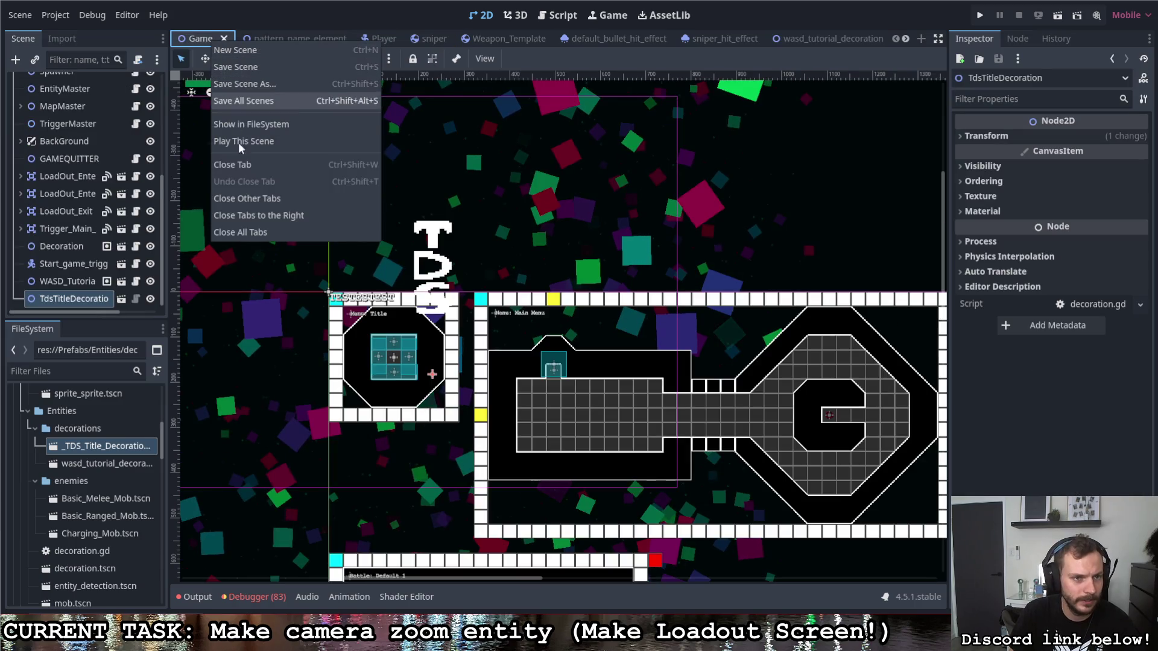
pyautogui.click(280, 216)
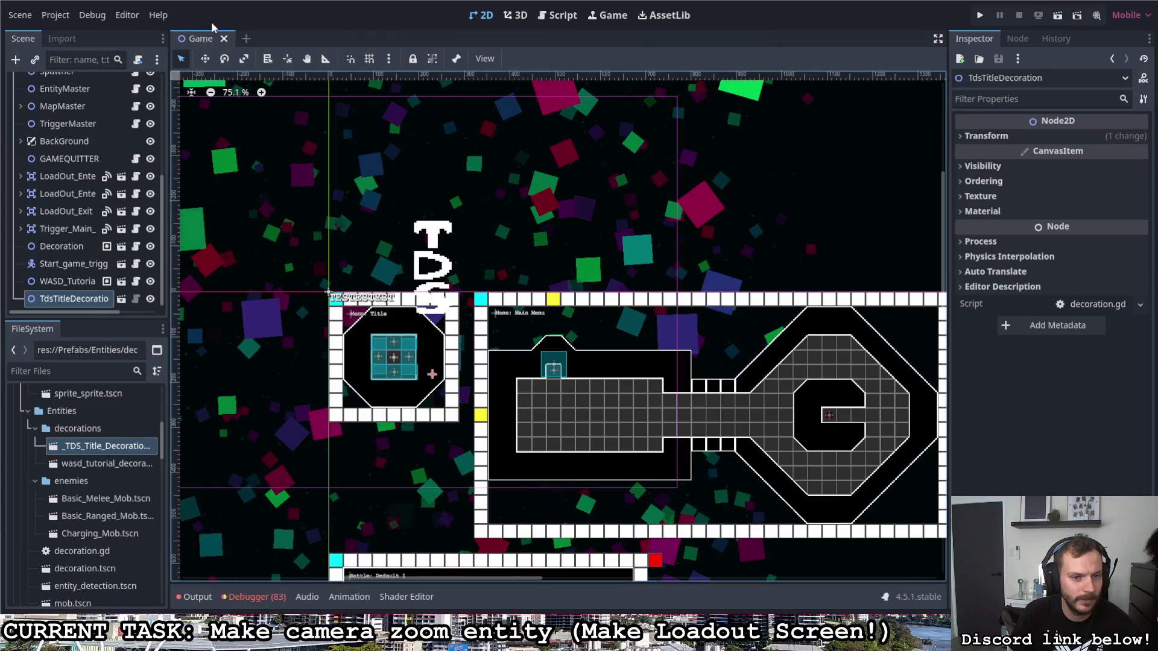
pyautogui.scroll(5, 412, 382)
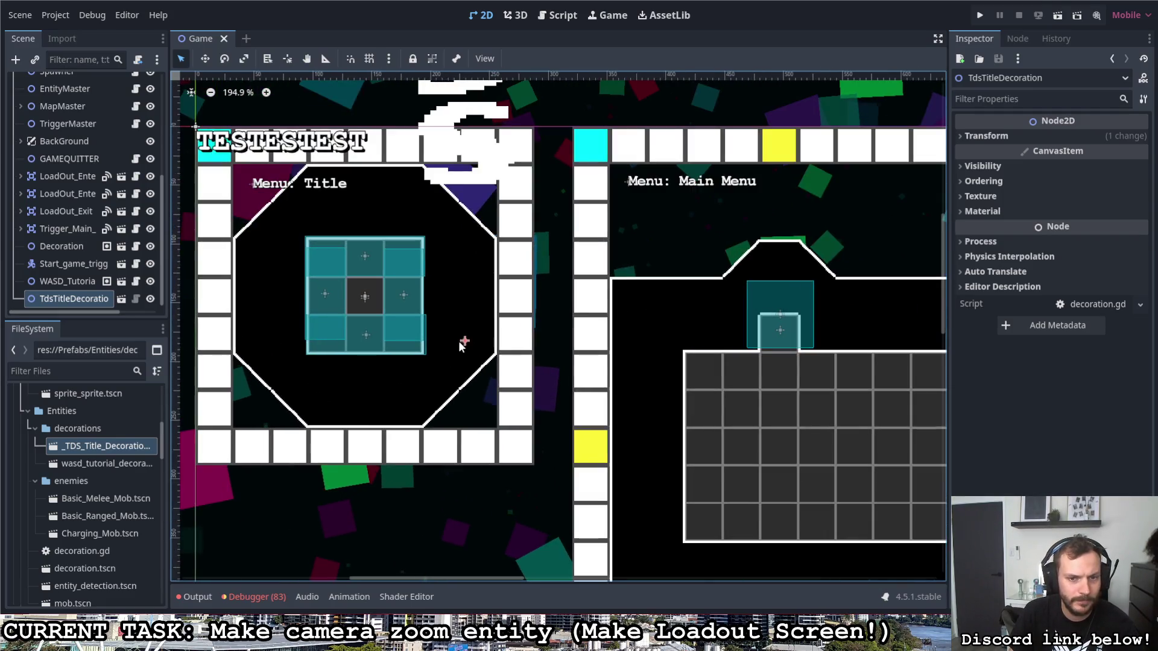
pyautogui.scroll(-3, 465, 339)
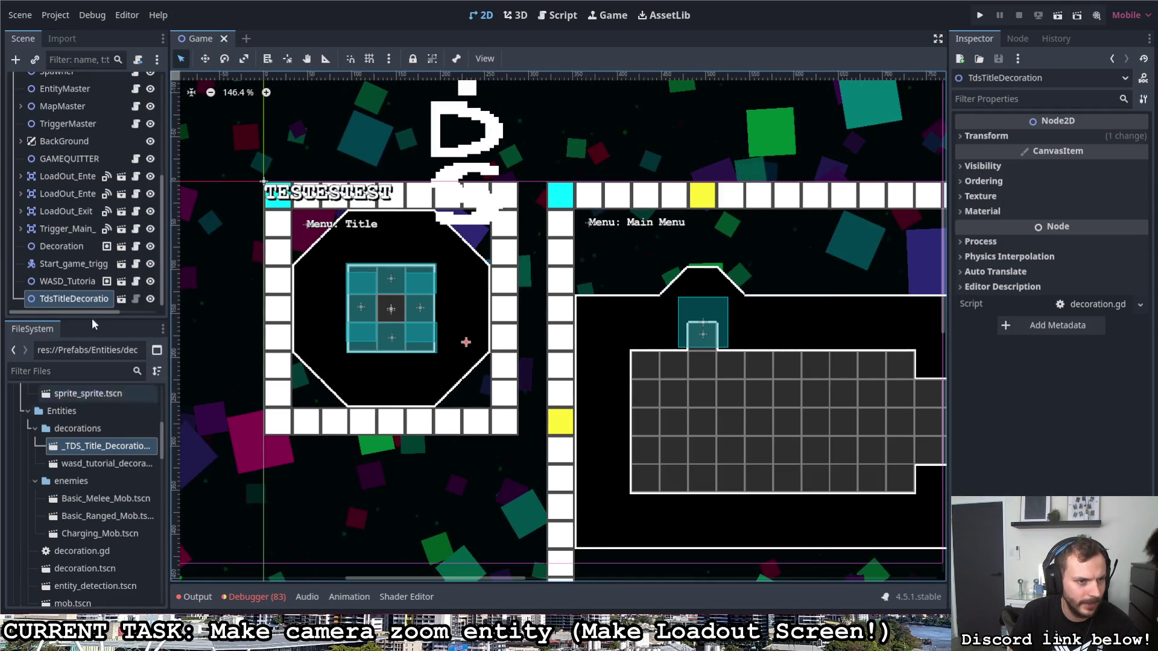
pyautogui.click(72, 248)
pyautogui.press('Delete')
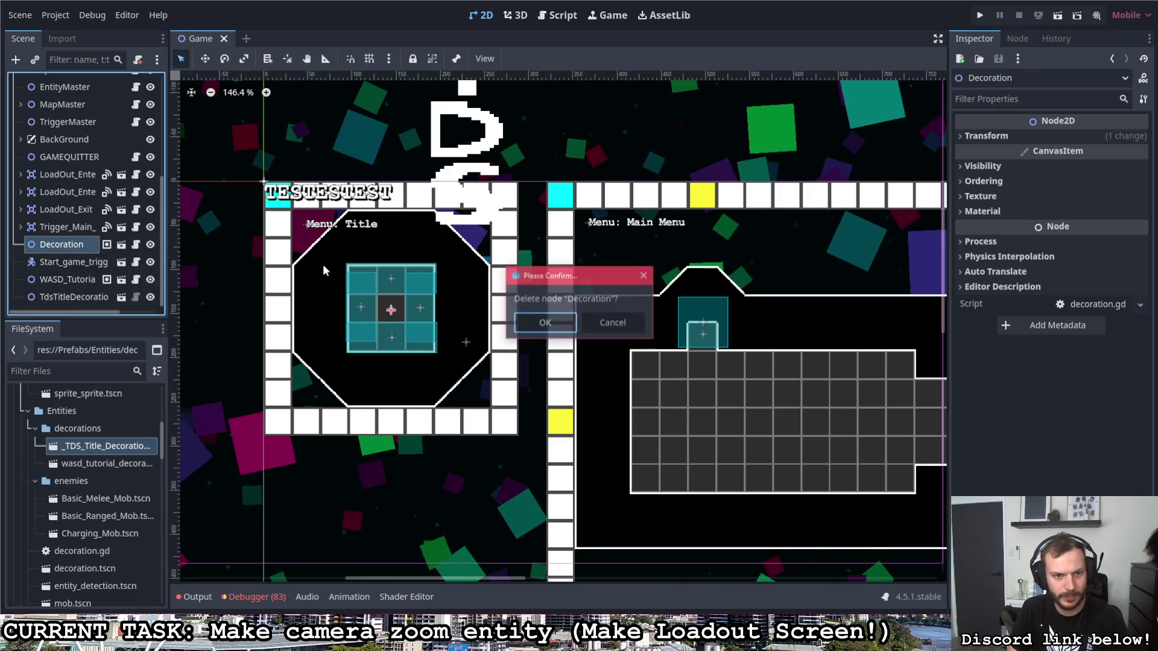
# Confirm deleting the old Decoration node and reposition the TDS title in the level
pyautogui.click(544, 330)
pyautogui.moveTo(465, 344); pyautogui.dragTo(390, 309)
pyautogui.moveTo(391, 310); pyautogui.dragTo(392, 309)
# Run the game to test the title screen, then open a new empty scene tab
pyautogui.click(470, 419)
pyautogui.scroll(-2, 470, 419)
pyautogui.click(501, 205)
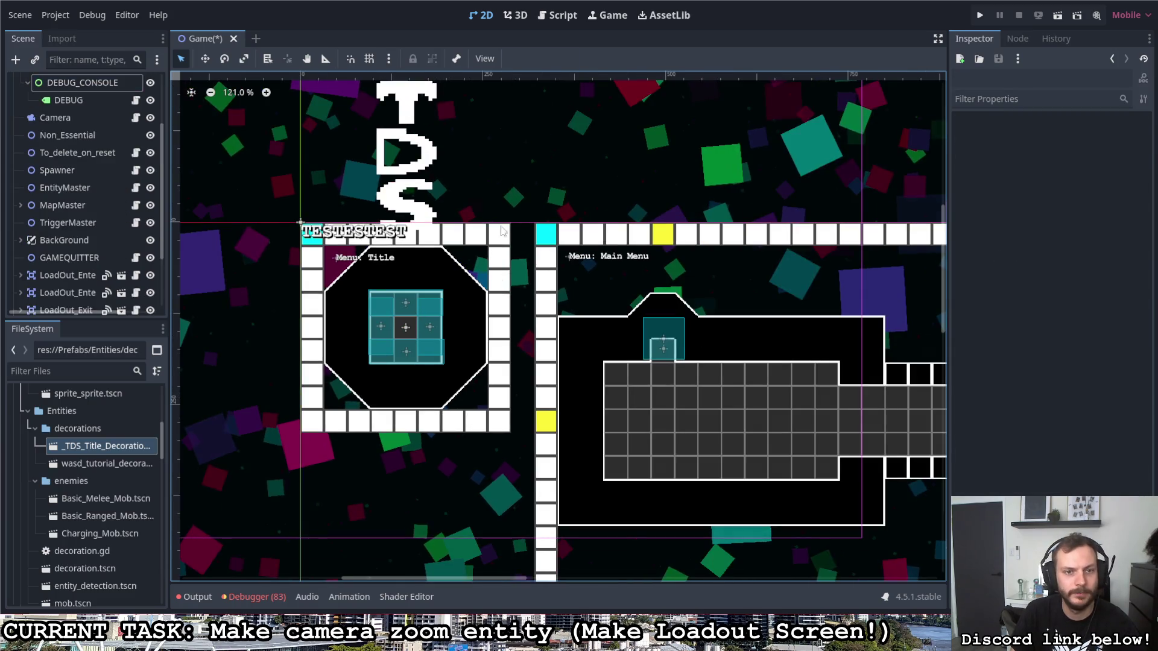
pyautogui.scroll(-5, 458, 338)
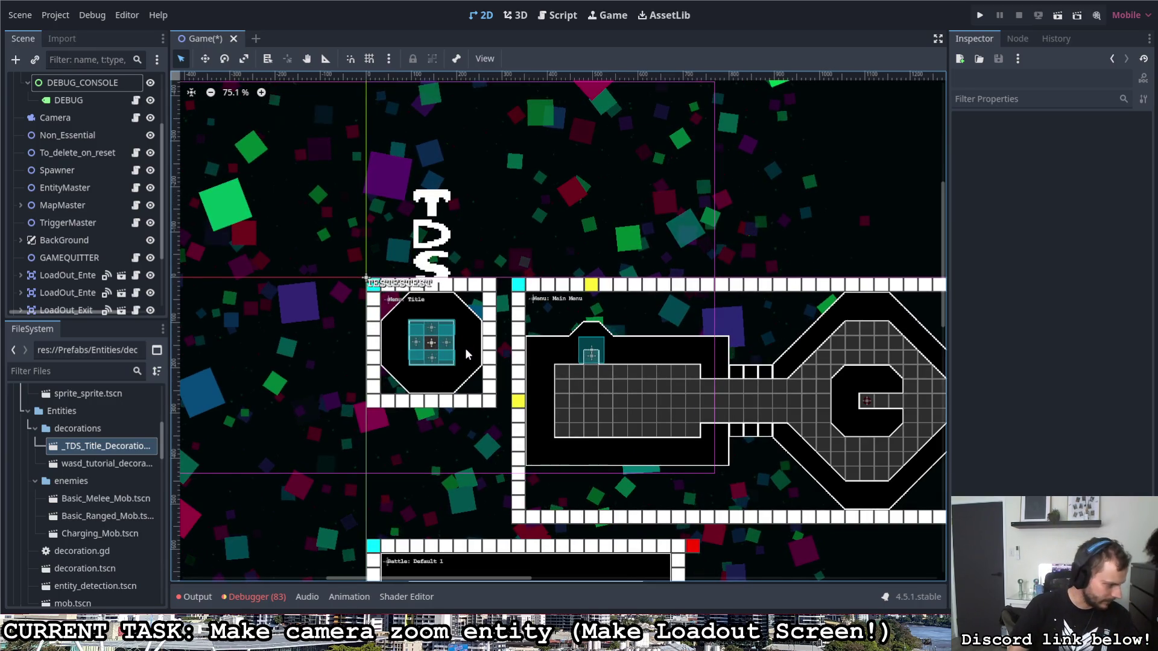
pyautogui.scroll(2, 428, 380)
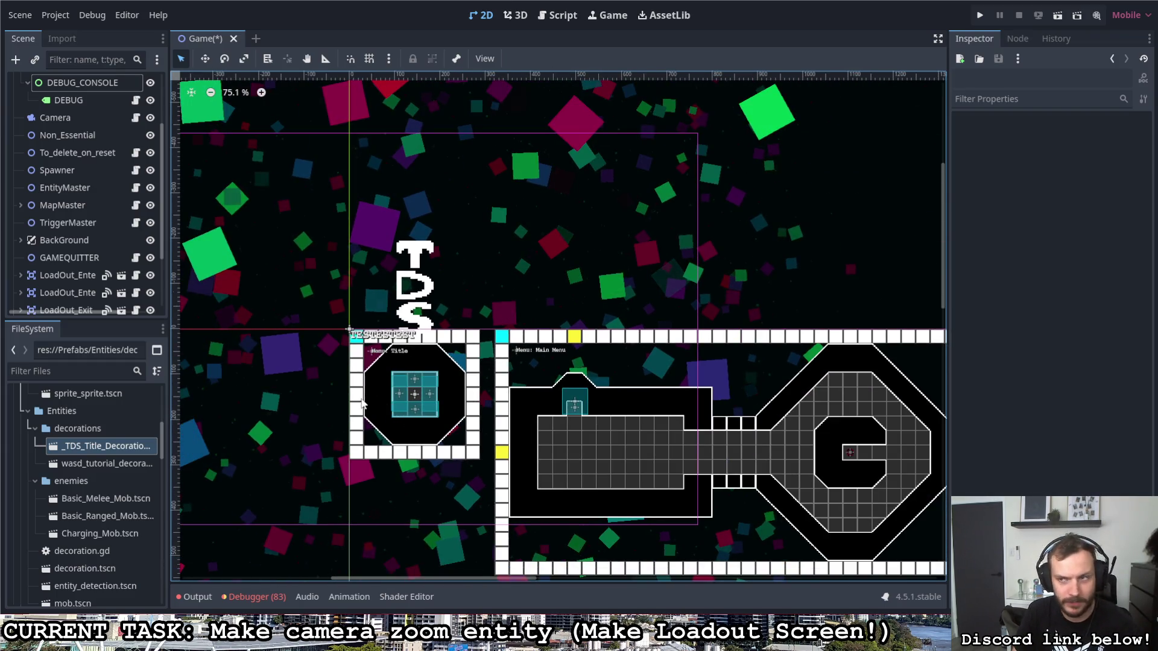
pyautogui.scroll(4, 437, 446)
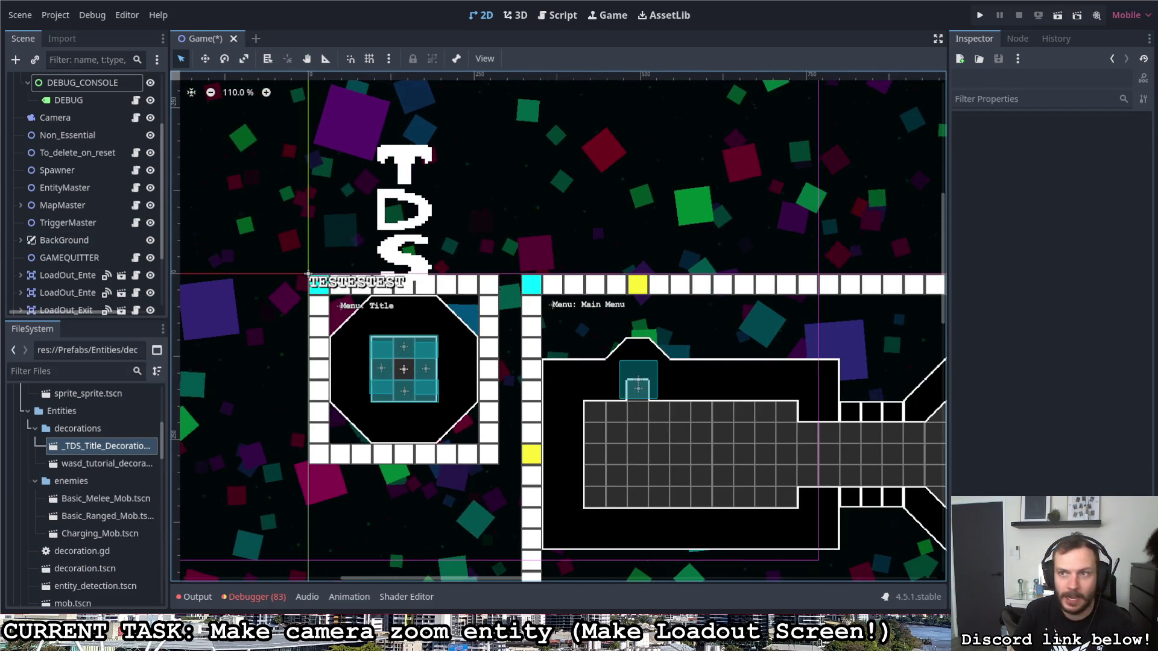
pyautogui.click(980, 15)
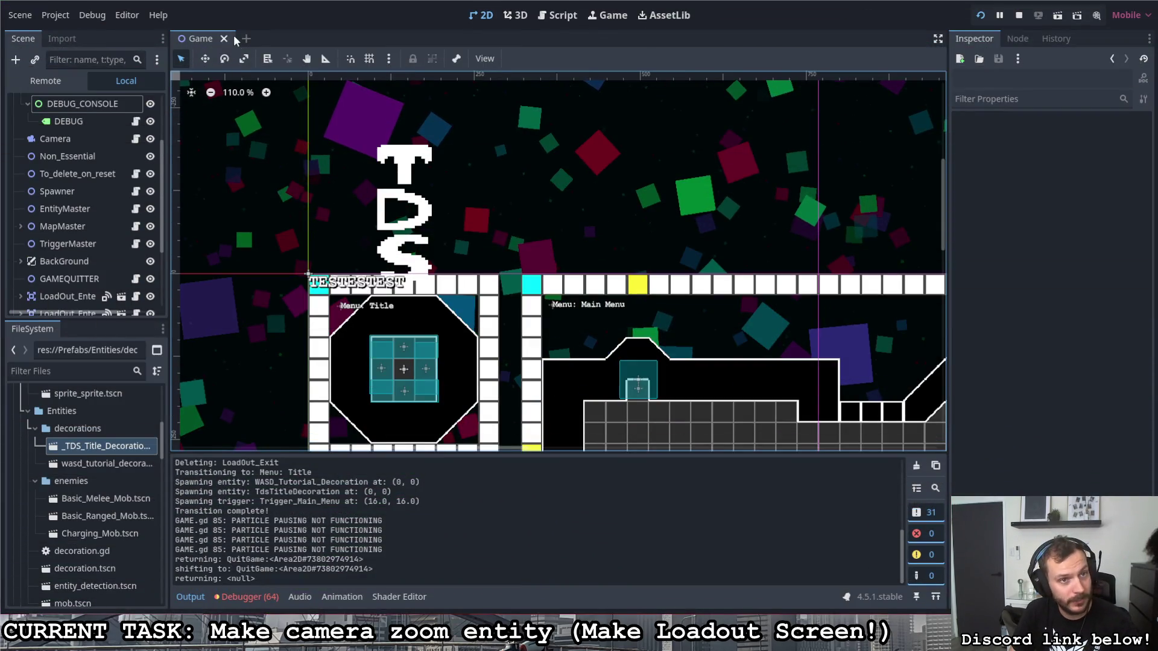
pyautogui.click(246, 38)
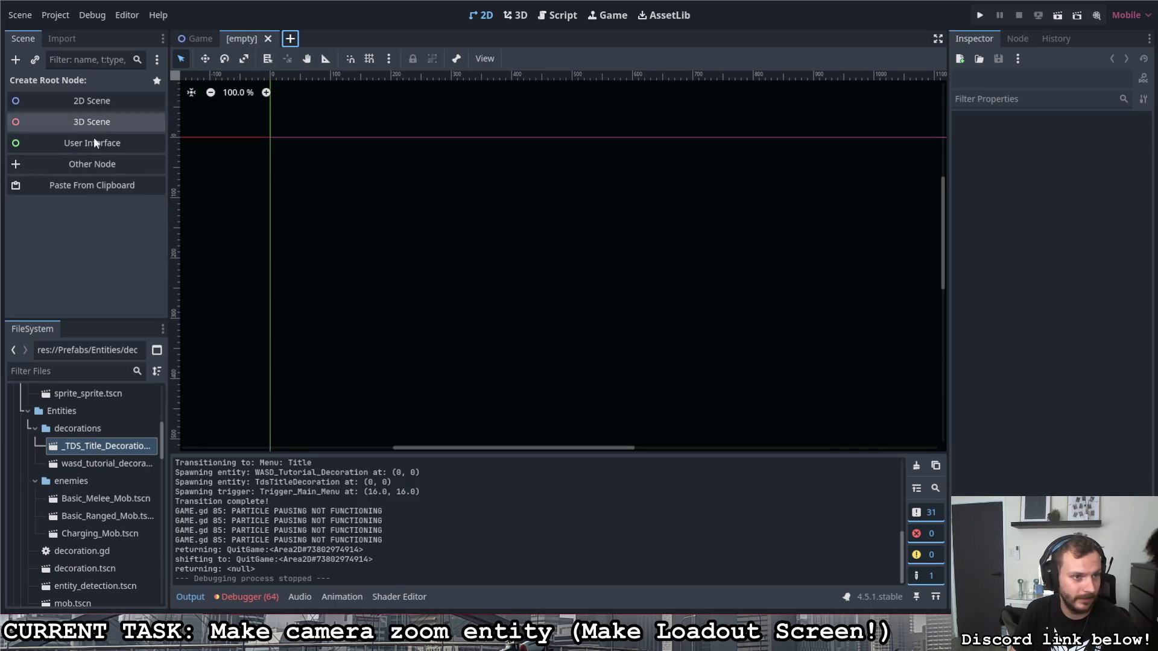
# Create a Decoration node, found under Node2D, as the new scene's root
pyautogui.click(95, 164)
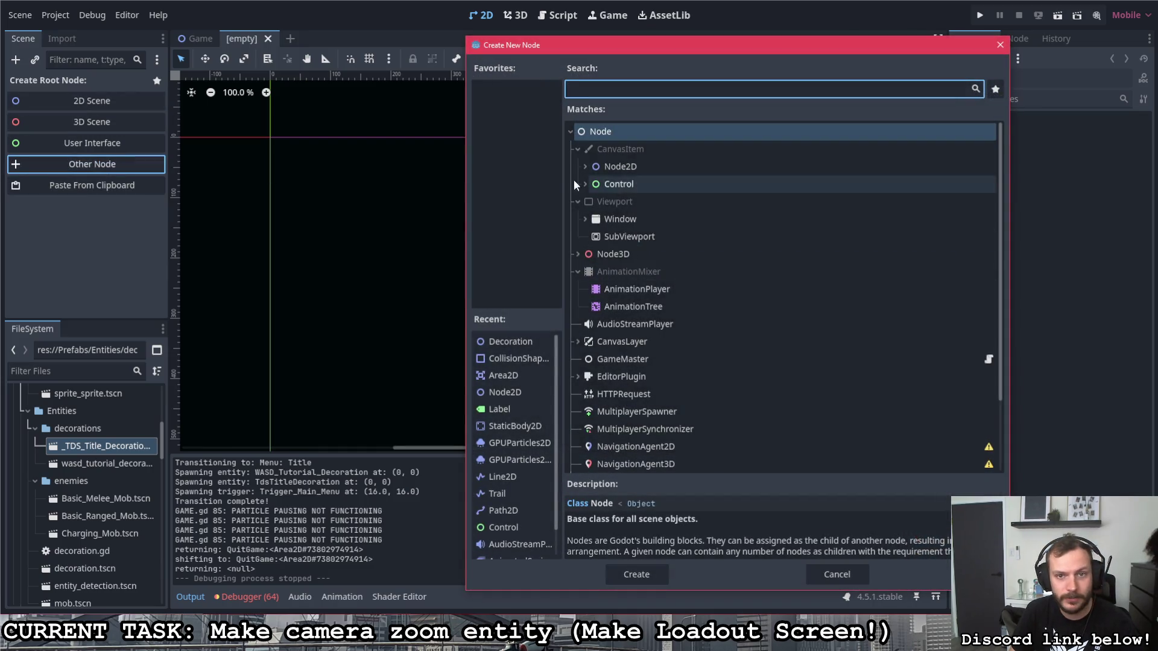
pyautogui.click(585, 168)
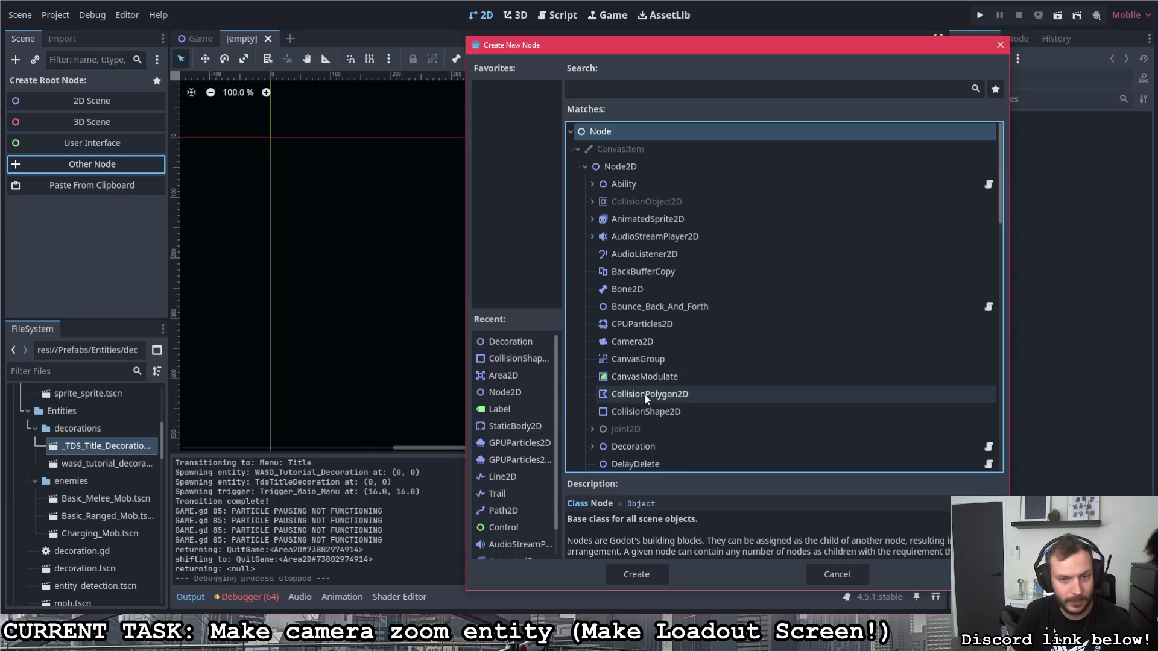
pyautogui.scroll(-5, 651, 389)
pyautogui.scroll(3, 646, 361)
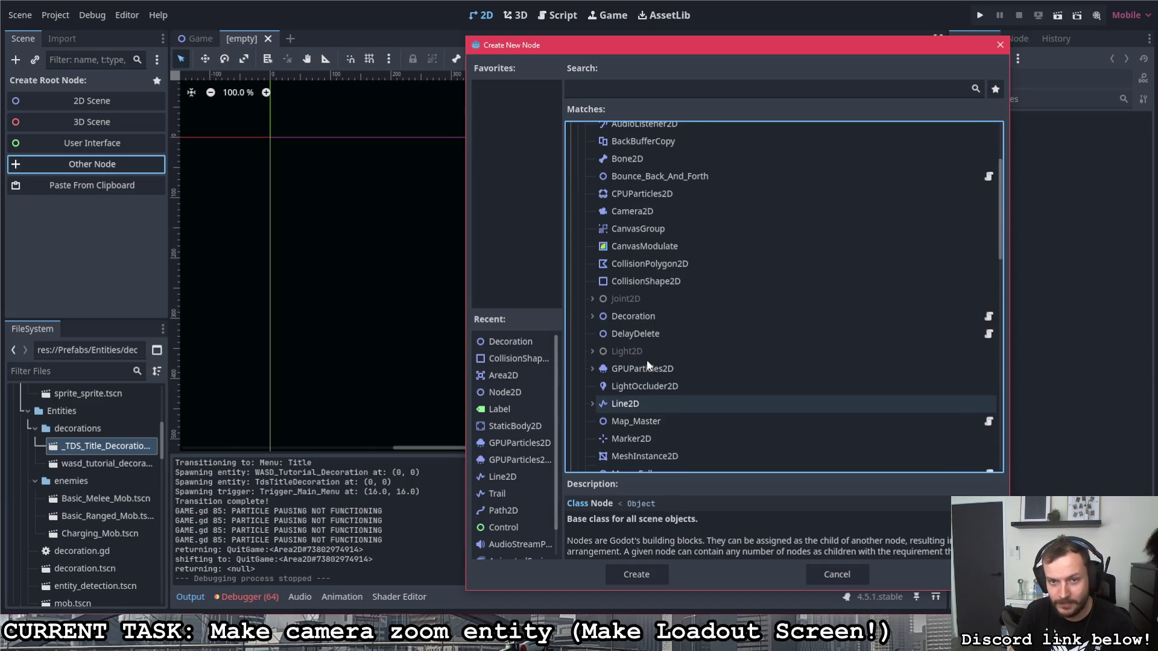
pyautogui.click(646, 360)
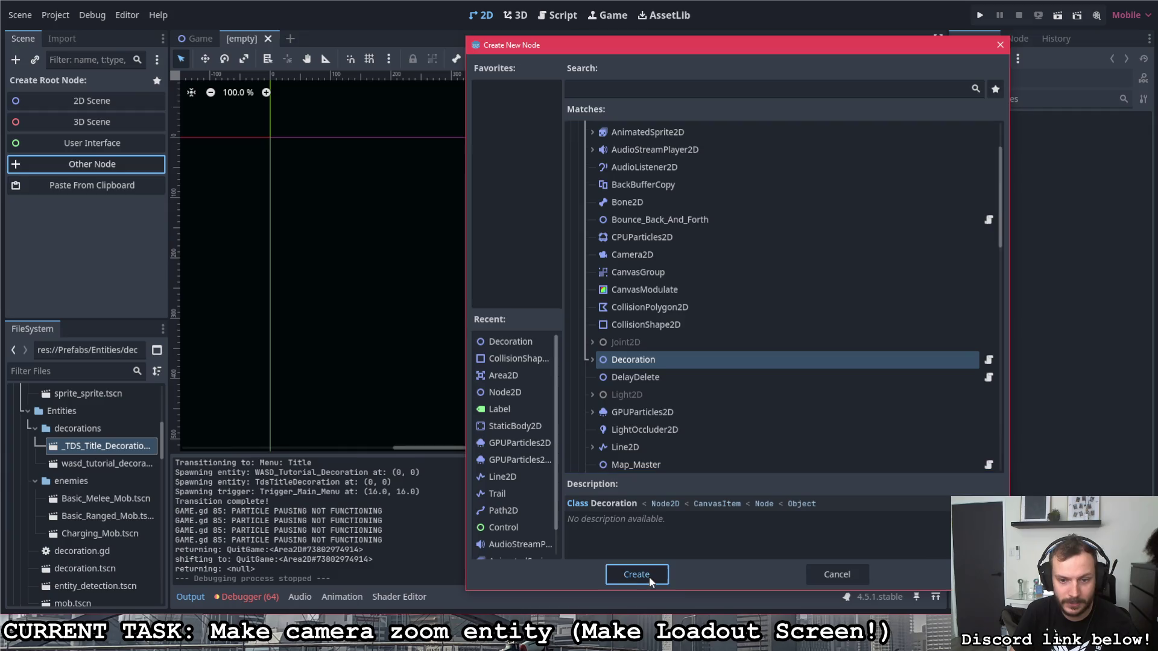
pyautogui.click(649, 577)
# Start extending Decoration's script, placing it in Scripts/MapElements with a name beginning 'Camera_'
pyautogui.rightClick(90, 80)
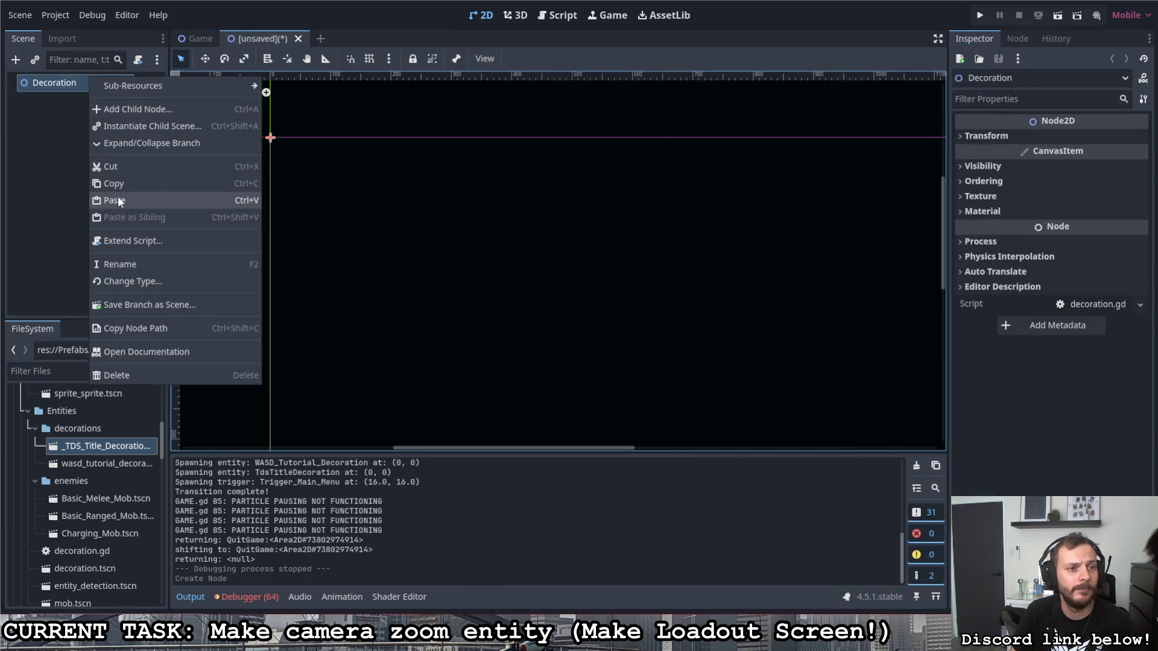
pyautogui.click(124, 242)
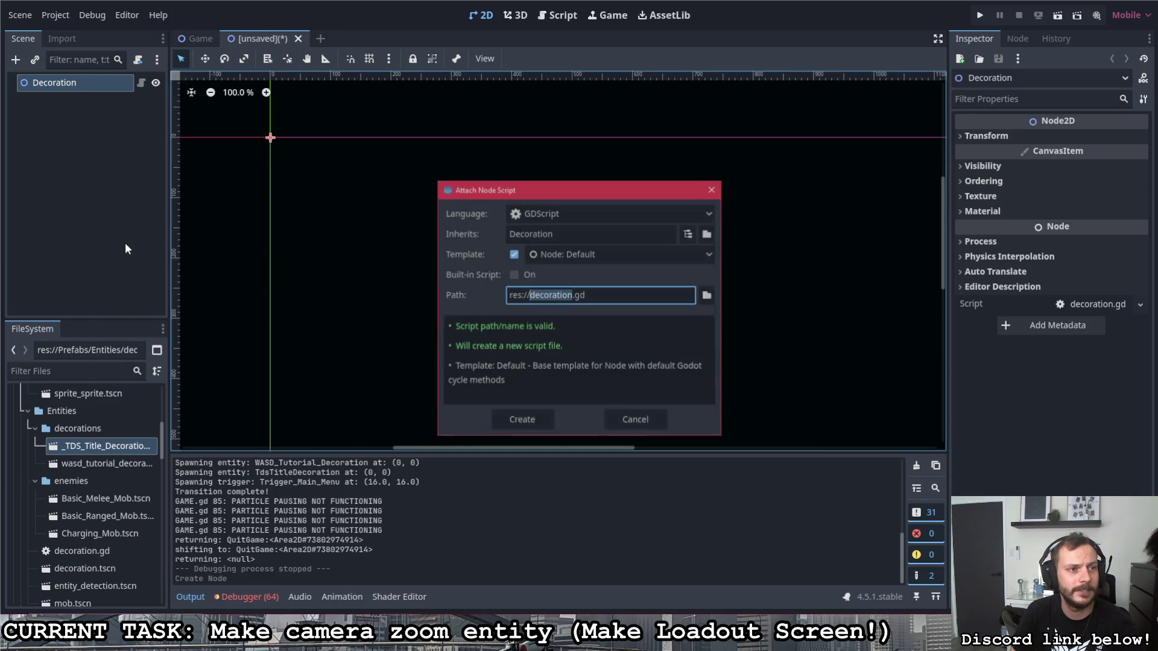
pyautogui.click(708, 295)
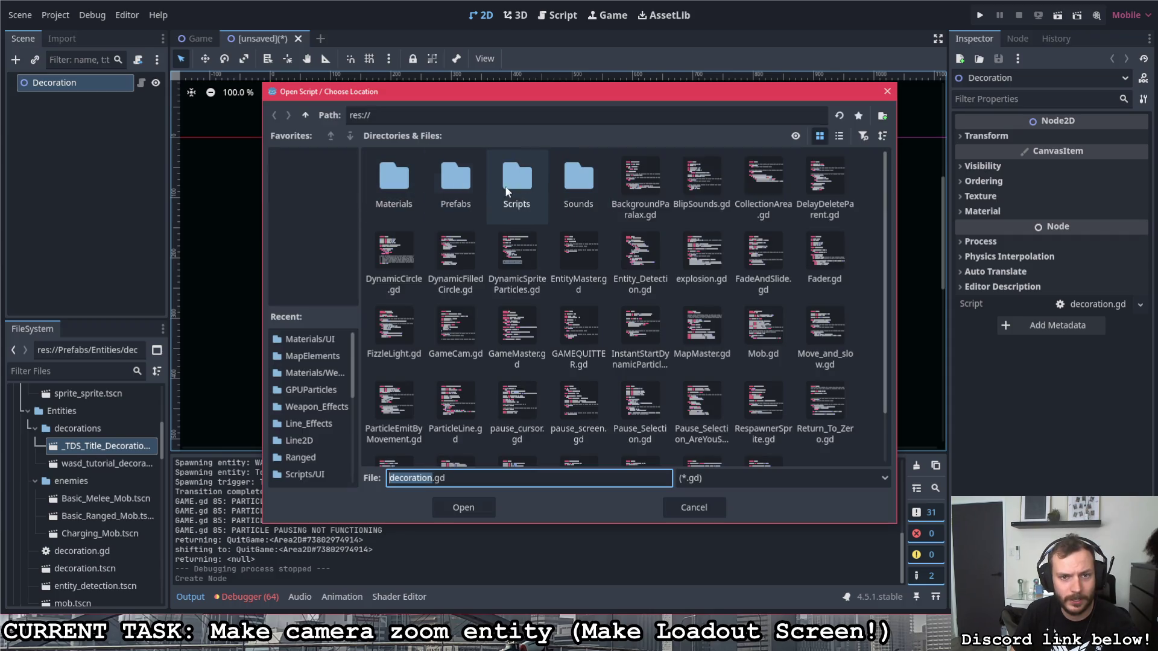
pyautogui.doubleClick(519, 184)
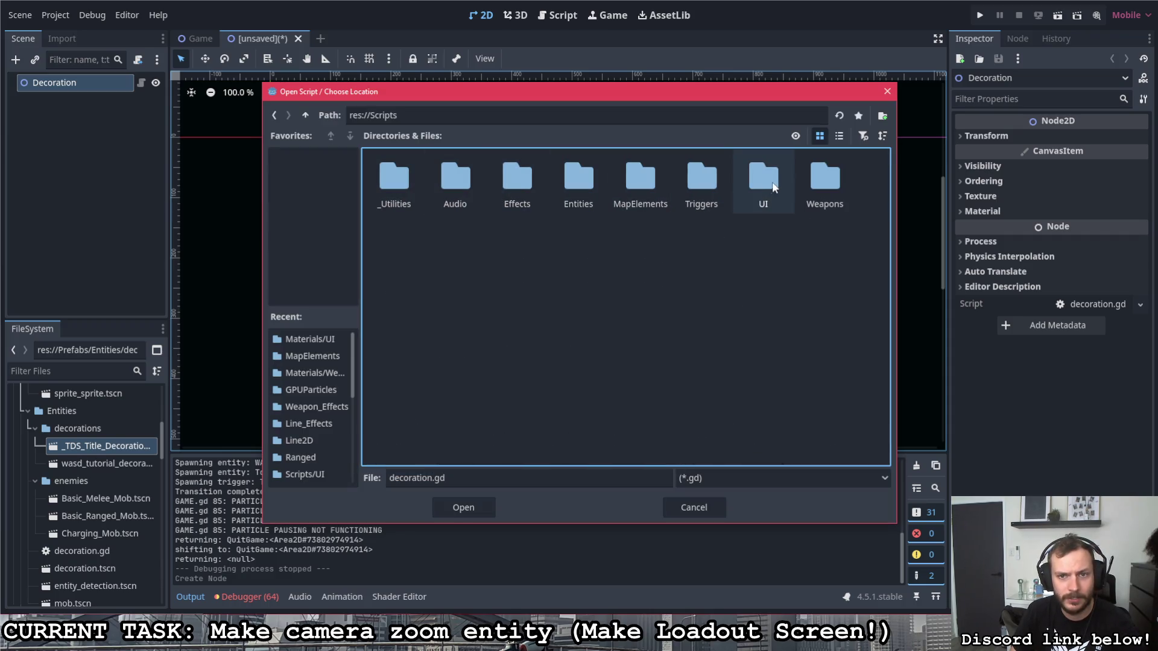
pyautogui.click(640, 183)
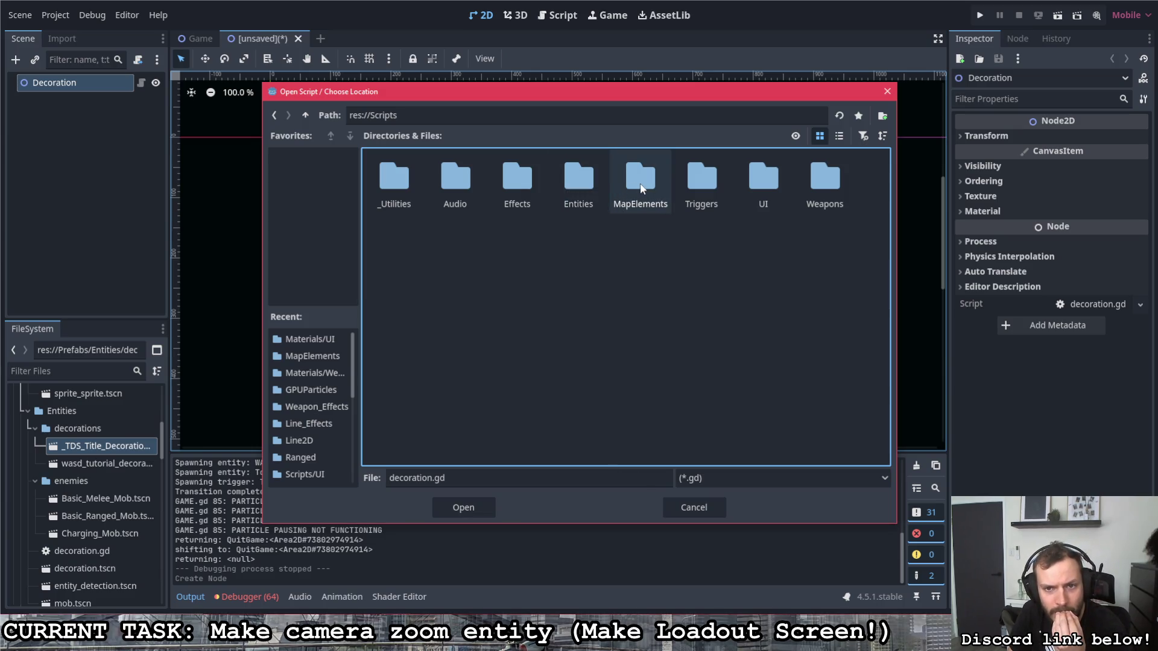
pyautogui.doubleClick(640, 184)
pyautogui.moveTo(433, 477); pyautogui.dragTo(389, 478)
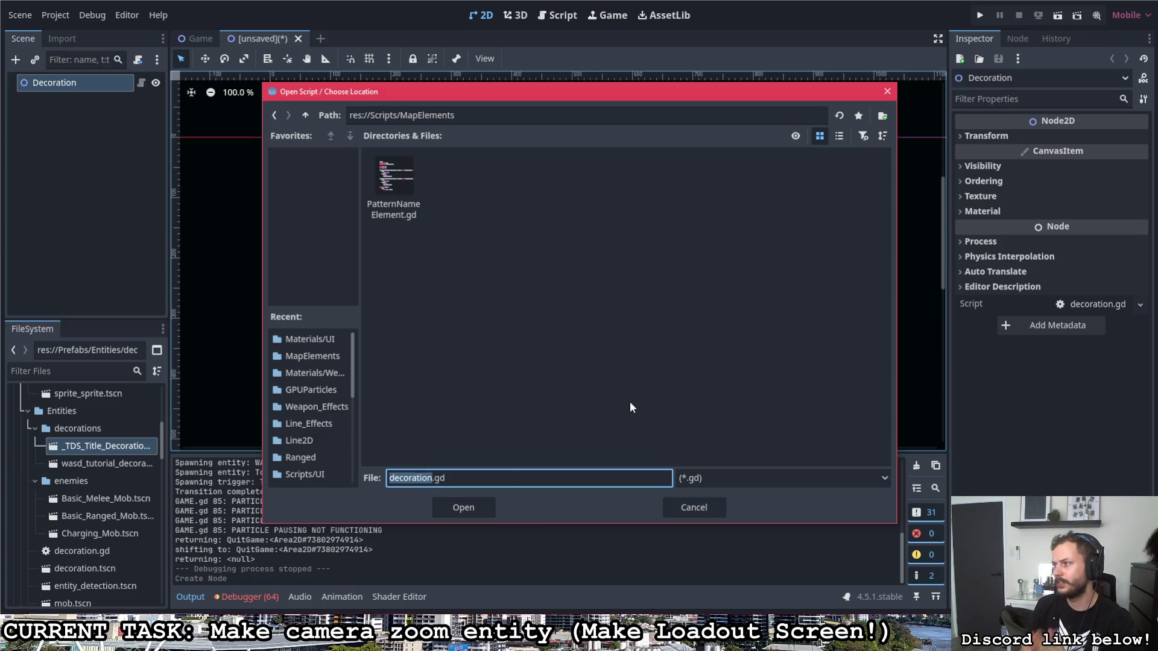
pyautogui.write('Camera')
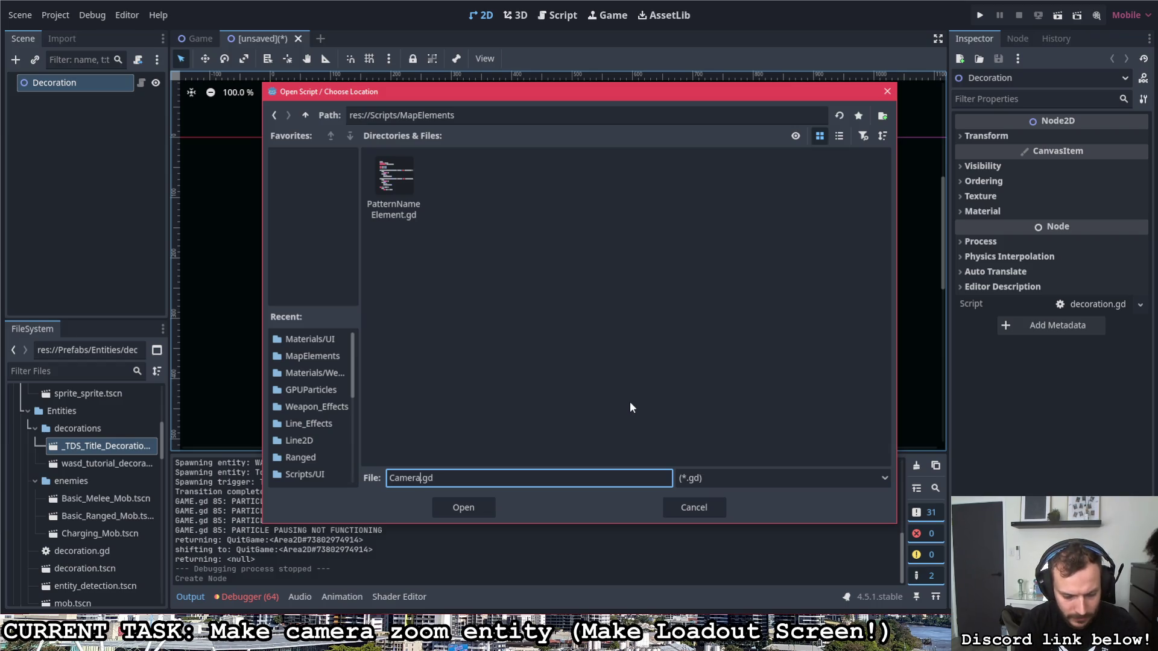
pyautogui.write('_')
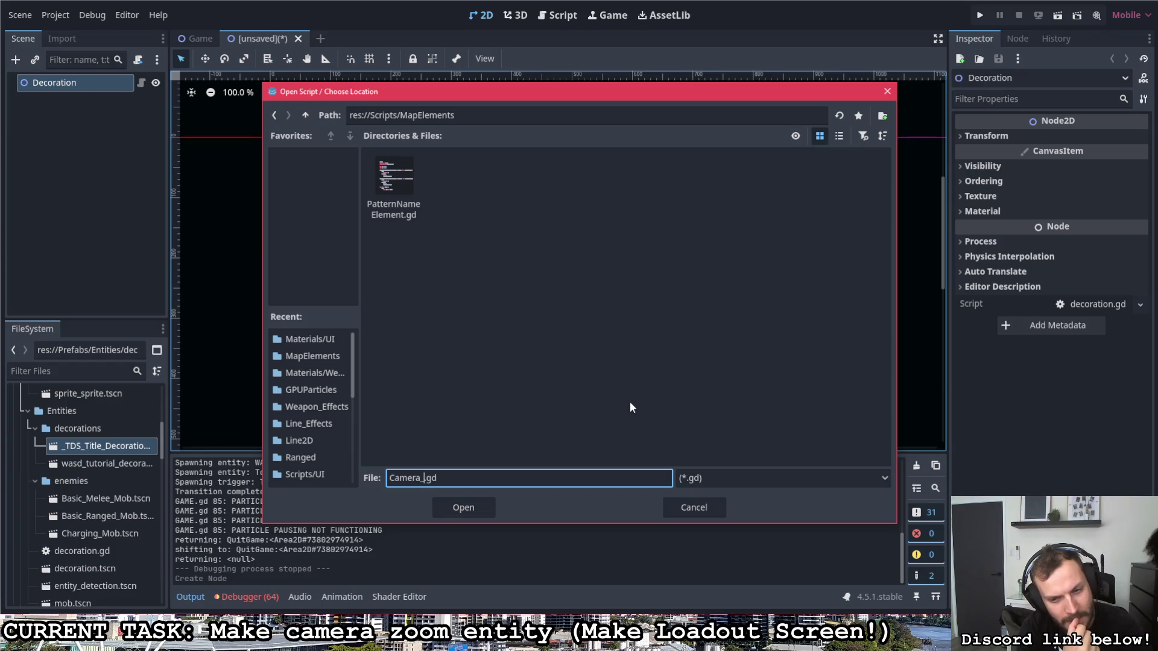
# Cancel both script dialogs and return to the Game scene
pyautogui.click(694, 507)
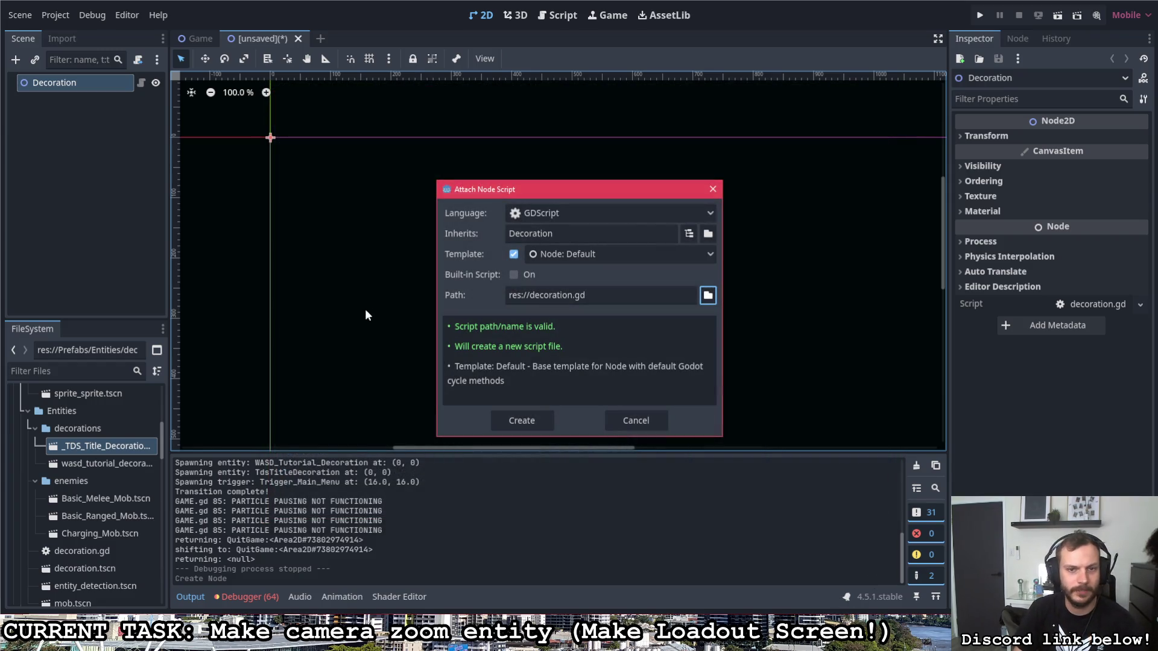
pyautogui.click(666, 422)
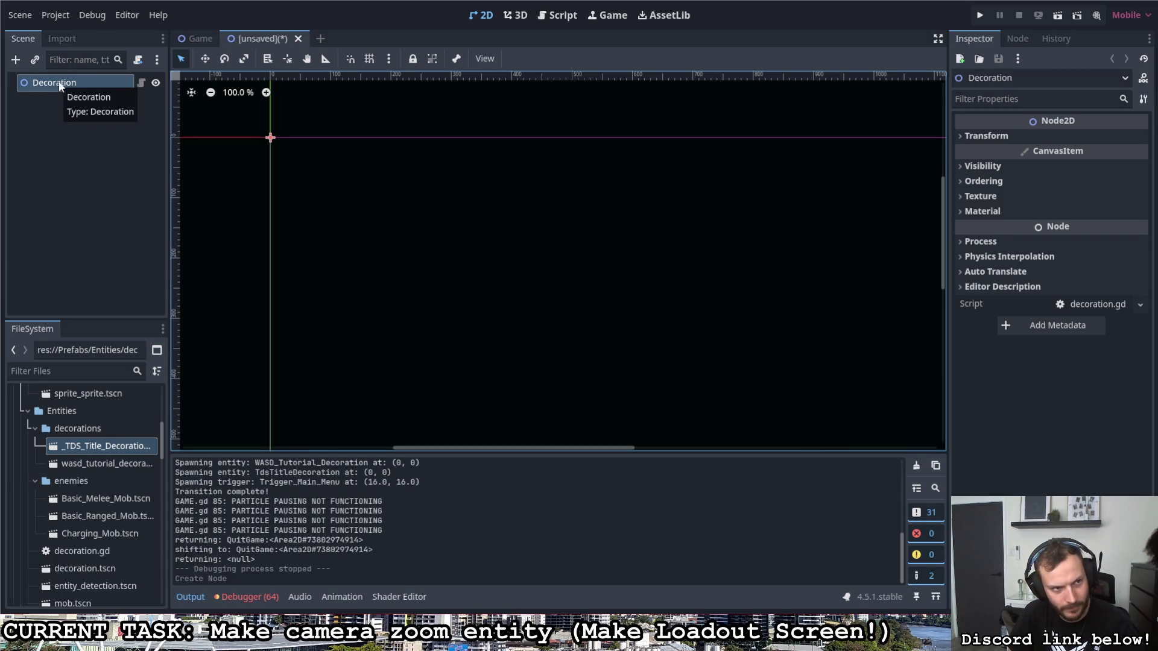
pyautogui.click(204, 39)
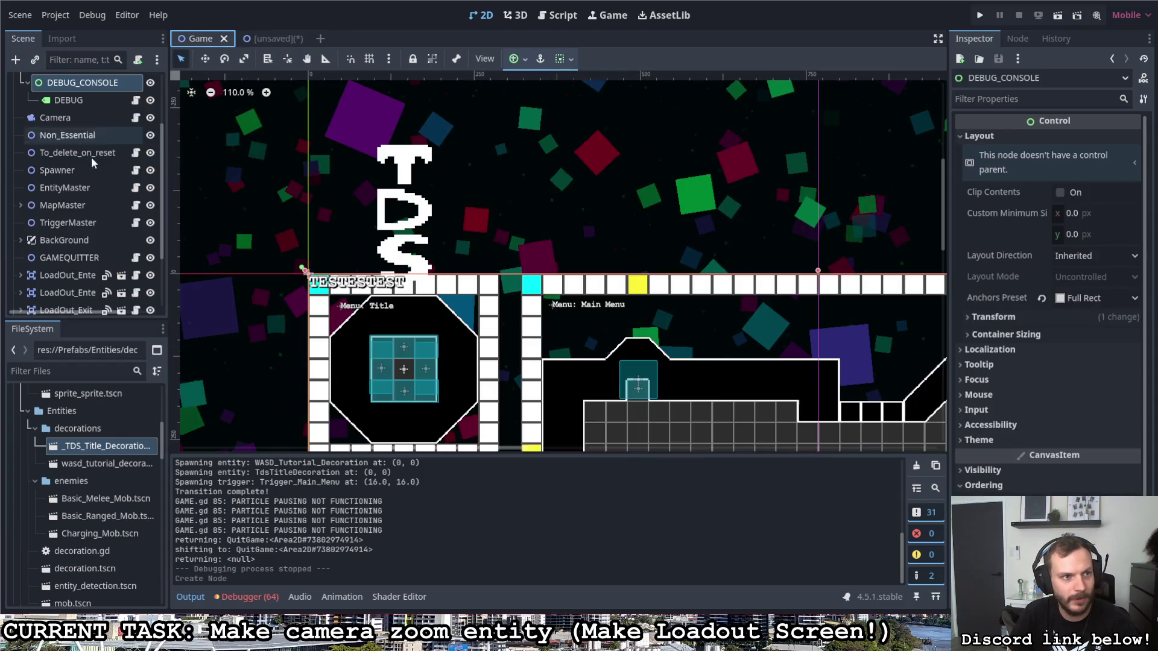
# Open MapMaster.gd and select destination.entities on line 328
pyautogui.scroll(-5, 96, 181)
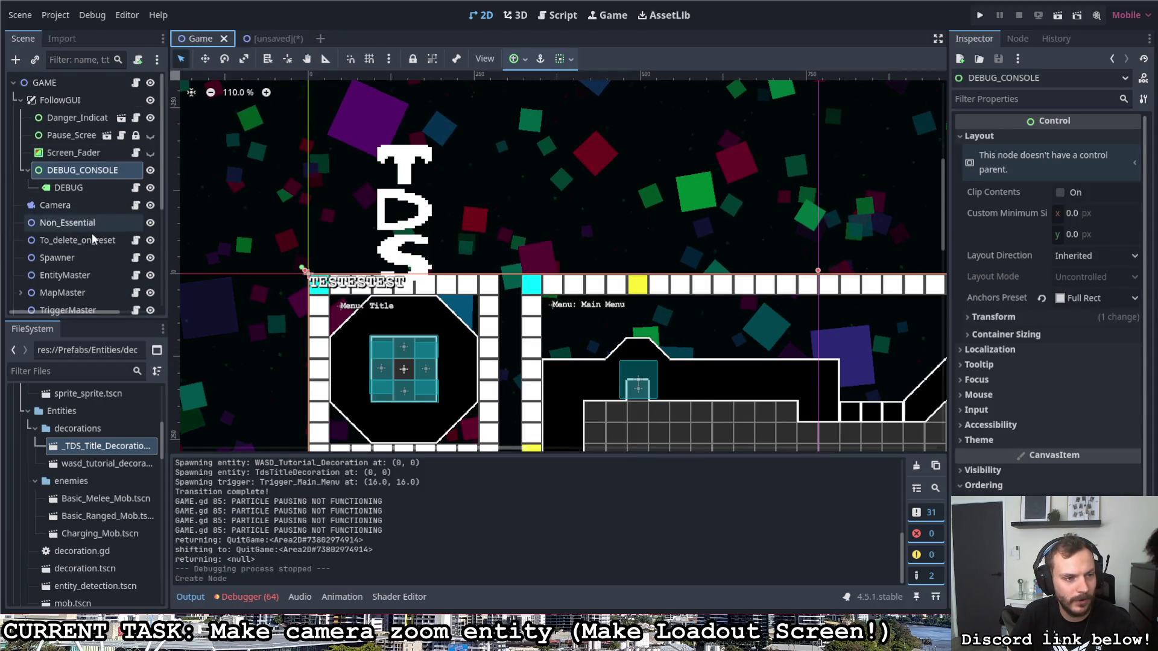
pyautogui.click(136, 177)
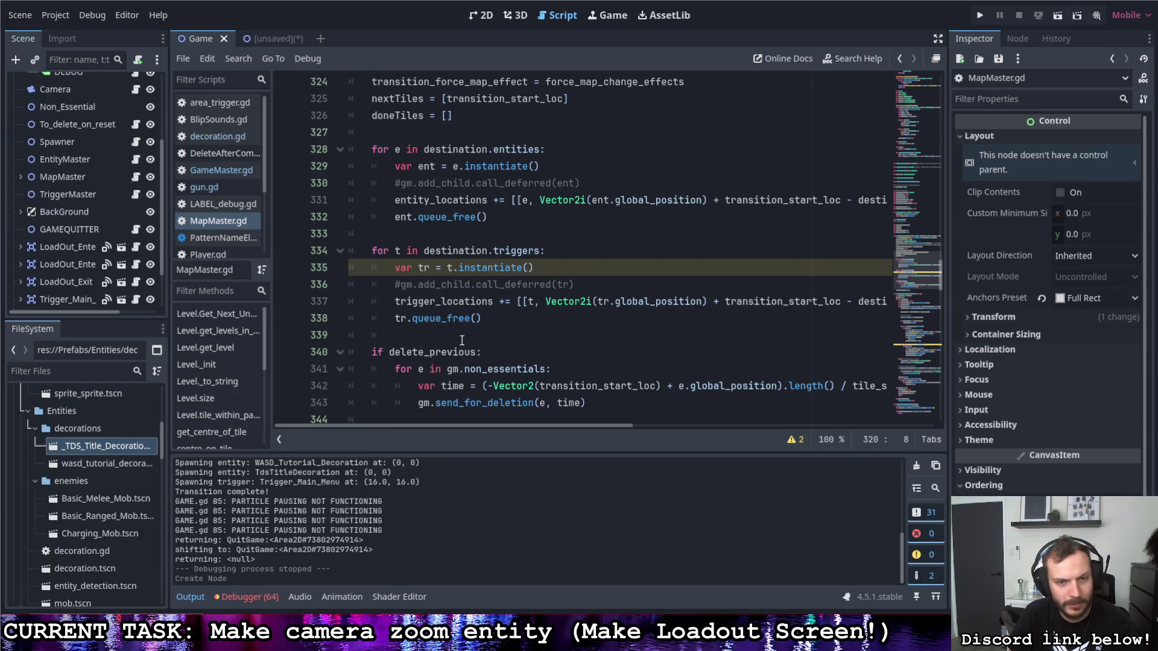
pyautogui.scroll(4, 392, 290)
pyautogui.scroll(-3, 452, 320)
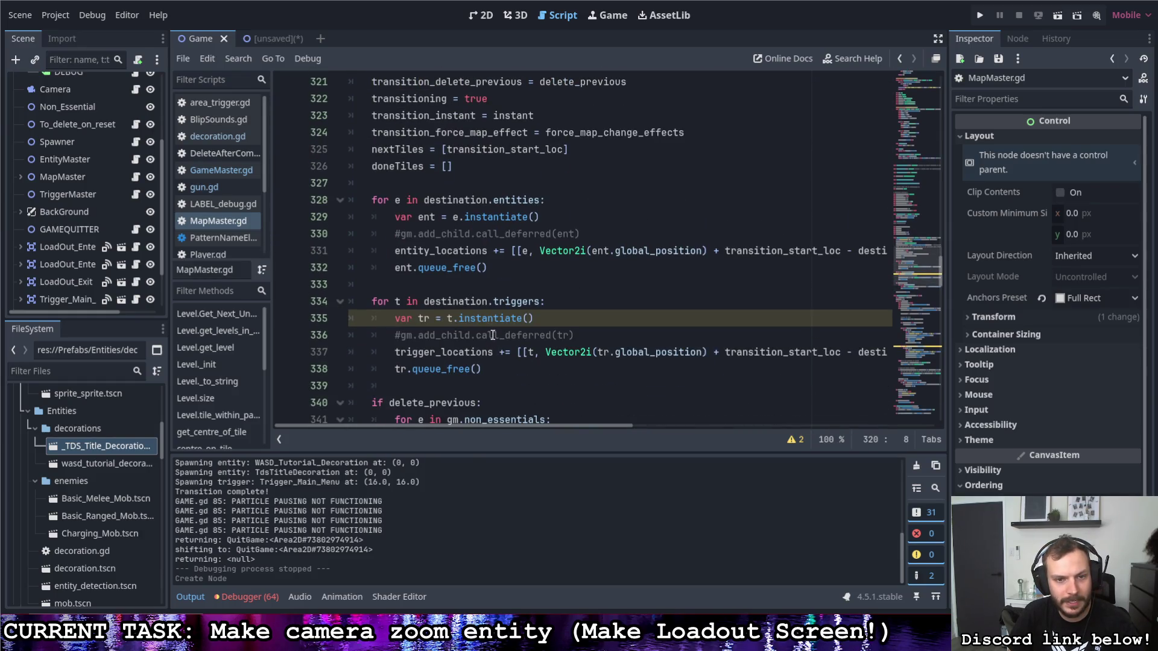
pyautogui.moveTo(424, 204); pyautogui.dragTo(543, 202)
pyautogui.moveTo(425, 302); pyautogui.dragTo(542, 301)
# Fold the begin_transition and progress_transition functions and unfold find_patterns
pyautogui.scroll(1, 509, 270)
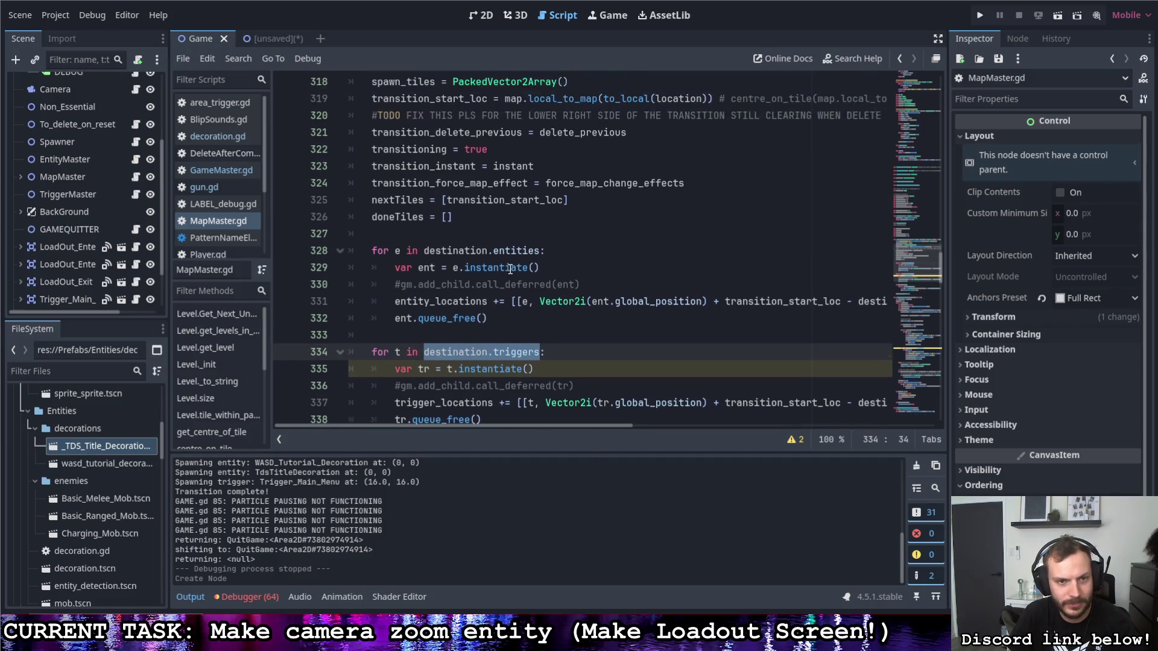
pyautogui.scroll(1, 507, 277)
pyautogui.scroll(1, 494, 305)
pyautogui.scroll(-4, 507, 338)
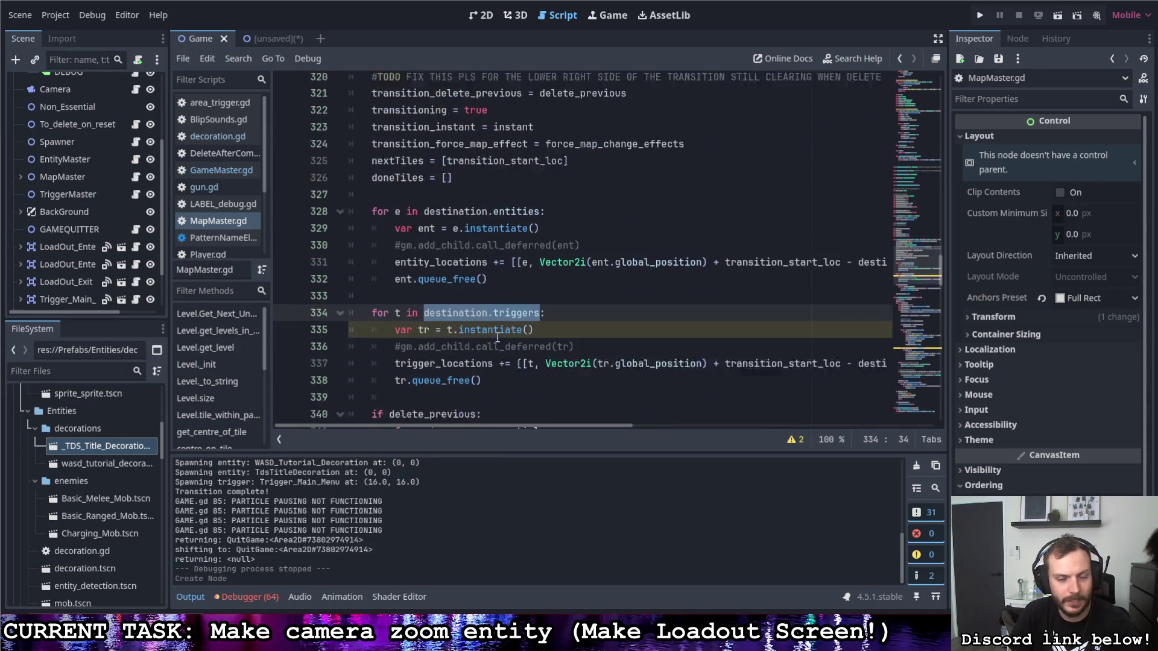
pyautogui.scroll(-5, 489, 313)
pyautogui.scroll(8, 459, 312)
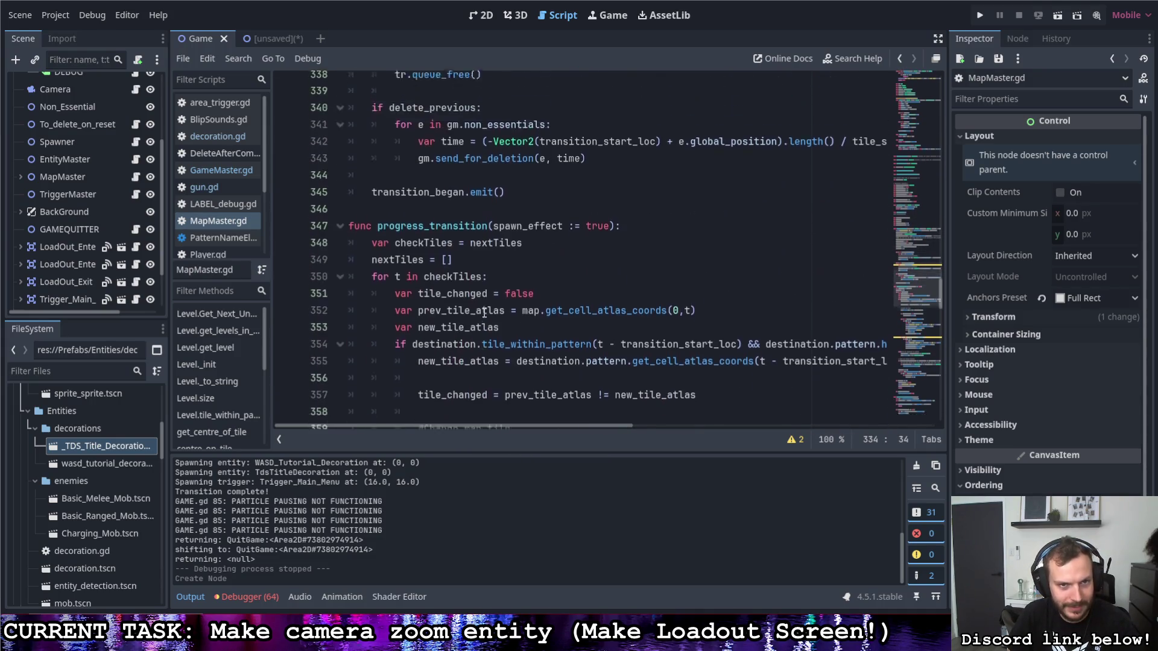
pyautogui.scroll(3, 435, 311)
pyautogui.click(339, 286)
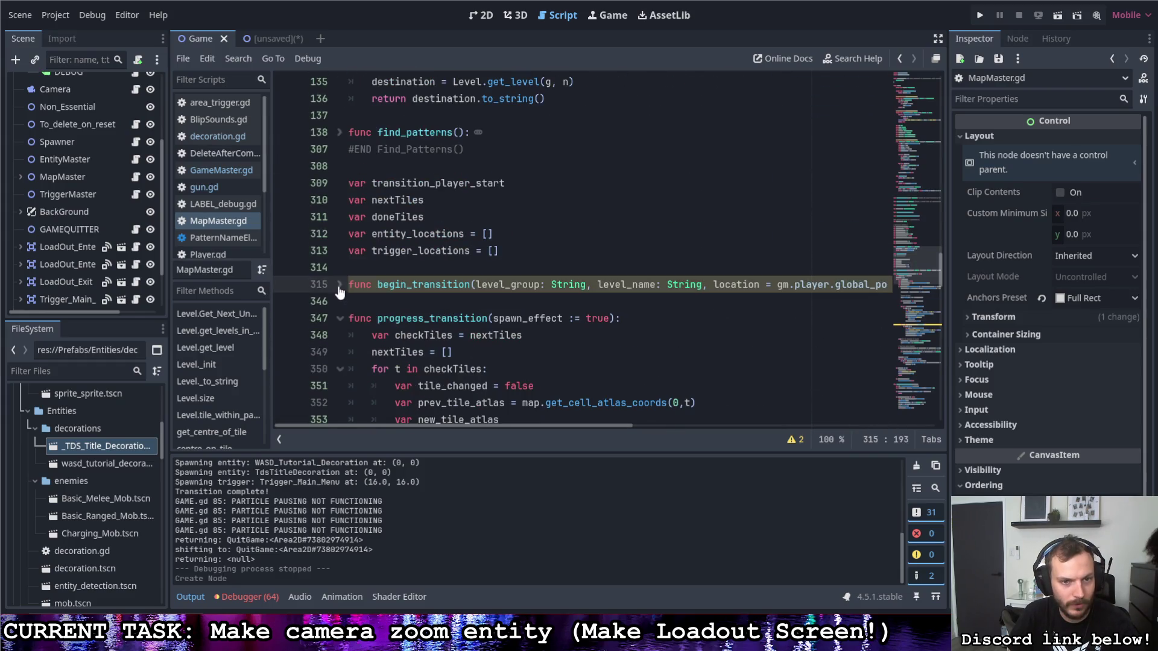
pyautogui.click(340, 320)
pyautogui.scroll(-1, 341, 338)
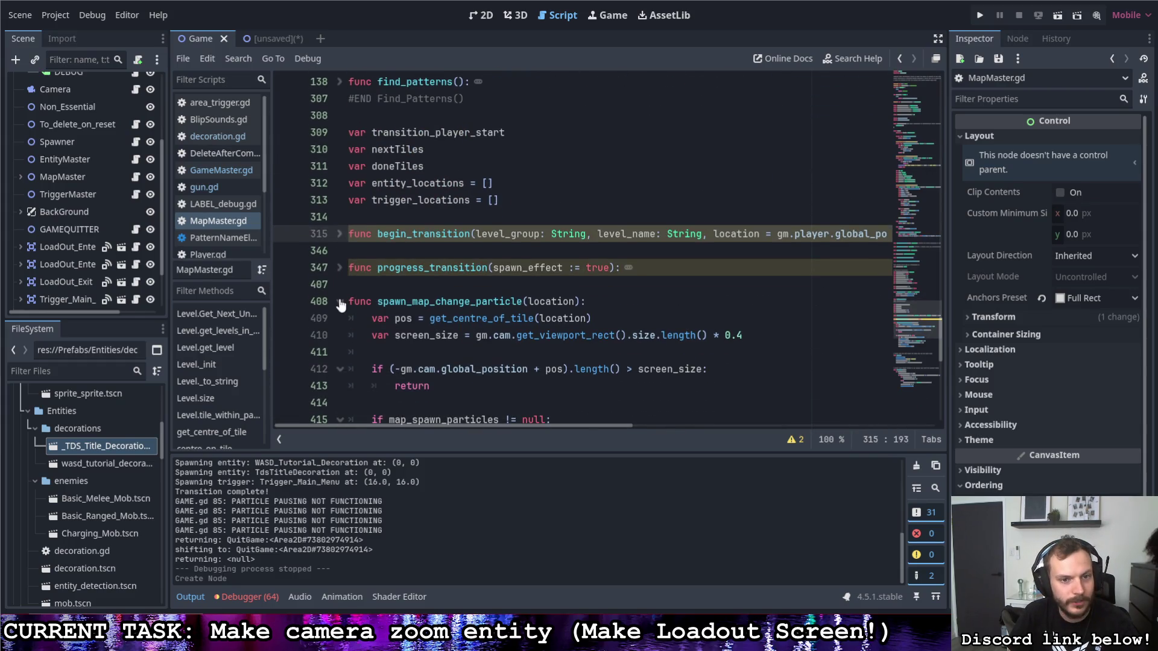
pyautogui.scroll(5, 340, 346)
pyautogui.click(340, 335)
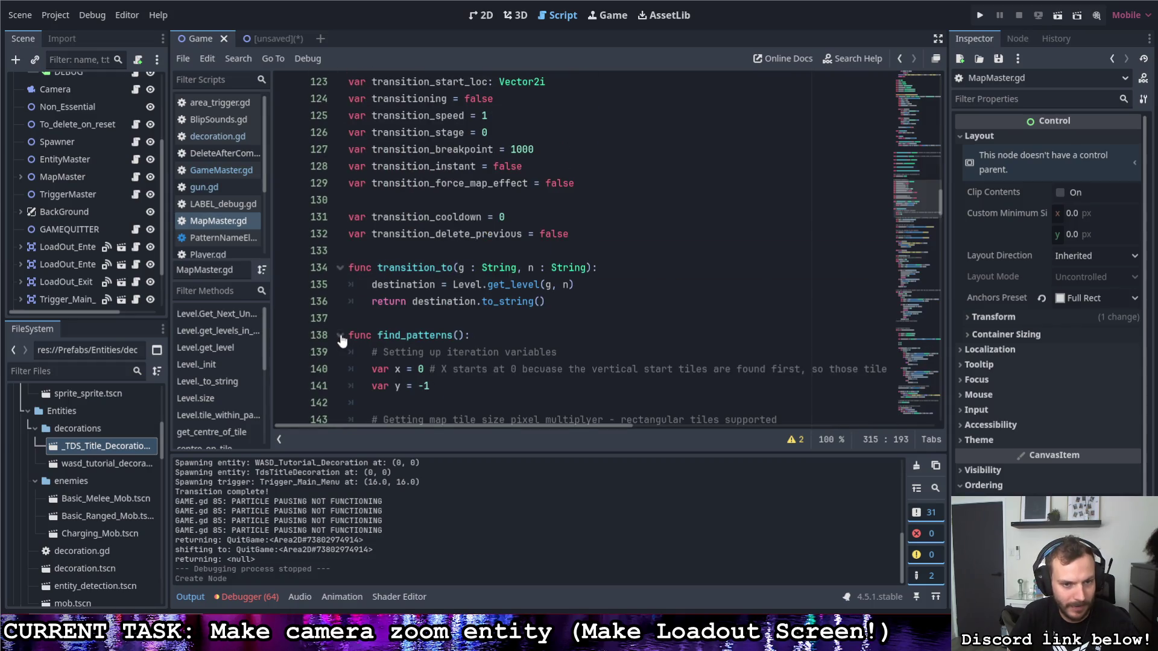
# Select the get_nodes_in_group("entity") call on line 151, then return to the unsaved Decoration scene
pyautogui.scroll(-3, 386, 338)
pyautogui.scroll(-6, 430, 336)
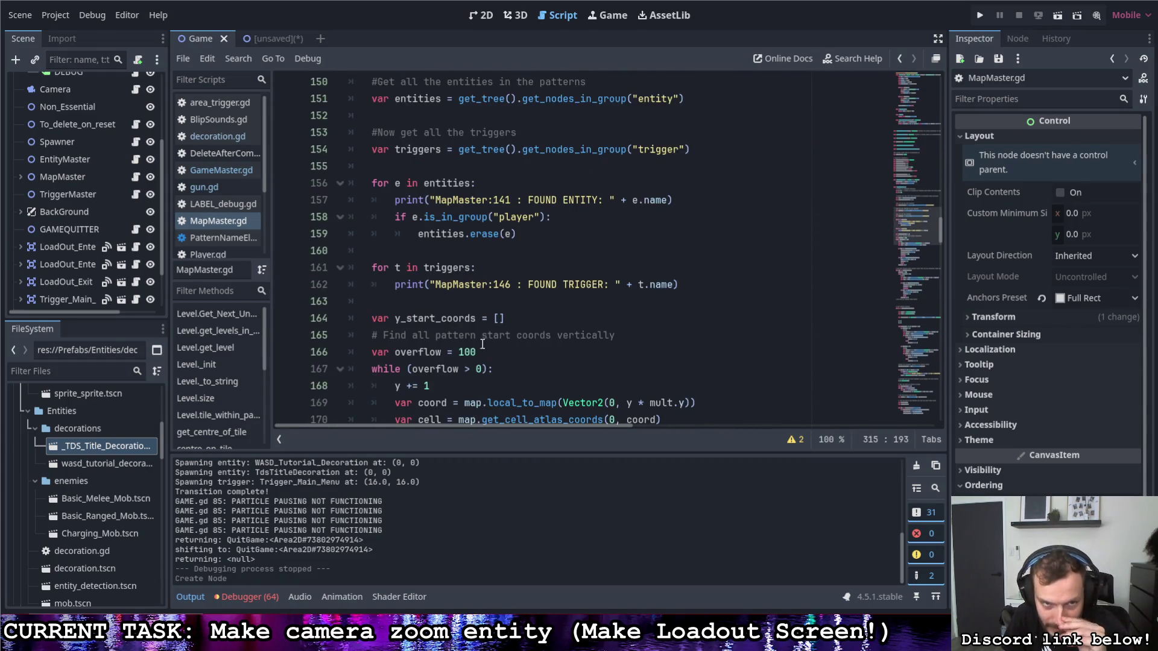
pyautogui.scroll(3, 474, 341)
pyautogui.moveTo(397, 250); pyautogui.dragTo(442, 253)
pyautogui.moveTo(685, 250)
pyautogui.mouseDown()
pyautogui.moveTo(446, 251)
pyautogui.moveTo(460, 252)
pyautogui.mouseUp()
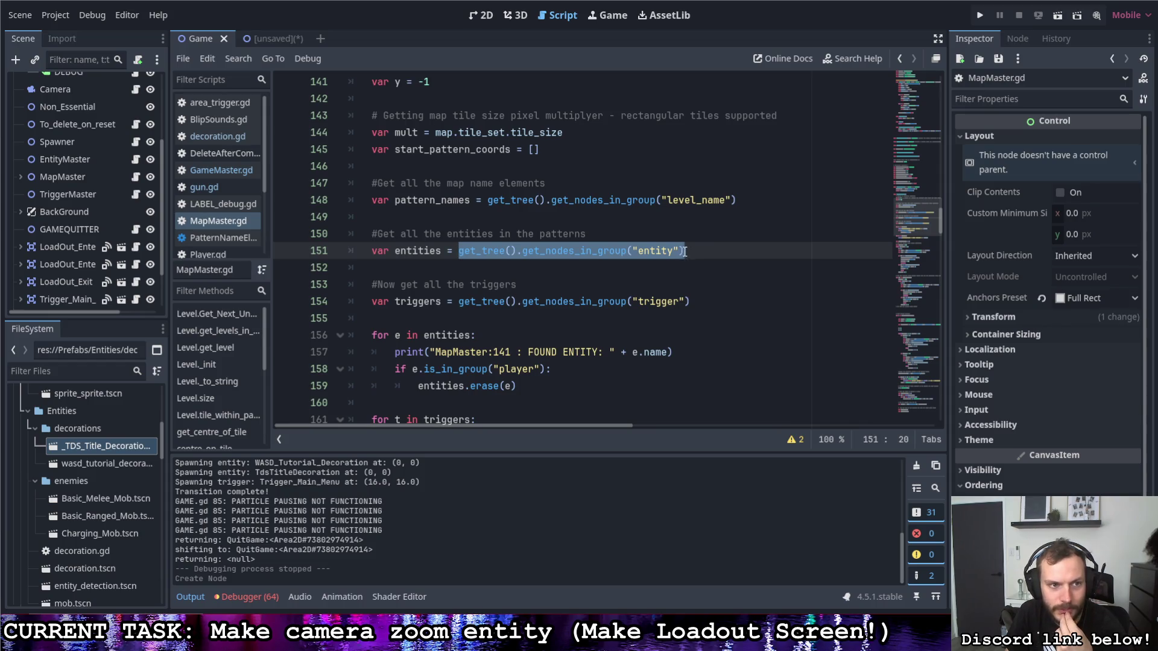
pyautogui.click(258, 39)
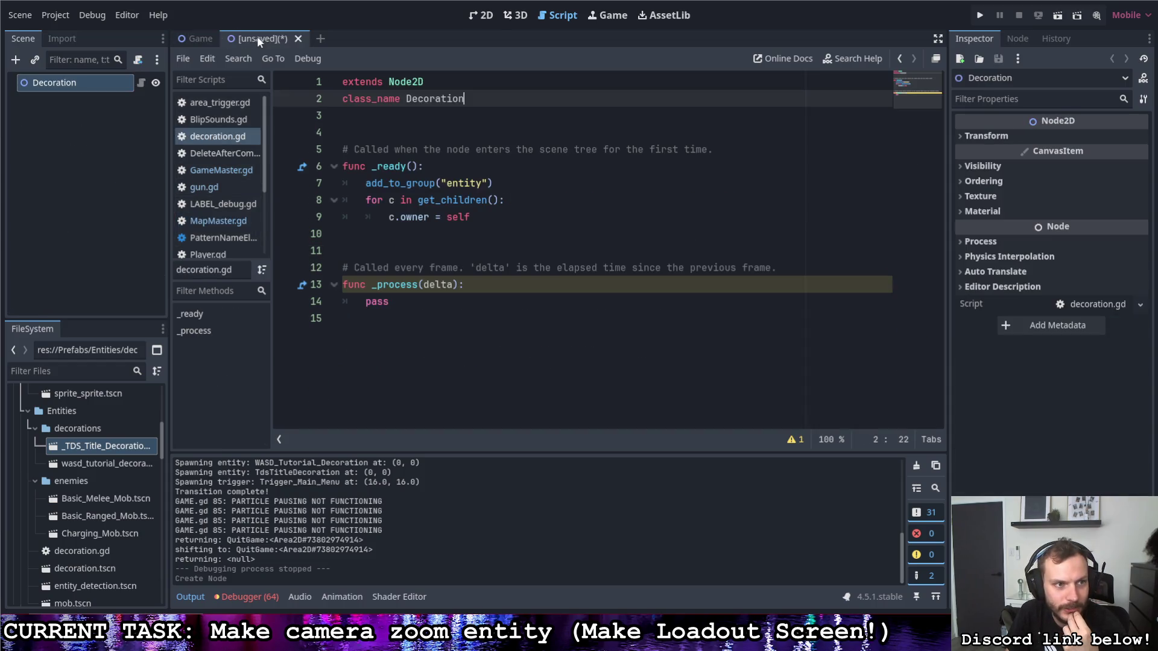
# Show the Groups tab, compare the WASD tutorial decoration's groups, and select the Decoration root
pyautogui.click(1017, 39)
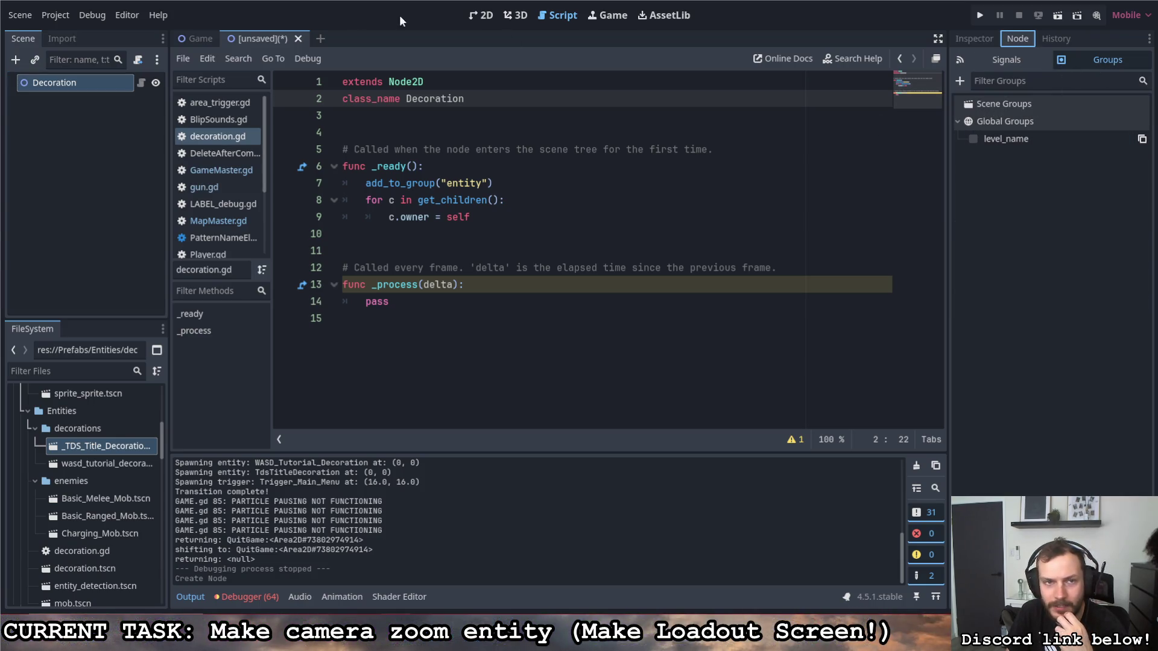
pyautogui.click(481, 15)
pyautogui.click(199, 38)
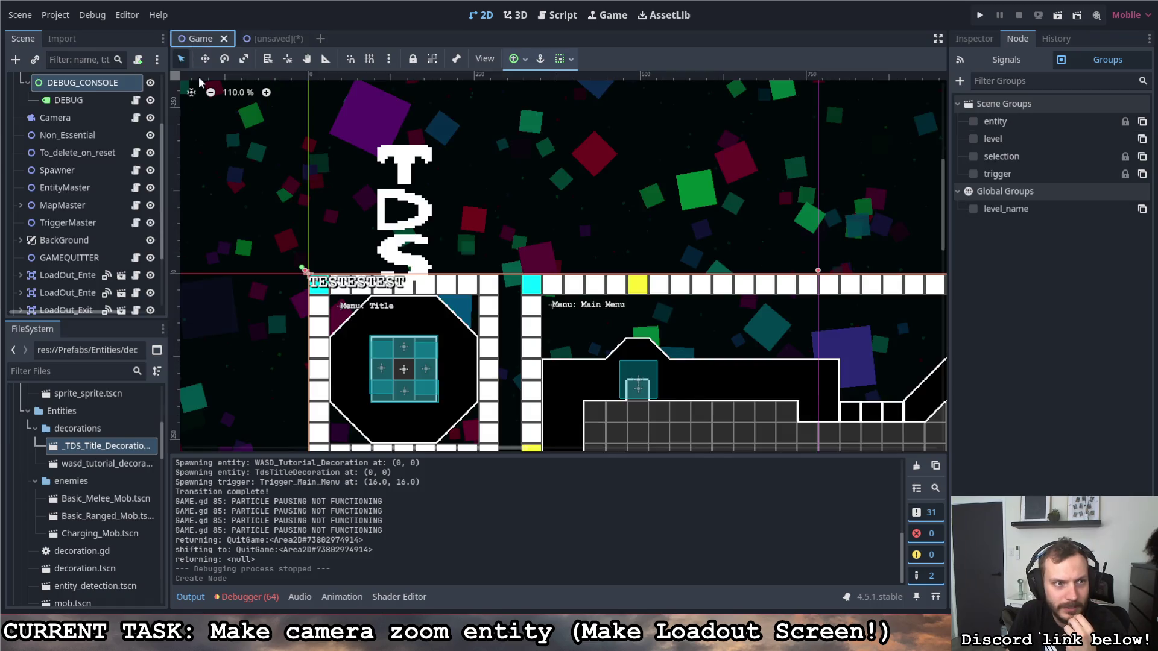
pyautogui.scroll(-3, 78, 253)
pyautogui.click(79, 280)
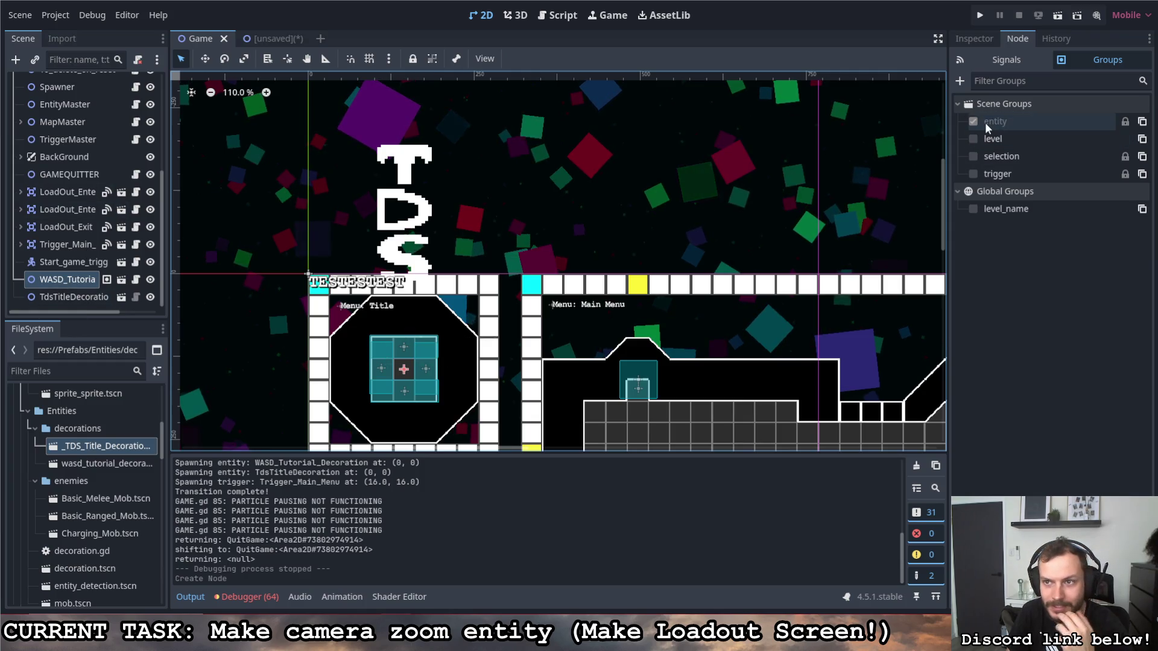
pyautogui.click(265, 39)
pyautogui.click(73, 82)
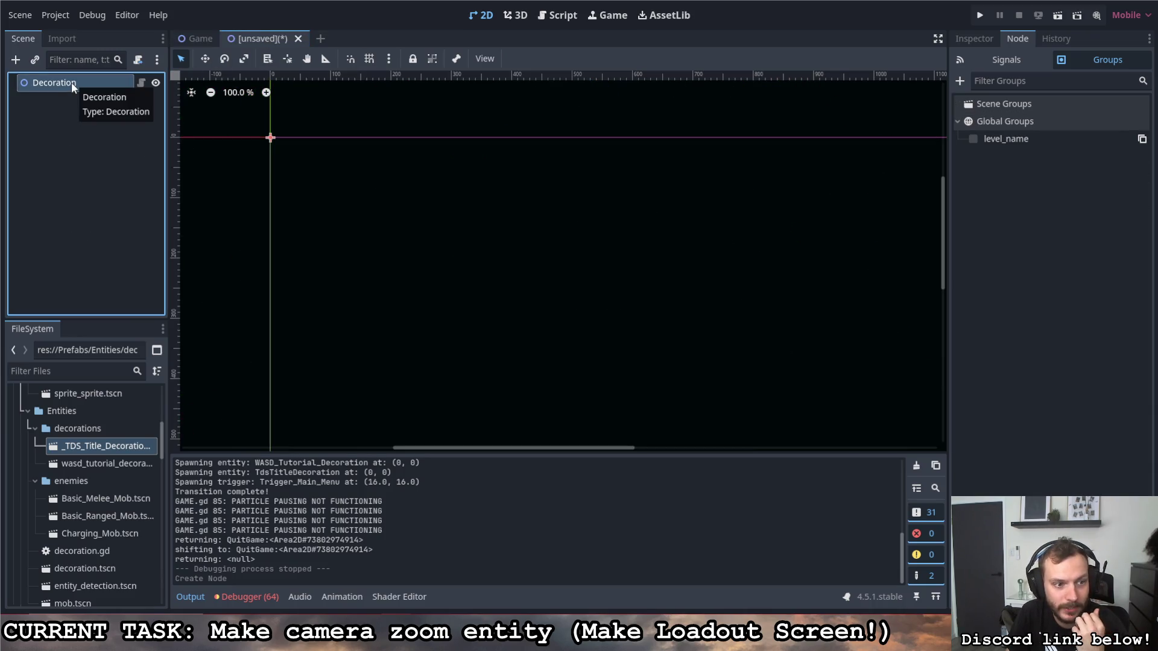
# Create a new global group named 'entity' with the description 'Entity object'
pyautogui.click(1044, 80)
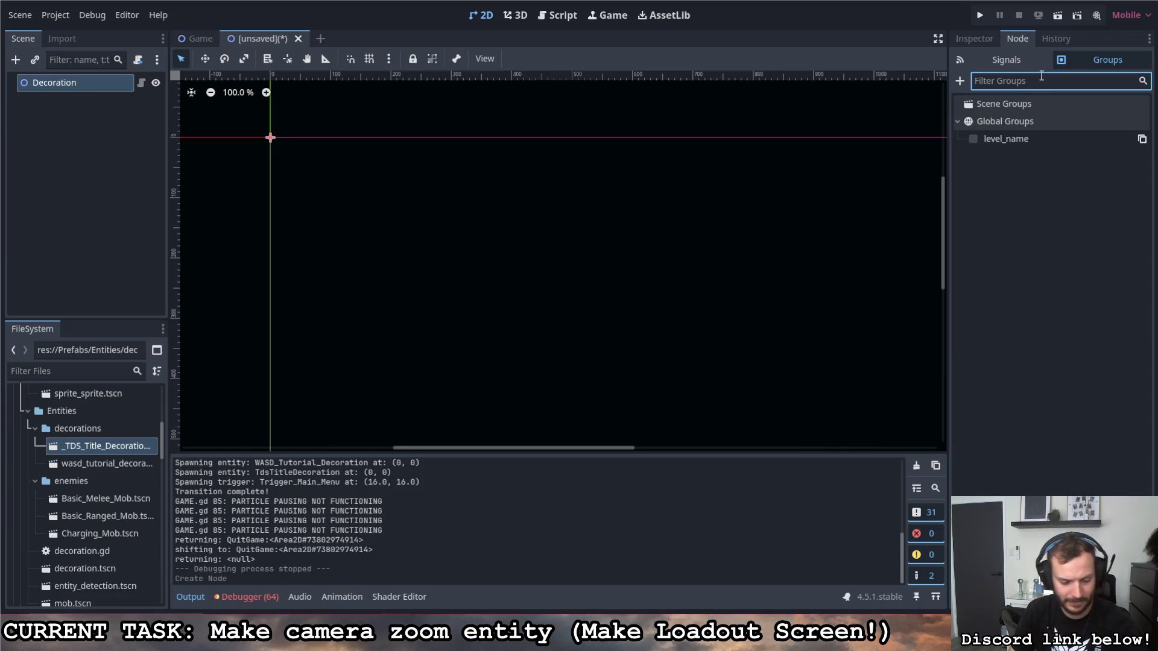
pyautogui.write('entity')
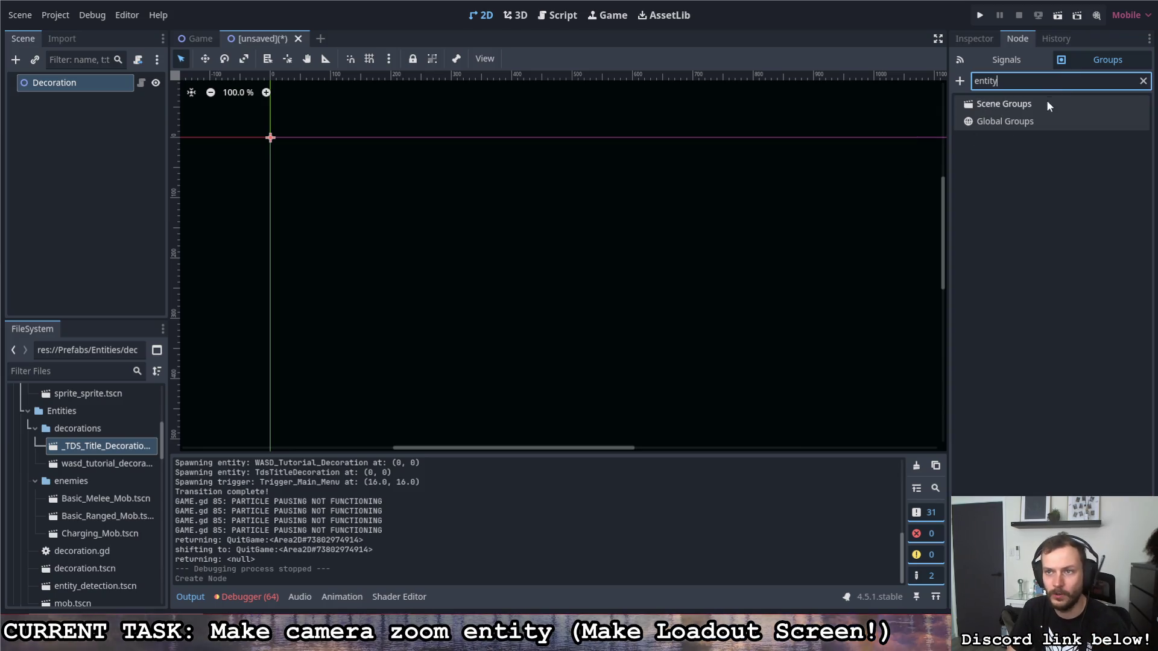
pyautogui.click(960, 81)
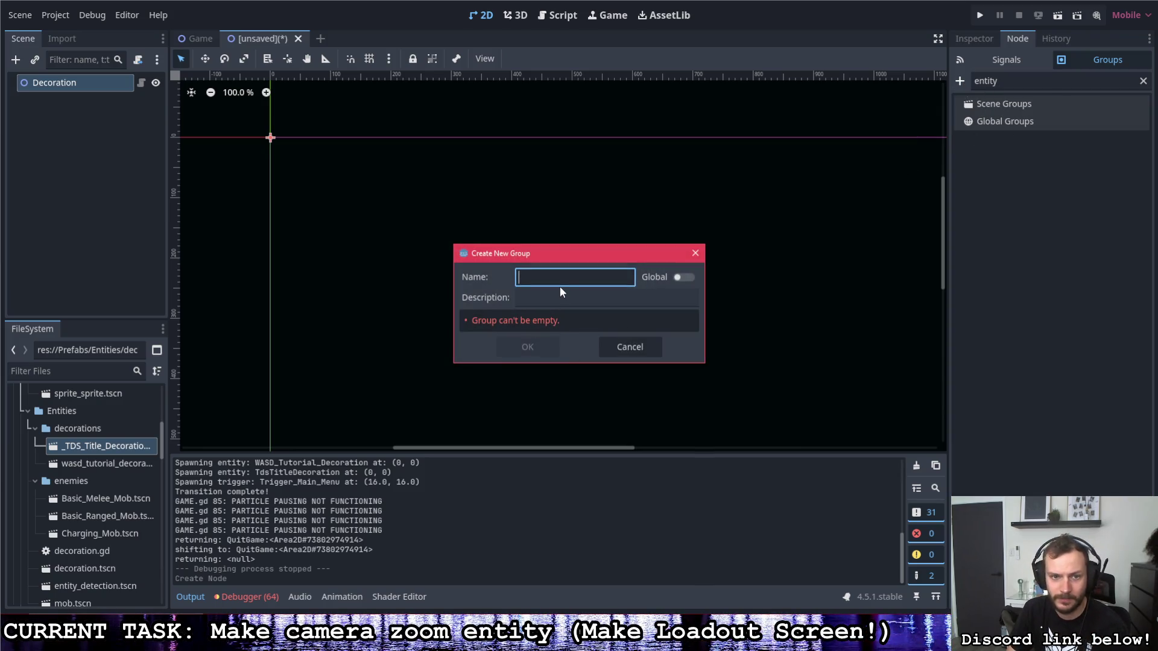
pyautogui.write('entity')
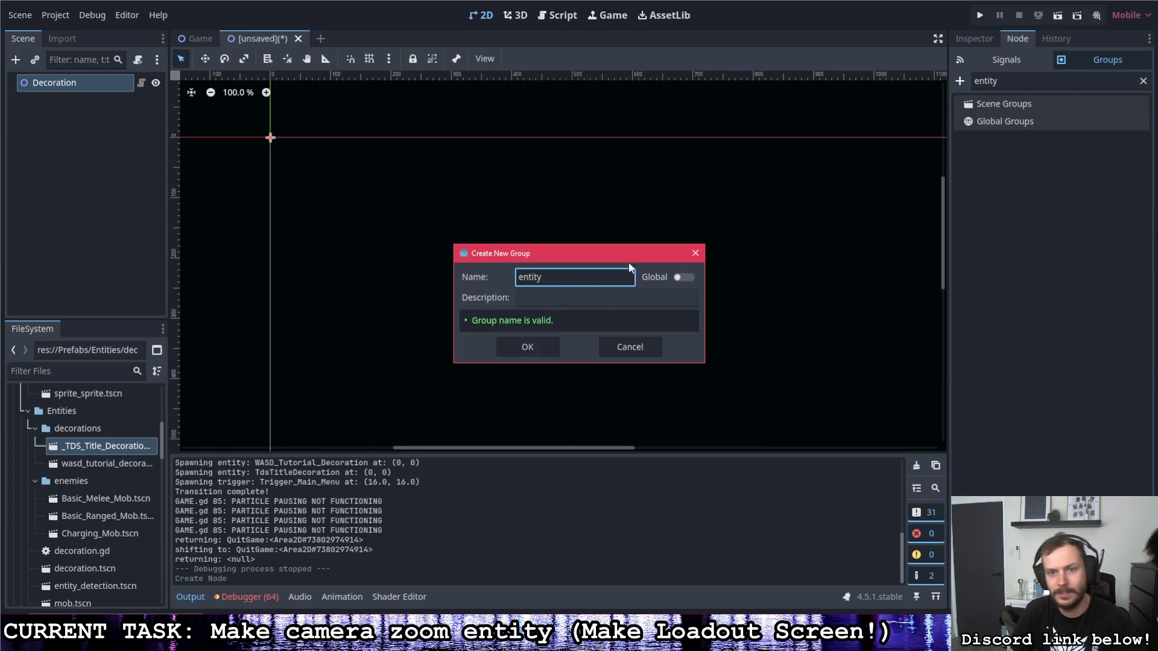
pyautogui.click(686, 277)
pyautogui.click(567, 301)
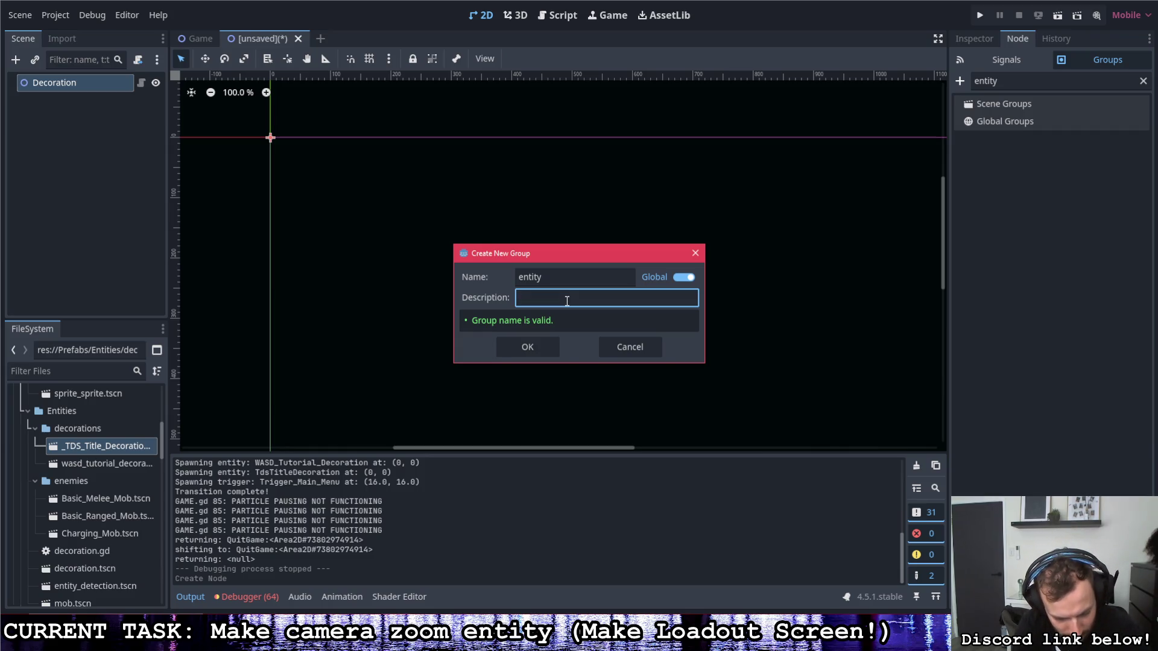
pyautogui.write('jects')
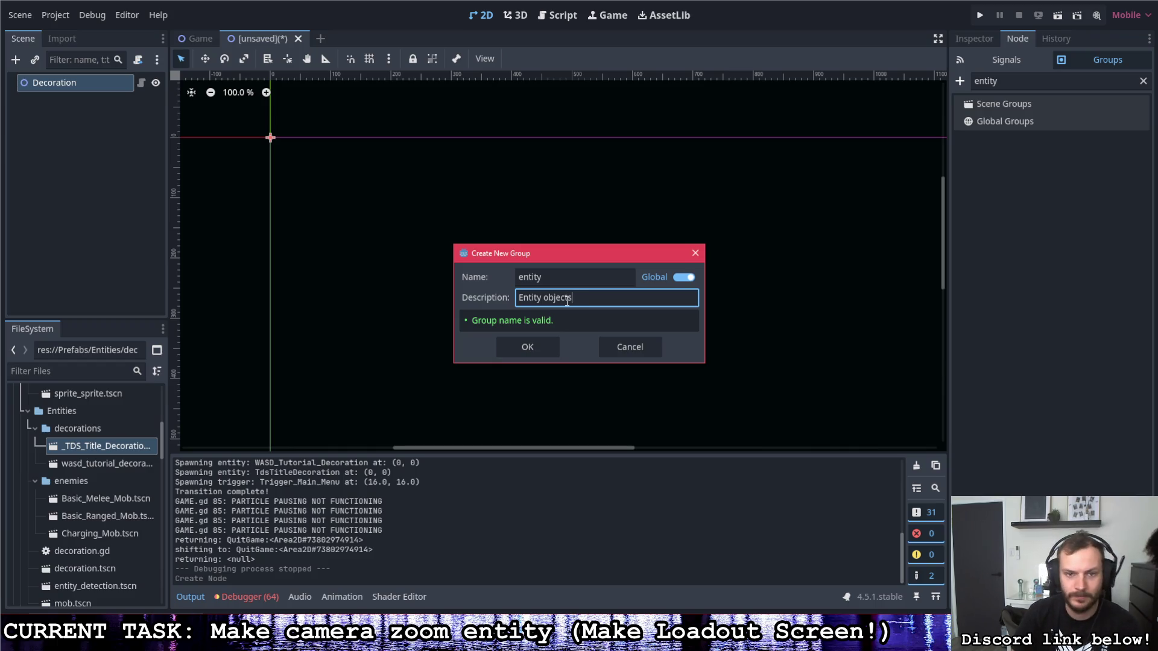
pyautogui.click(536, 342)
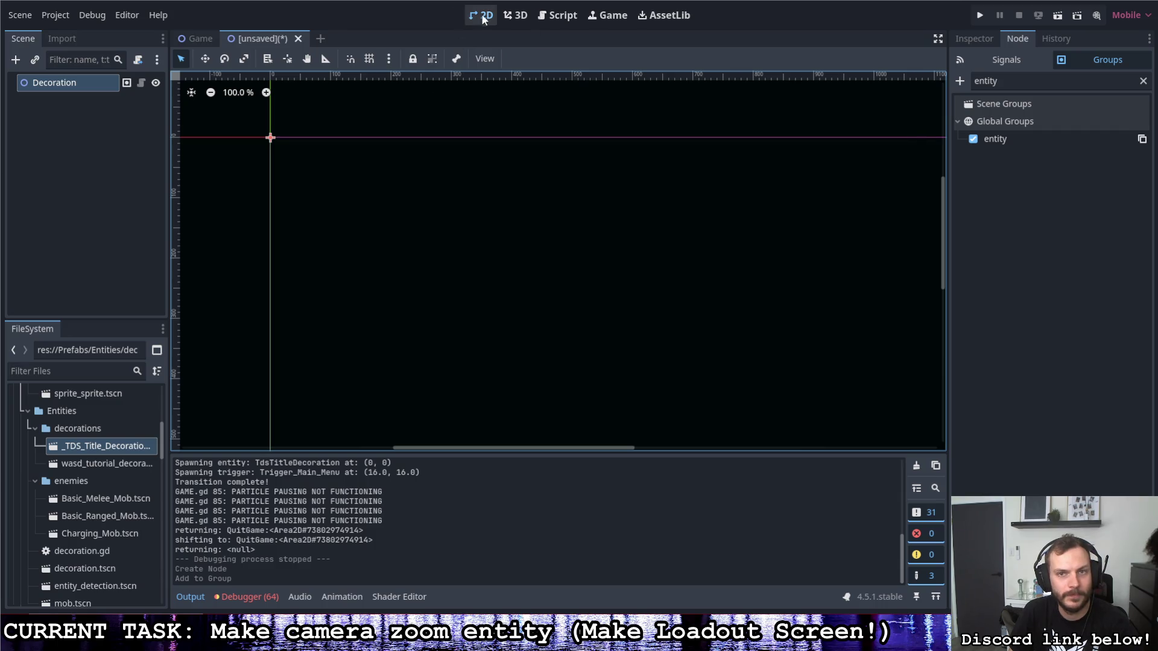
# Make sure the Decoration root is checked in the entity group, then go back to Game
pyautogui.click(1002, 137)
pyautogui.click(1002, 136)
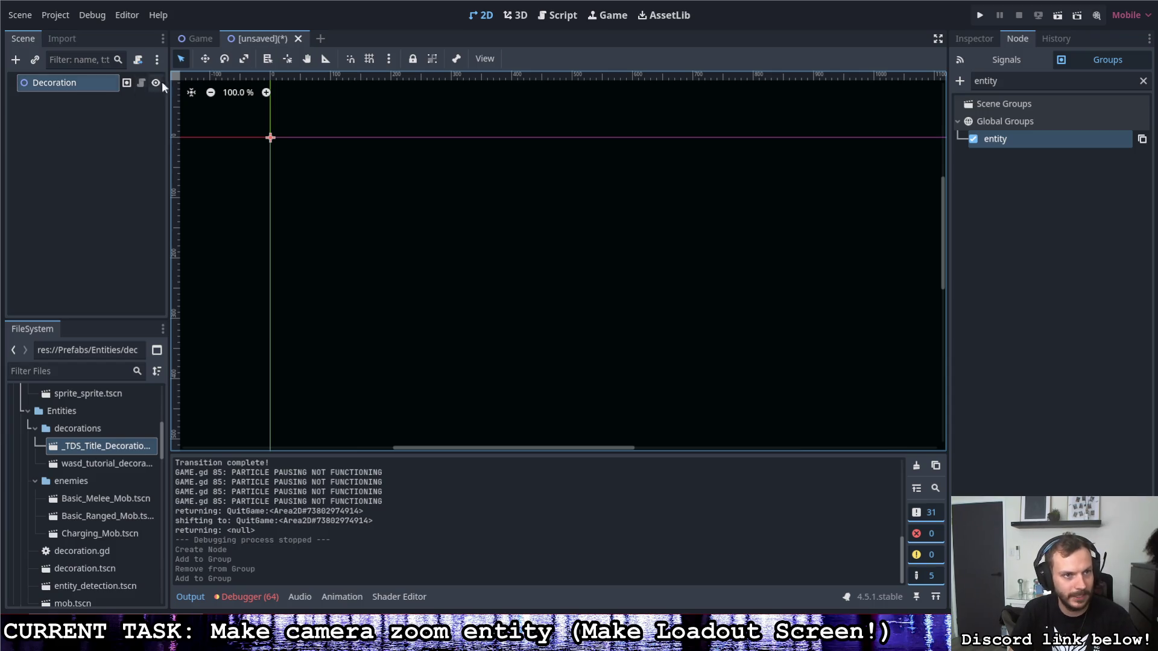
pyautogui.click(193, 37)
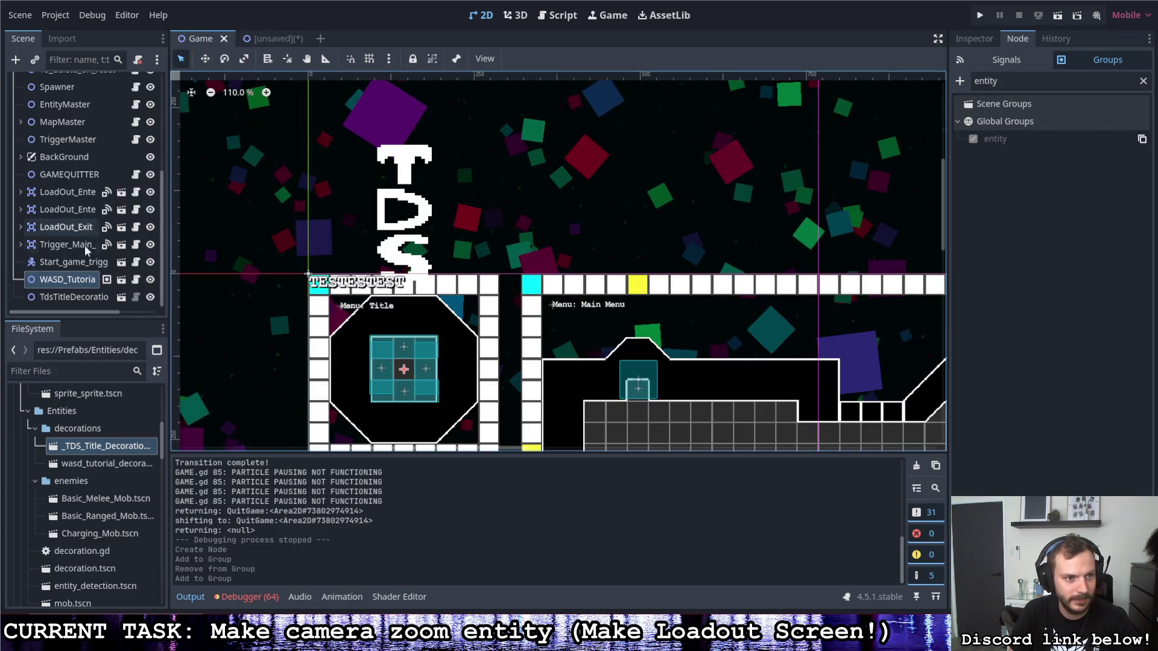
# Open the WASD tutorial decoration's script and scroll through its code
pyautogui.click(136, 279)
pyautogui.scroll(-6, 393, 300)
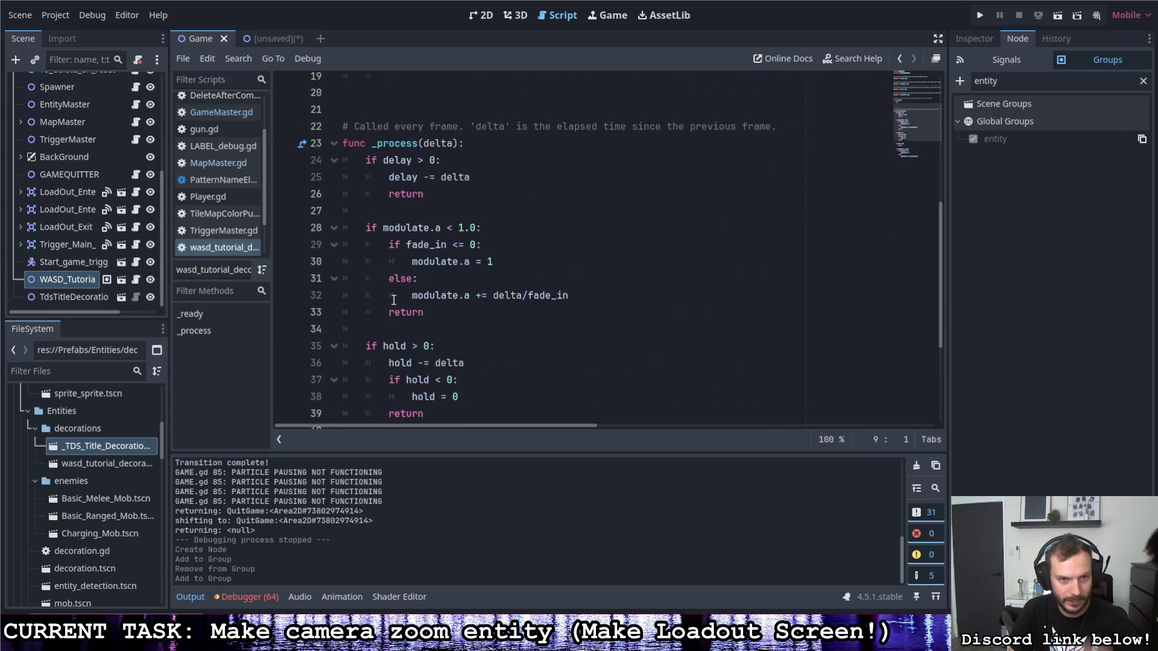
pyautogui.scroll(4, 394, 299)
pyautogui.scroll(-7, 395, 297)
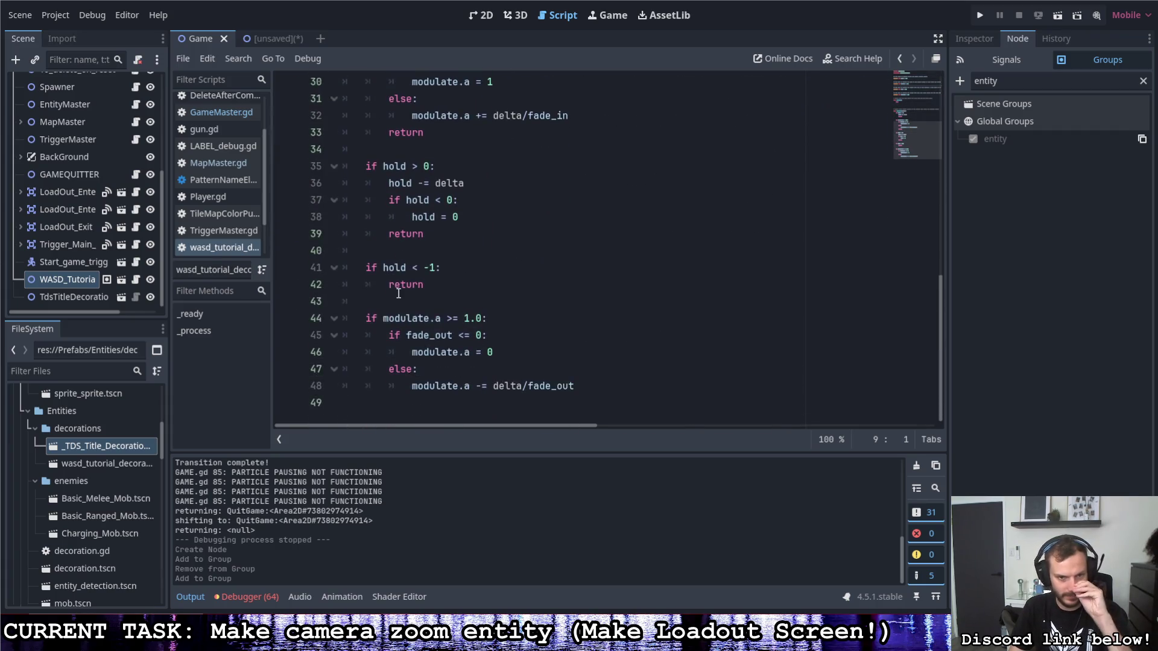
pyautogui.scroll(10, 400, 296)
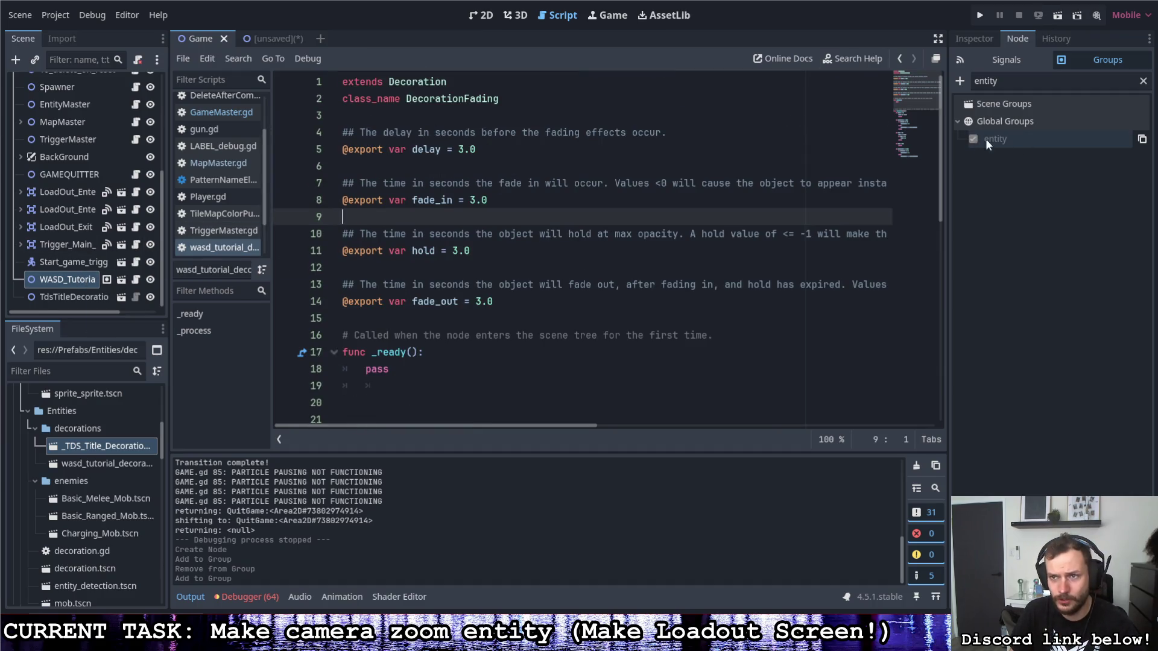
pyautogui.scroll(2, 66, 269)
pyautogui.scroll(3, 66, 266)
pyautogui.scroll(-2, 77, 233)
pyautogui.scroll(-3, 77, 233)
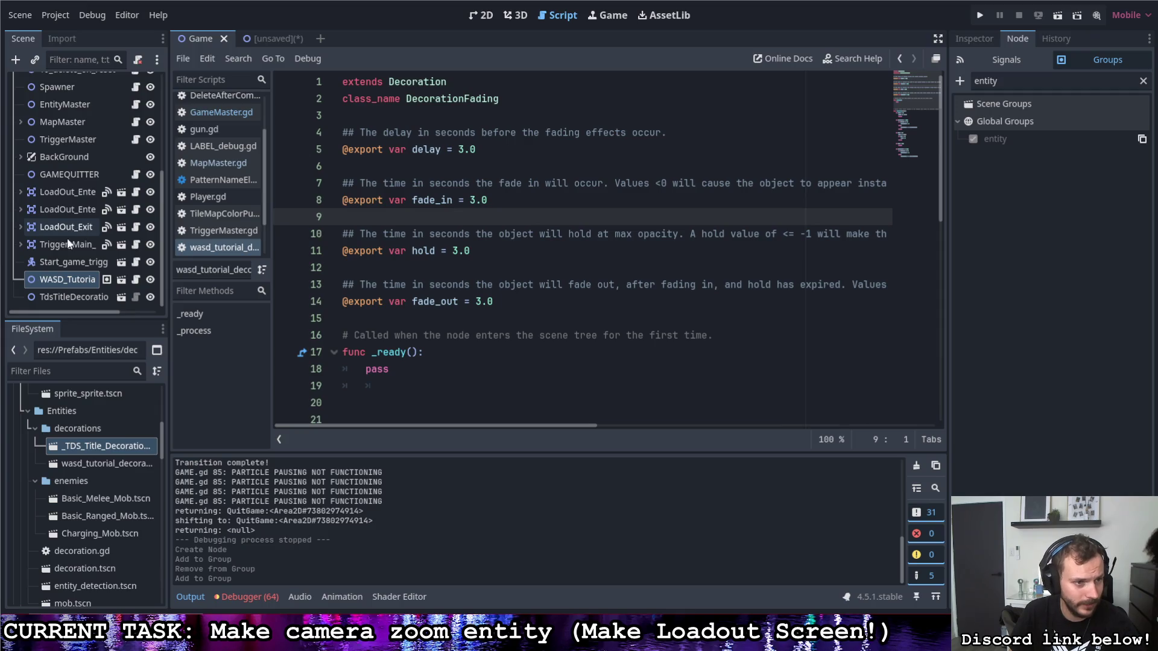
pyautogui.scroll(5, 70, 258)
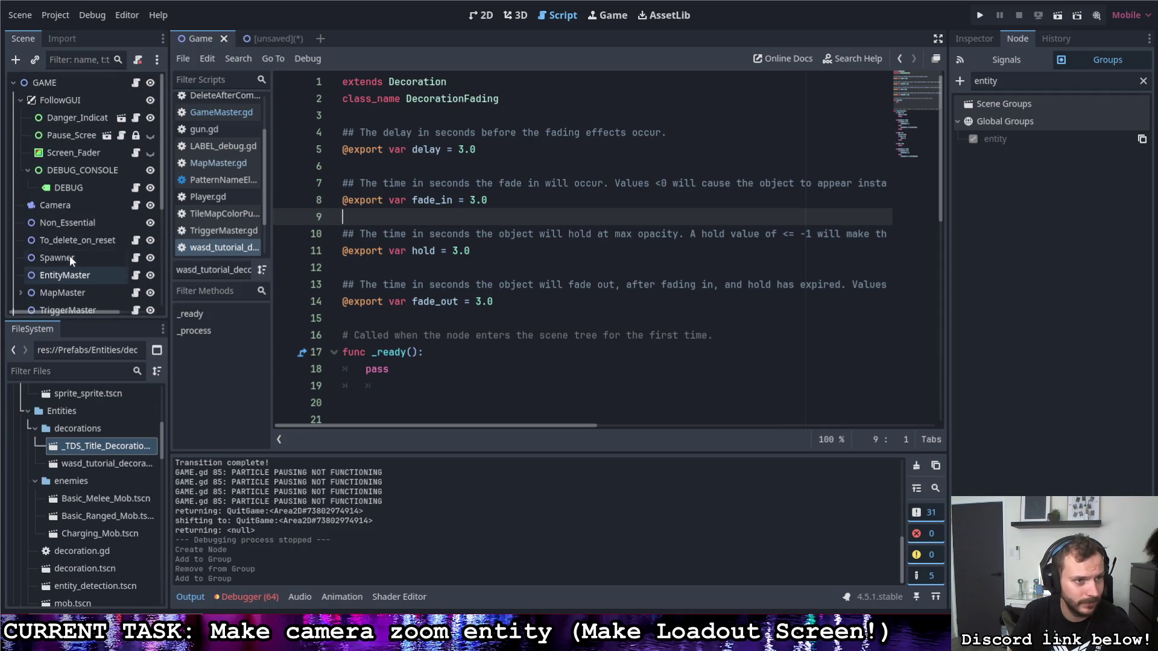
# Collapse FollowGUI in the Scene tree, show the 2D view, and select the first LoadOut node
pyautogui.click(26, 102)
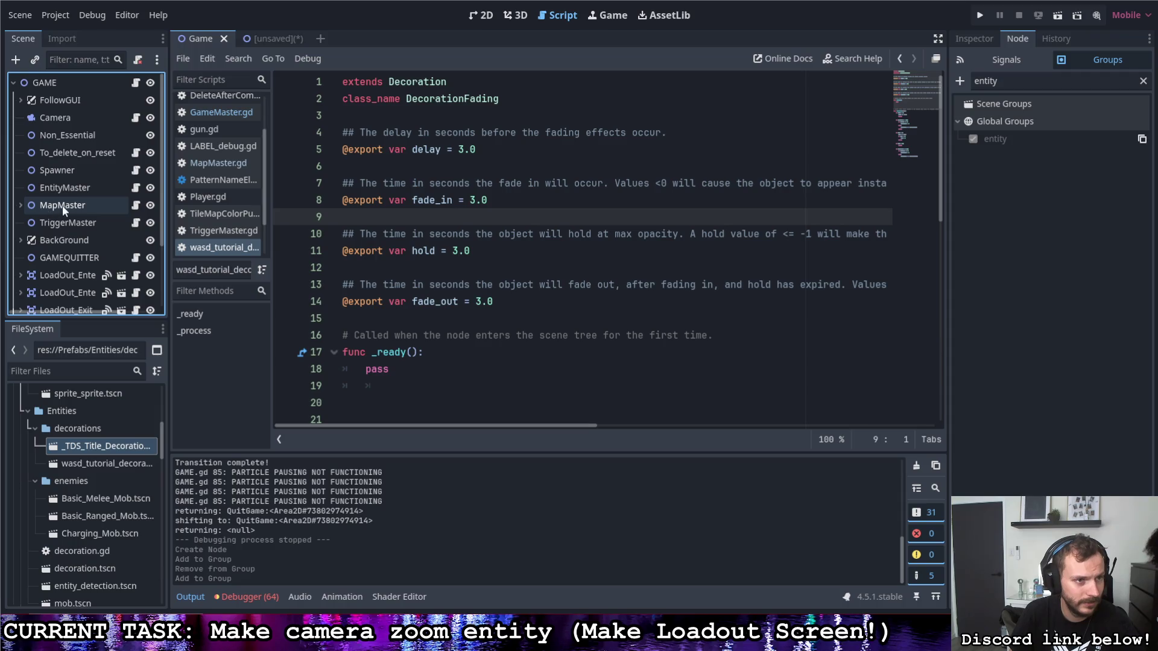
pyautogui.scroll(-3, 61, 193)
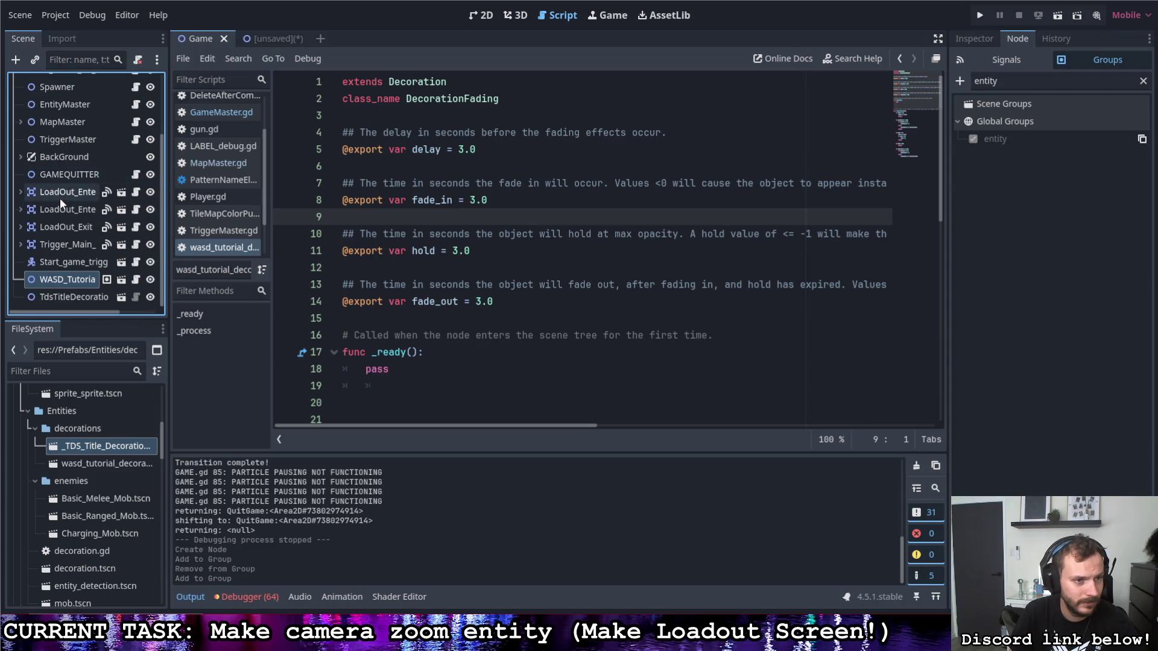
pyautogui.click(481, 15)
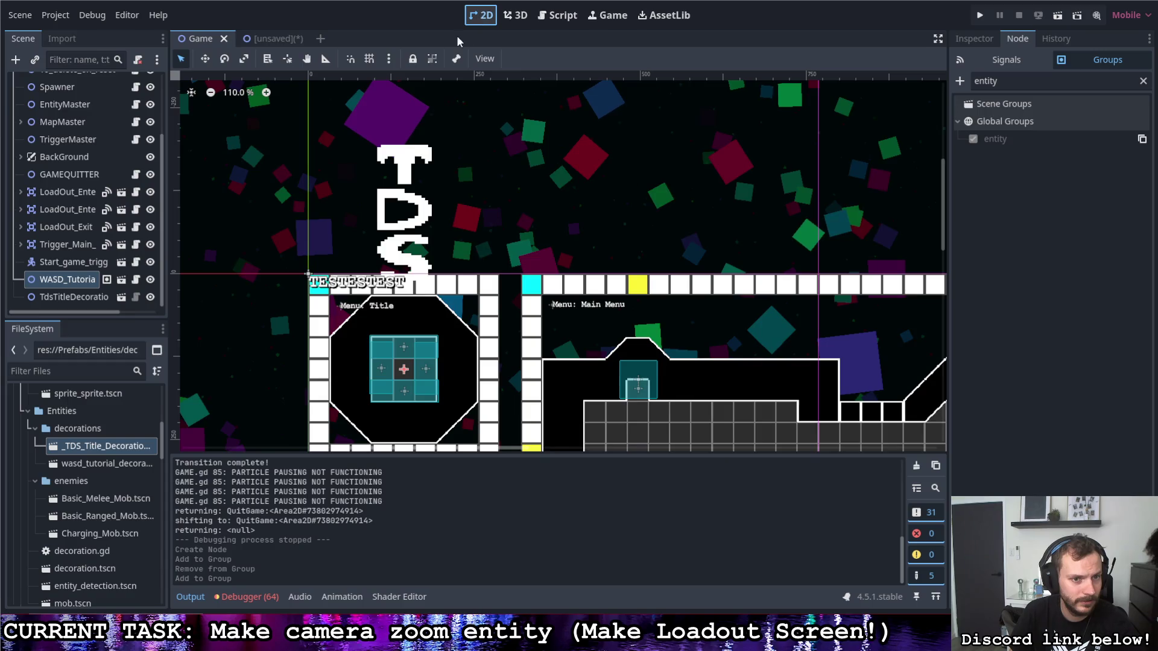
pyautogui.scroll(3, 69, 193)
pyautogui.scroll(-3, 70, 199)
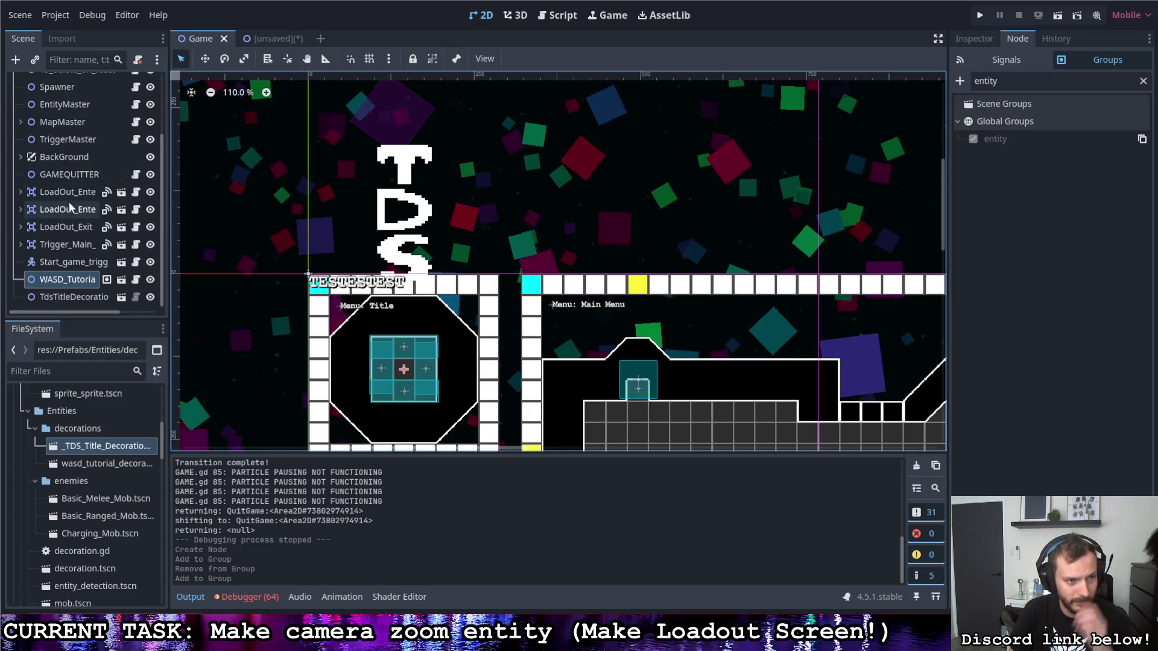
pyautogui.click(75, 197)
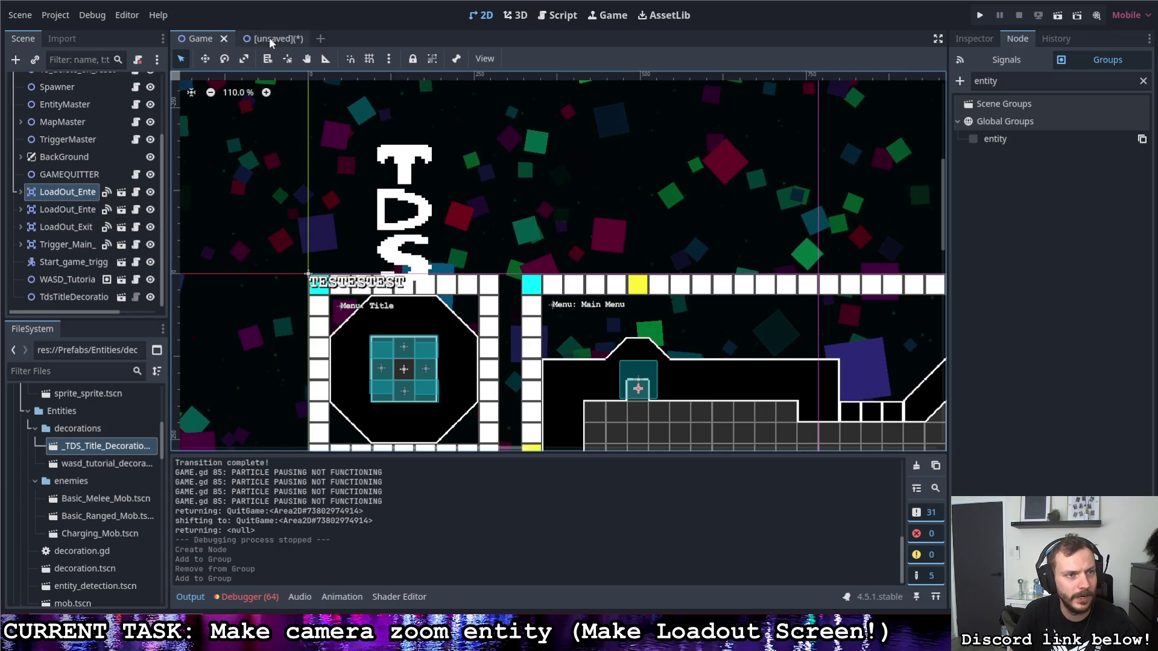
# Open MapMaster.gd and select the trigger group lookup call on line 154
pyautogui.scroll(8, 358, 272)
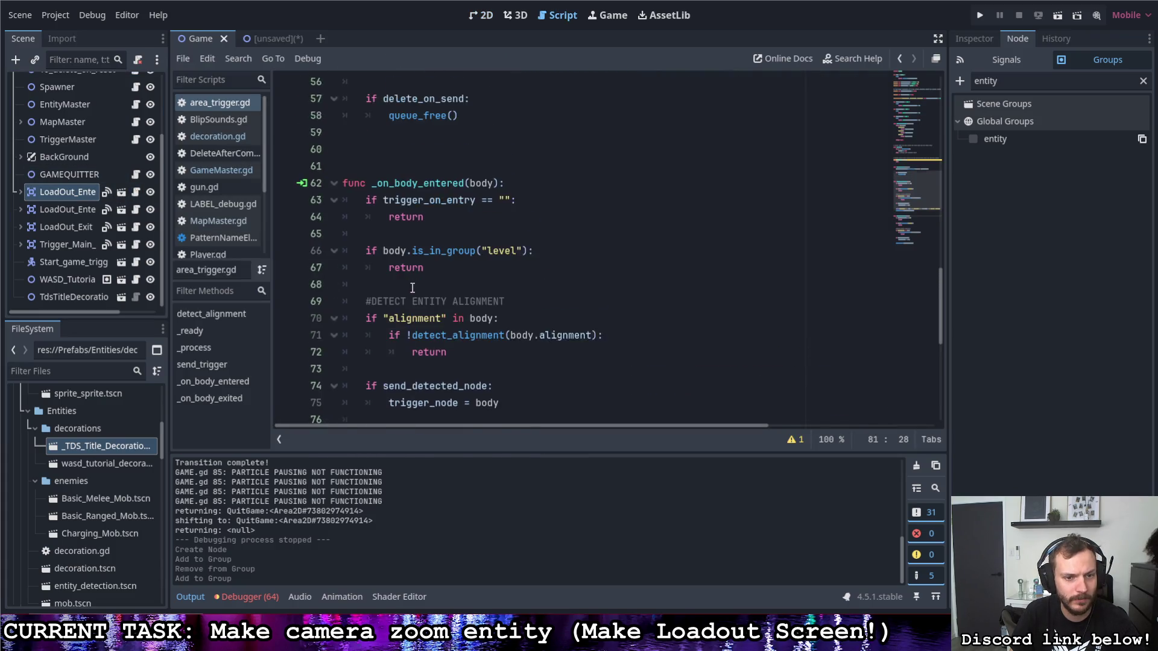
pyautogui.scroll(1, 395, 288)
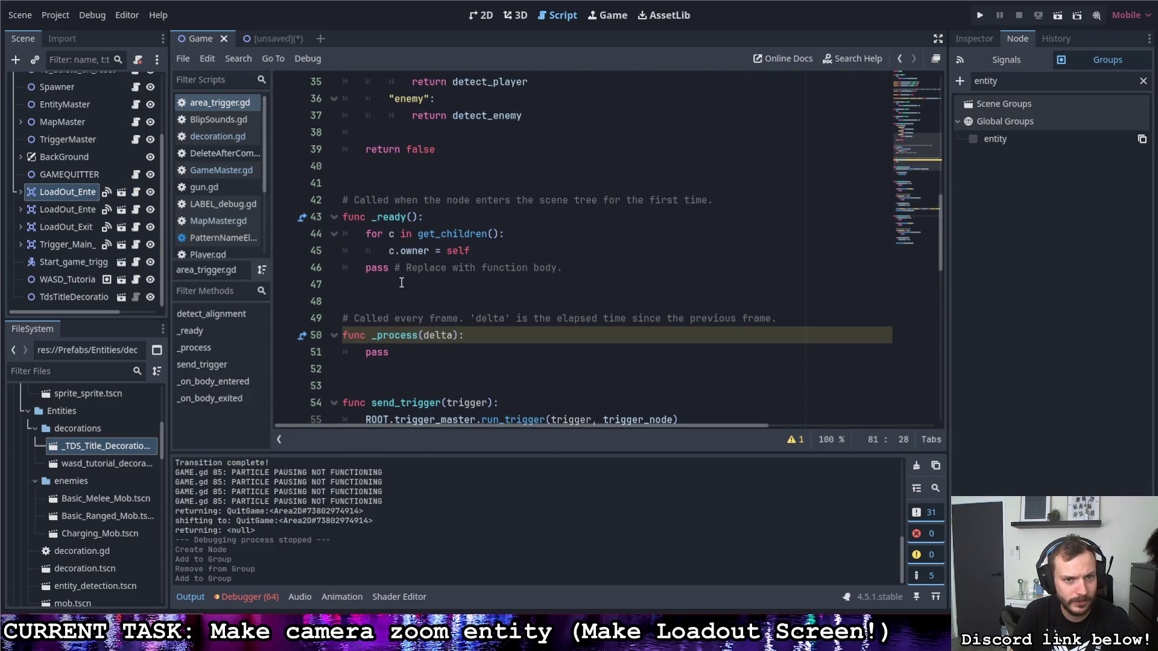
pyautogui.scroll(1, 432, 259)
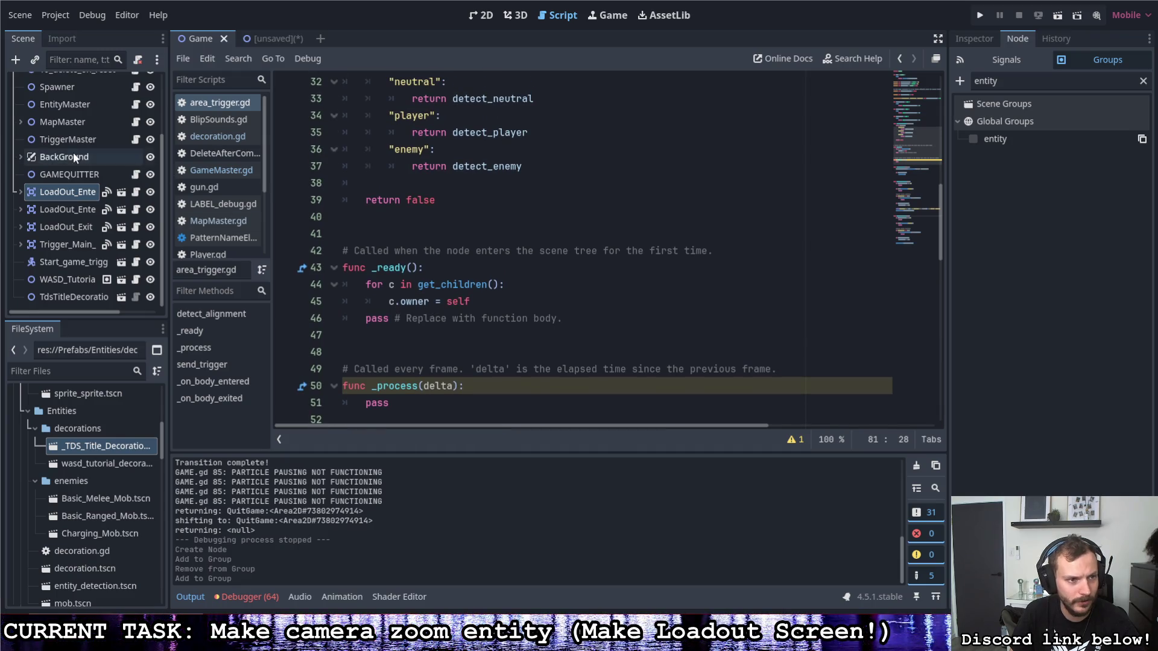
pyautogui.scroll(3, 108, 189)
pyautogui.click(136, 205)
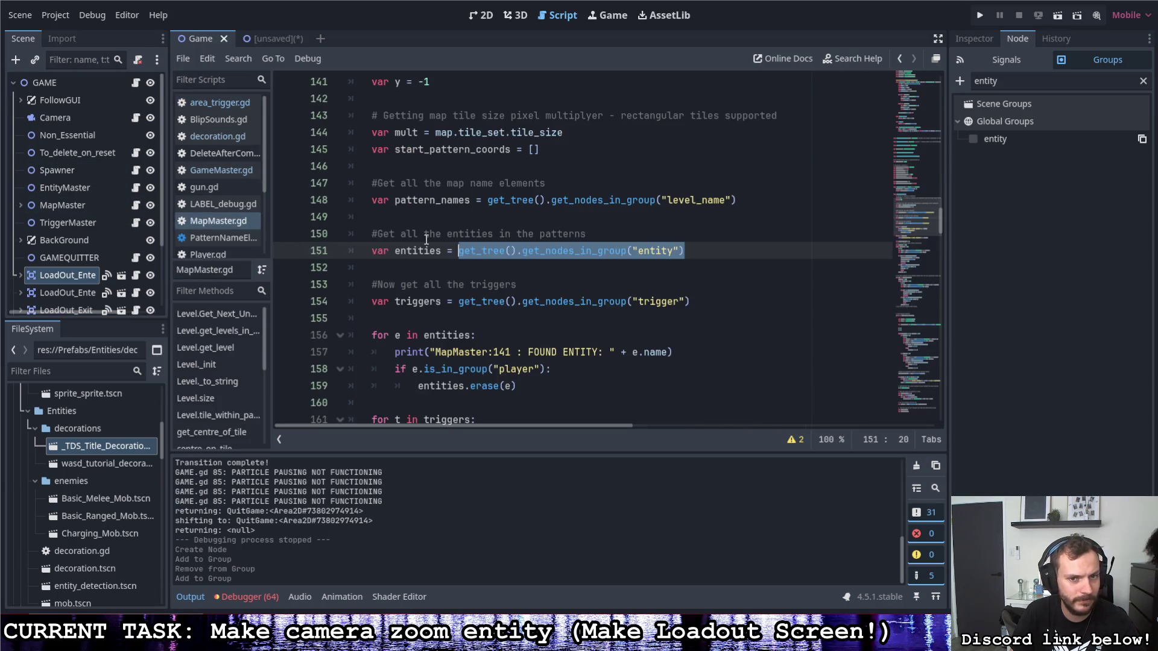
pyautogui.moveTo(690, 302); pyautogui.dragTo(522, 301)
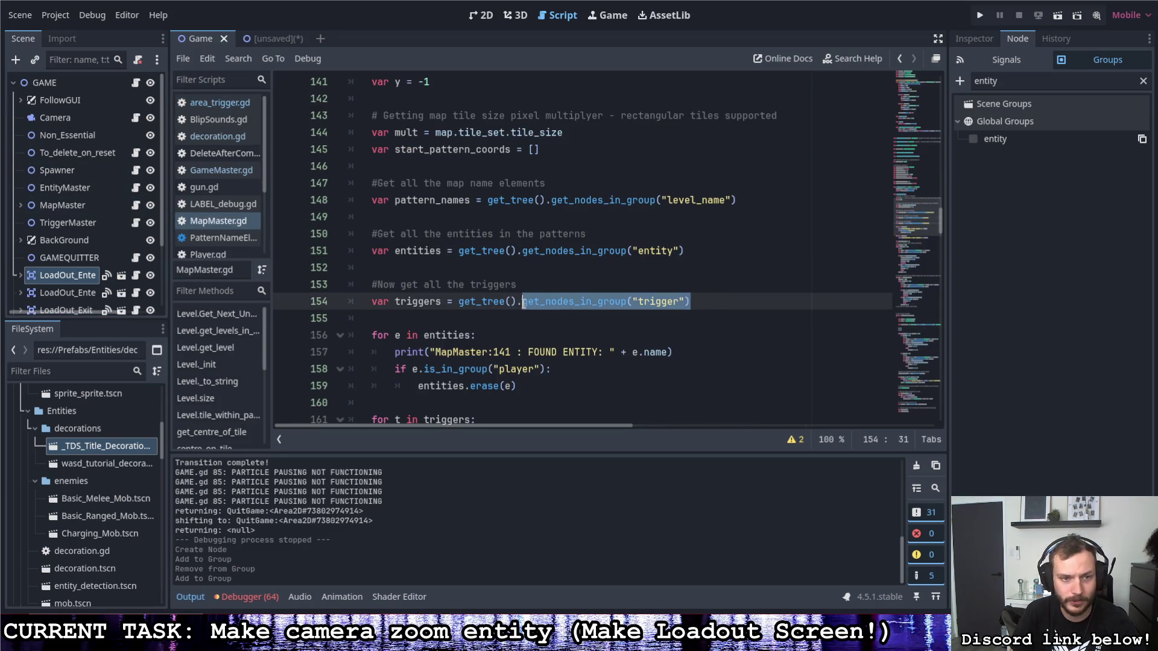
pyautogui.scroll(-3, 54, 278)
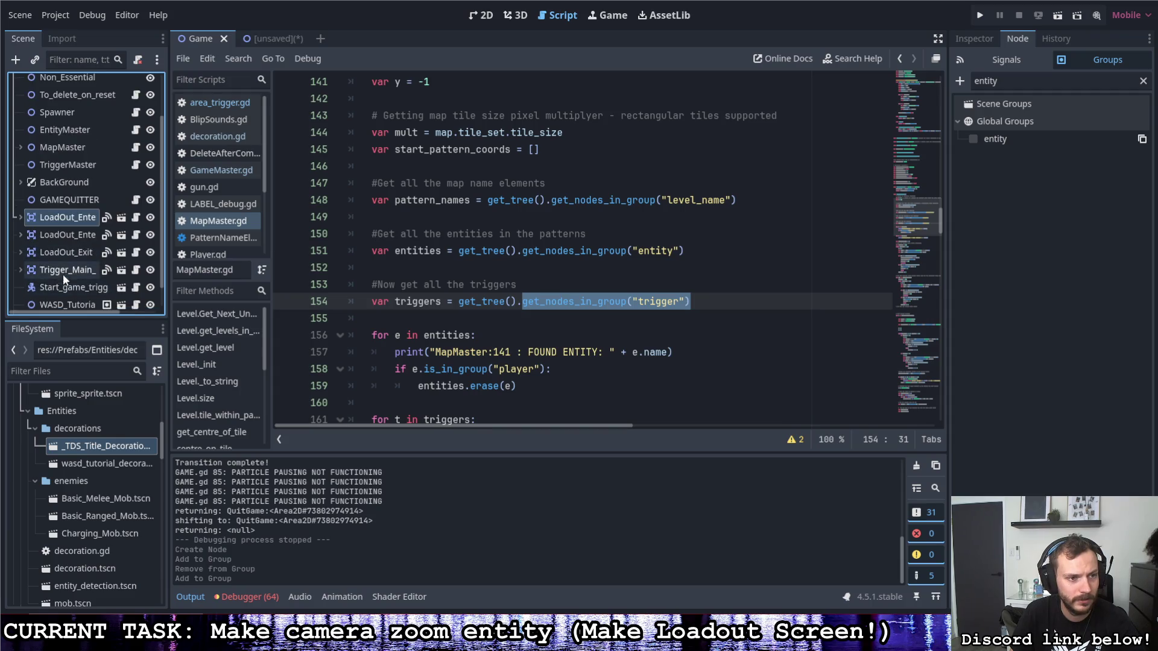
# Select the main-menu trigger node in the Game scene's 2D view
pyautogui.click(67, 270)
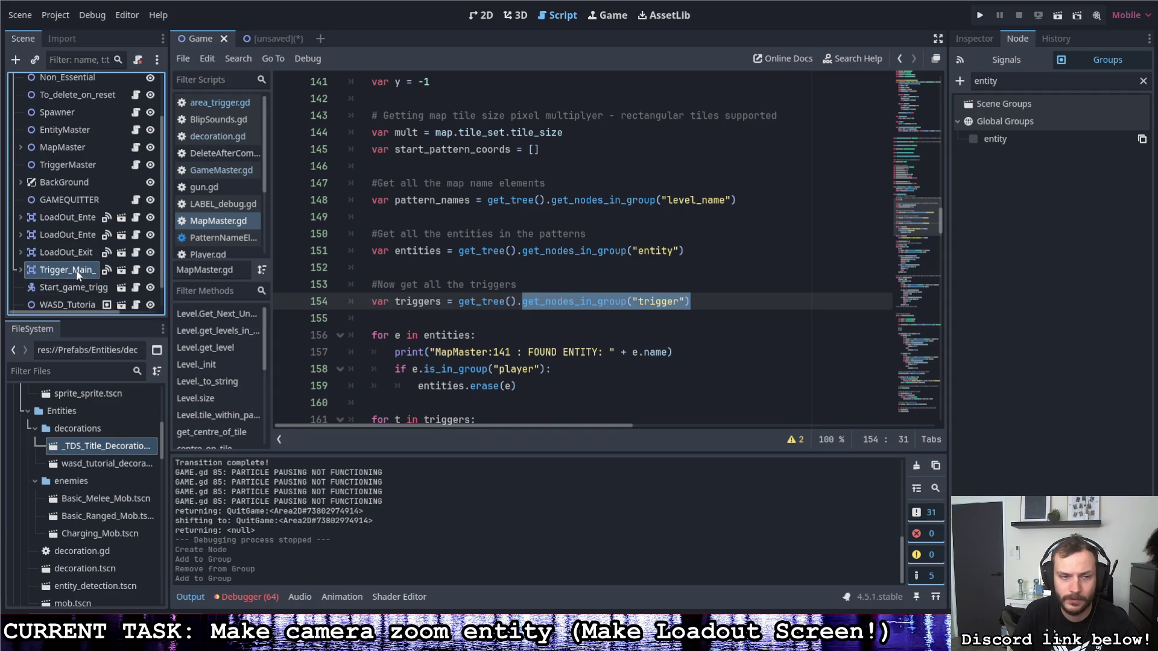
pyautogui.click(481, 15)
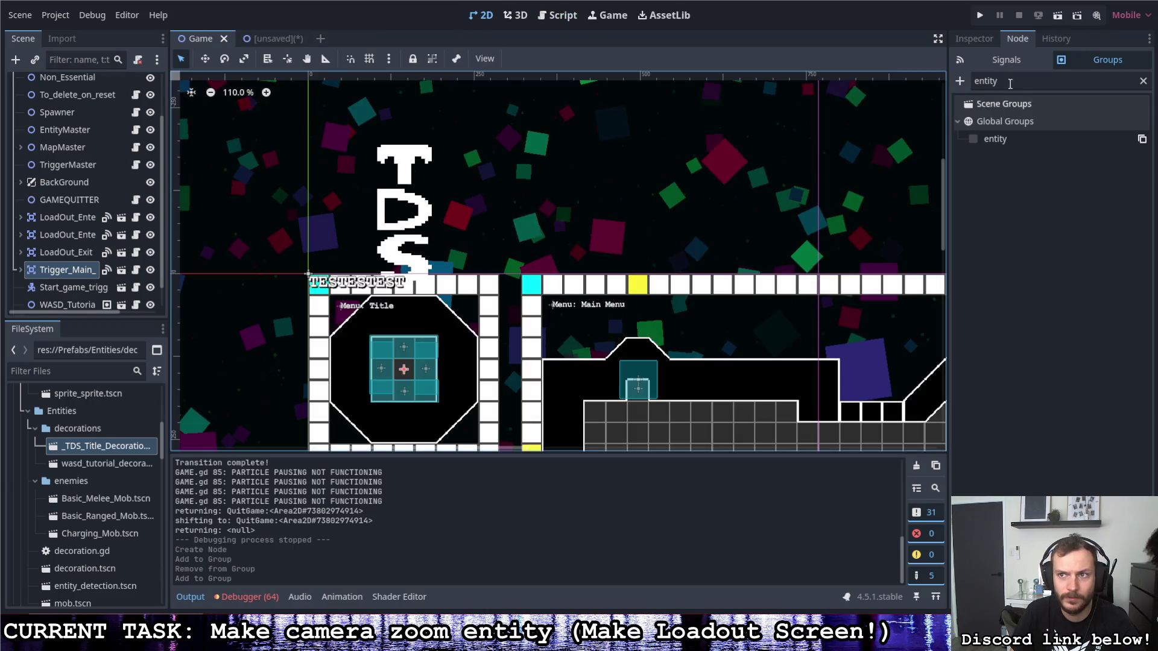
pyautogui.click(66, 252)
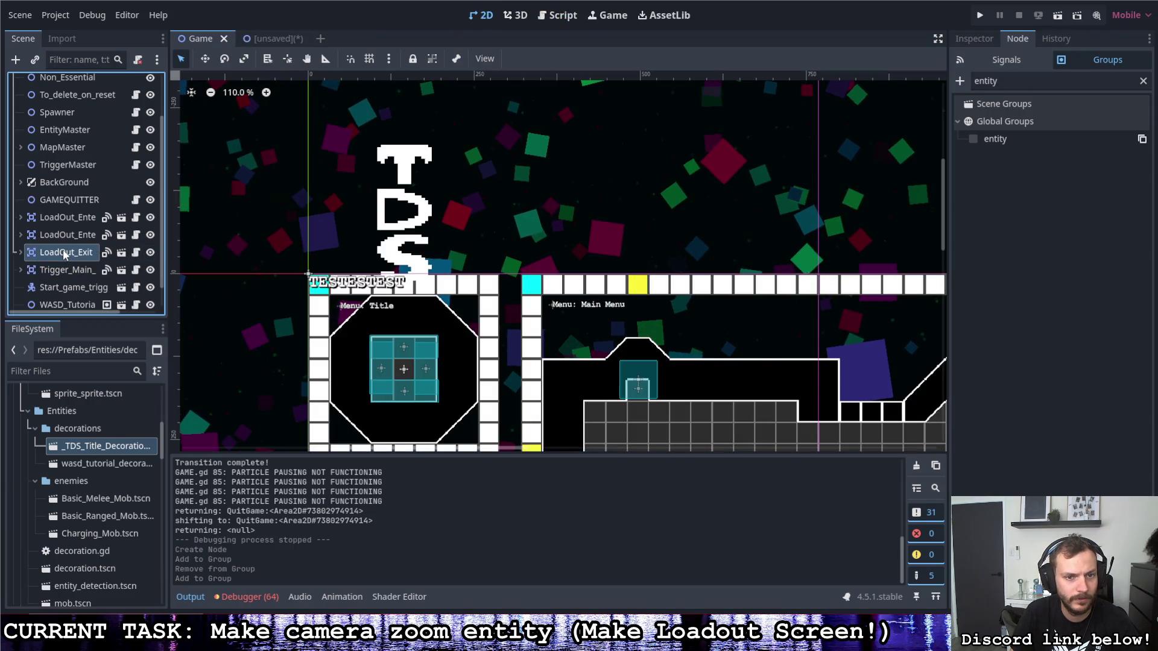
pyautogui.scroll(2, 69, 256)
pyautogui.scroll(-3, 68, 250)
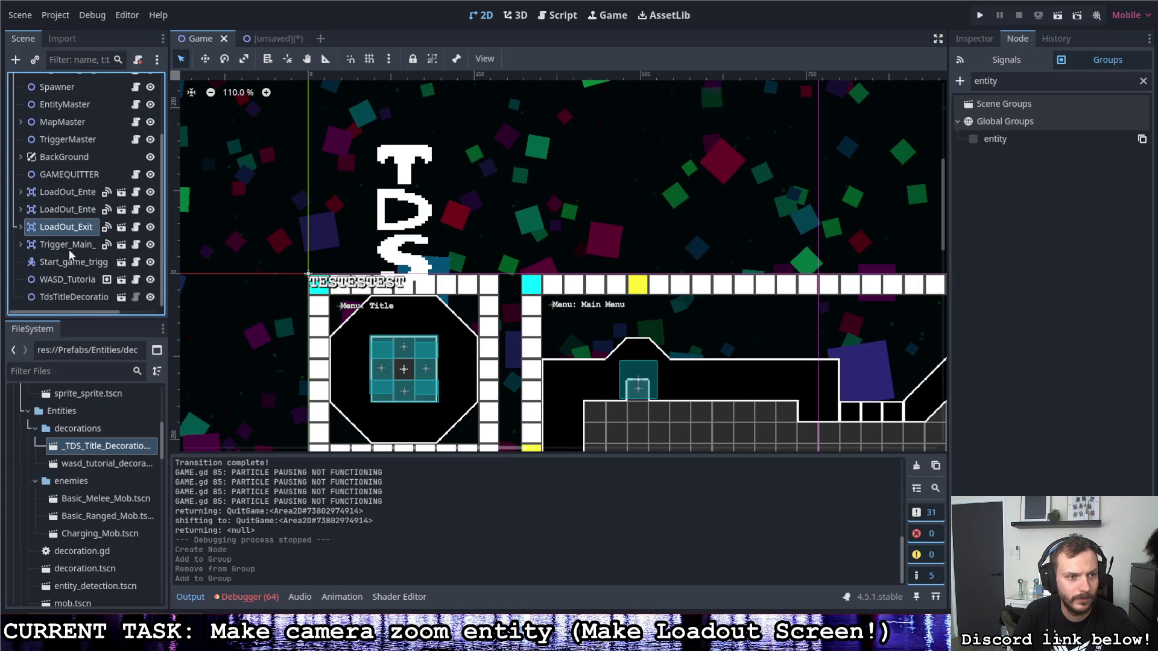
pyautogui.click(68, 245)
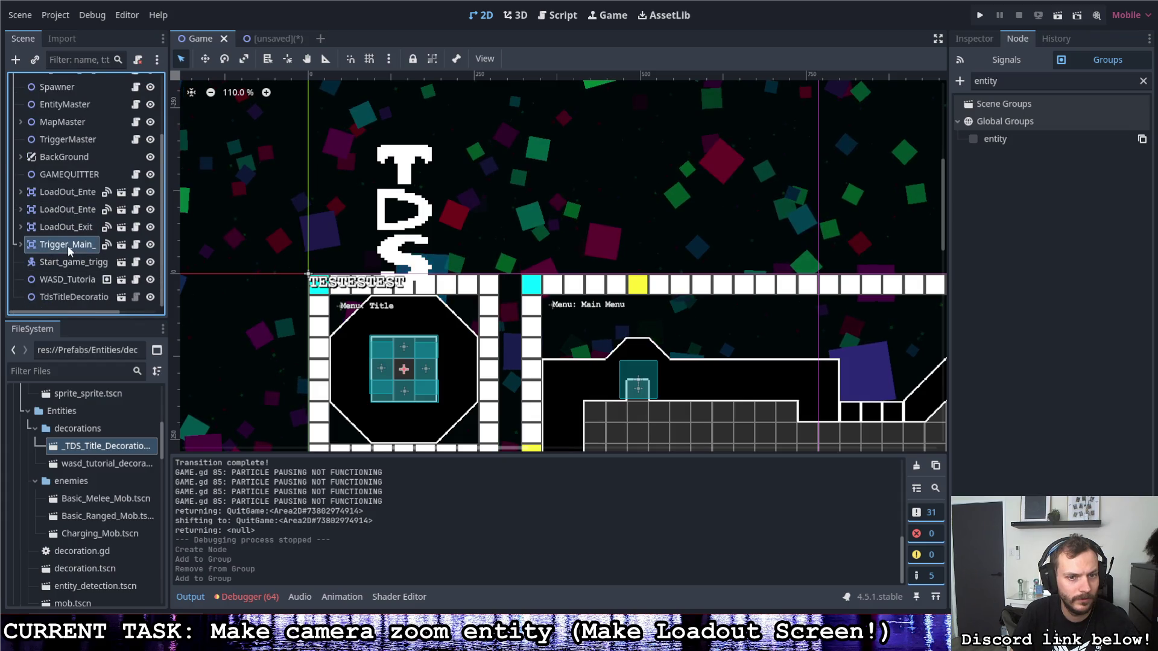
pyautogui.click(1003, 100)
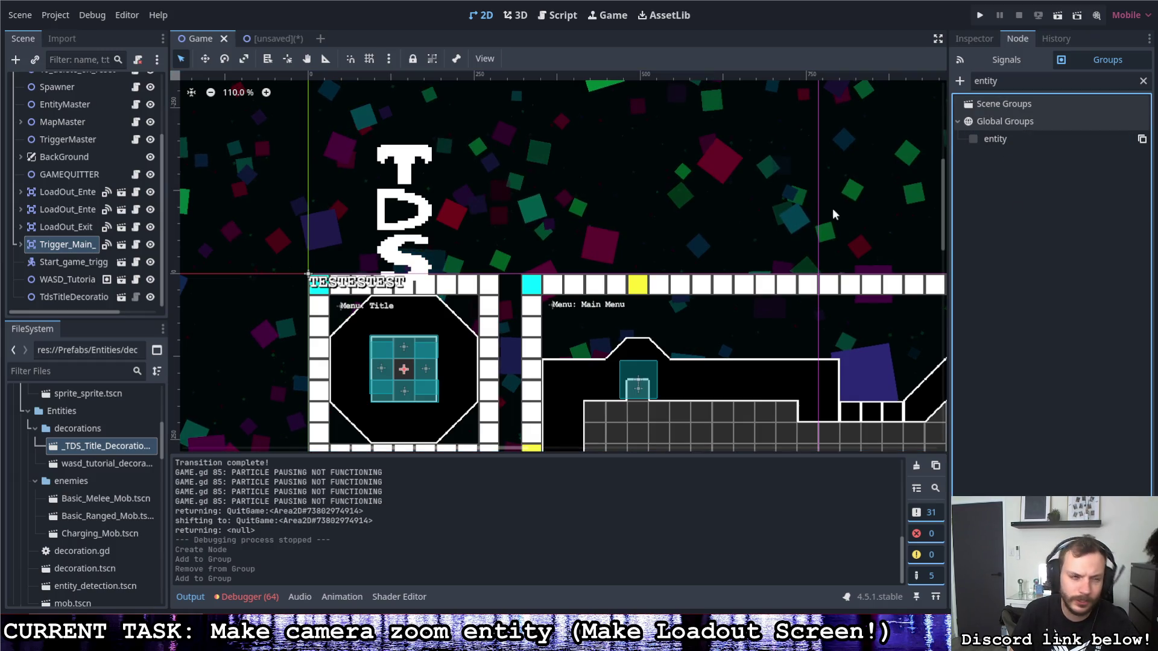
# Read through the trigger node's area_trigger.gd functions, then reopen MapMaster.gd
pyautogui.click(136, 248)
pyautogui.scroll(10, 429, 201)
pyautogui.scroll(-1, 434, 199)
pyautogui.scroll(1, 453, 193)
pyautogui.scroll(-1, 464, 188)
pyautogui.scroll(1, 465, 188)
pyautogui.scroll(-5, 464, 187)
pyautogui.scroll(-5, 463, 187)
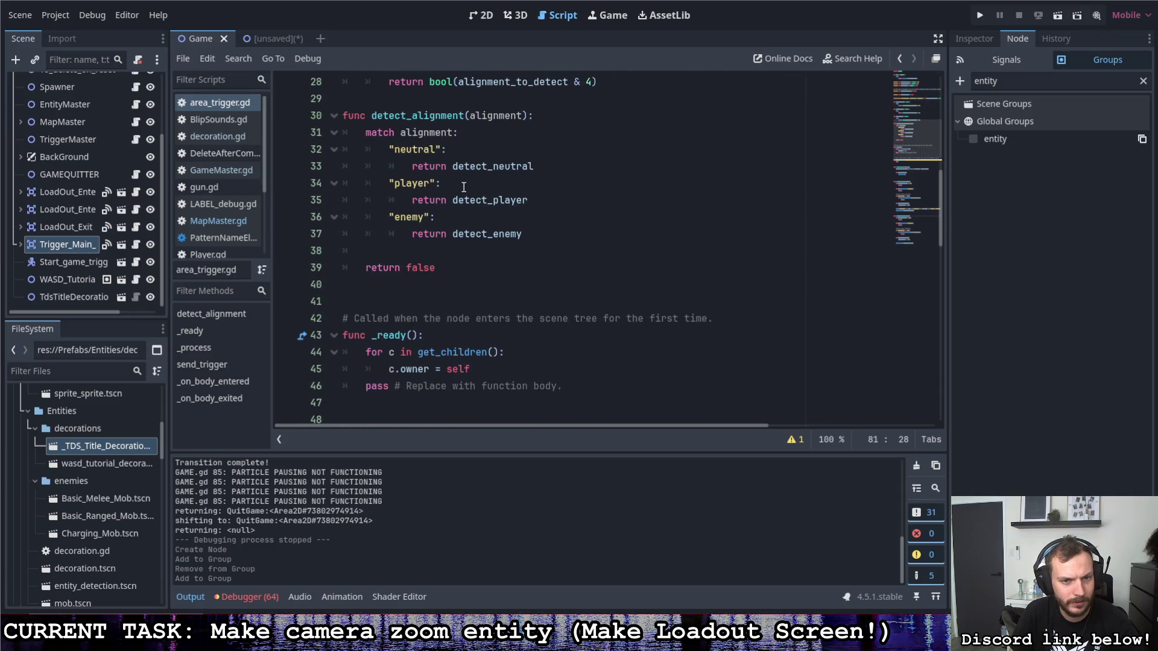
pyautogui.scroll(-5, 462, 187)
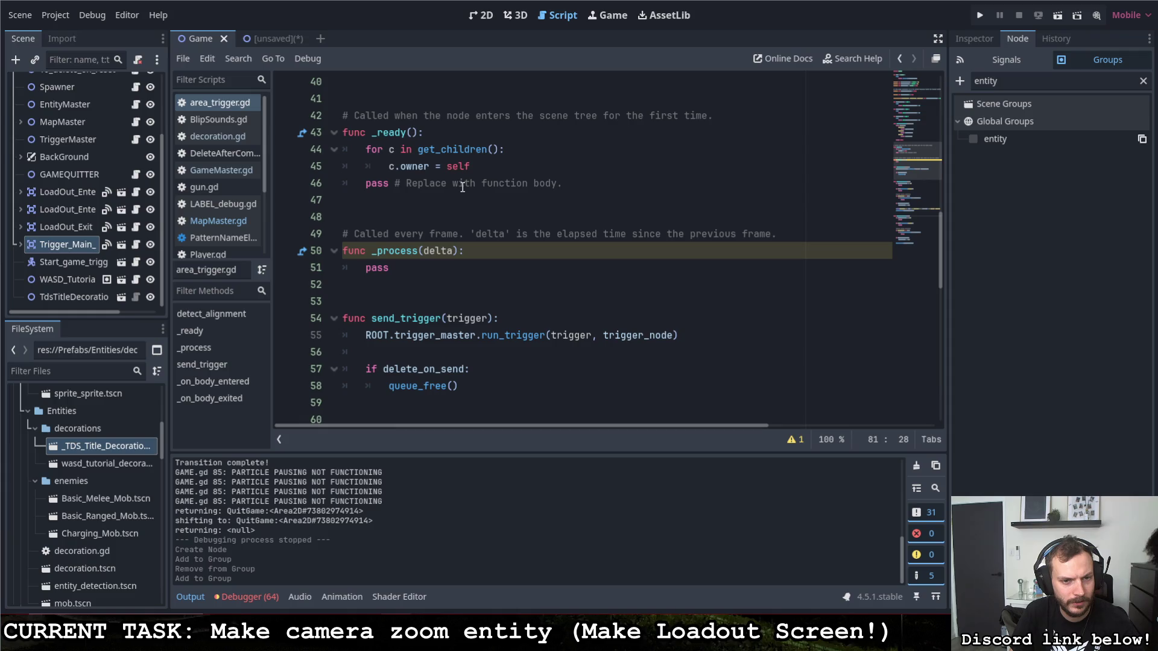
pyautogui.scroll(-3, 463, 188)
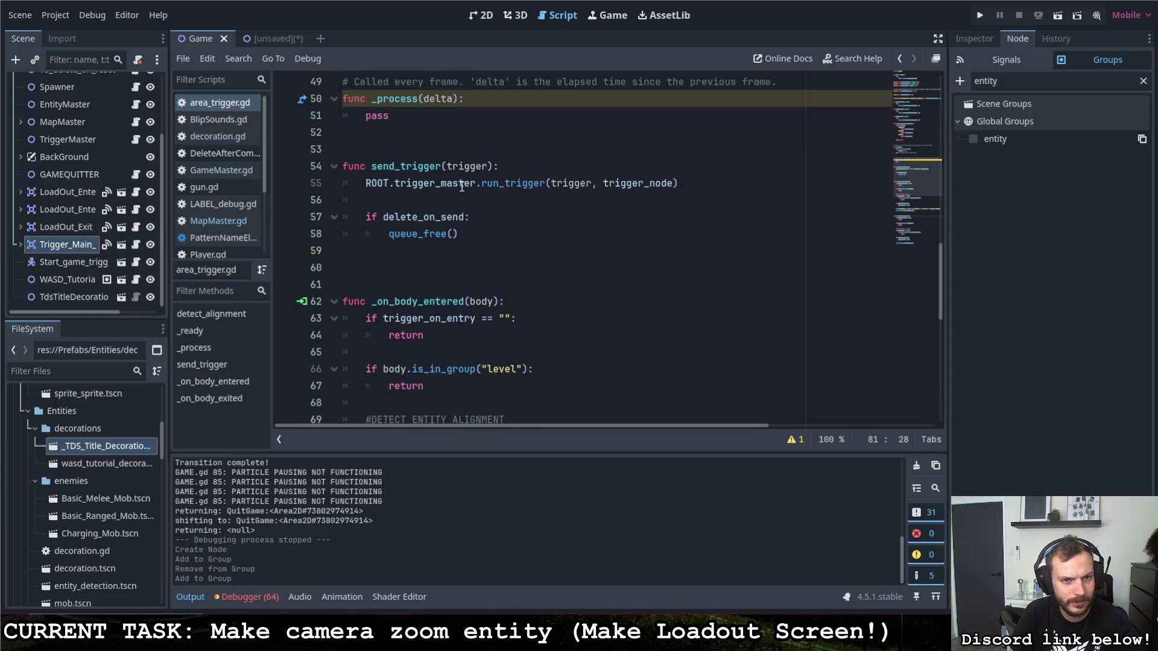
pyautogui.scroll(-6, 461, 186)
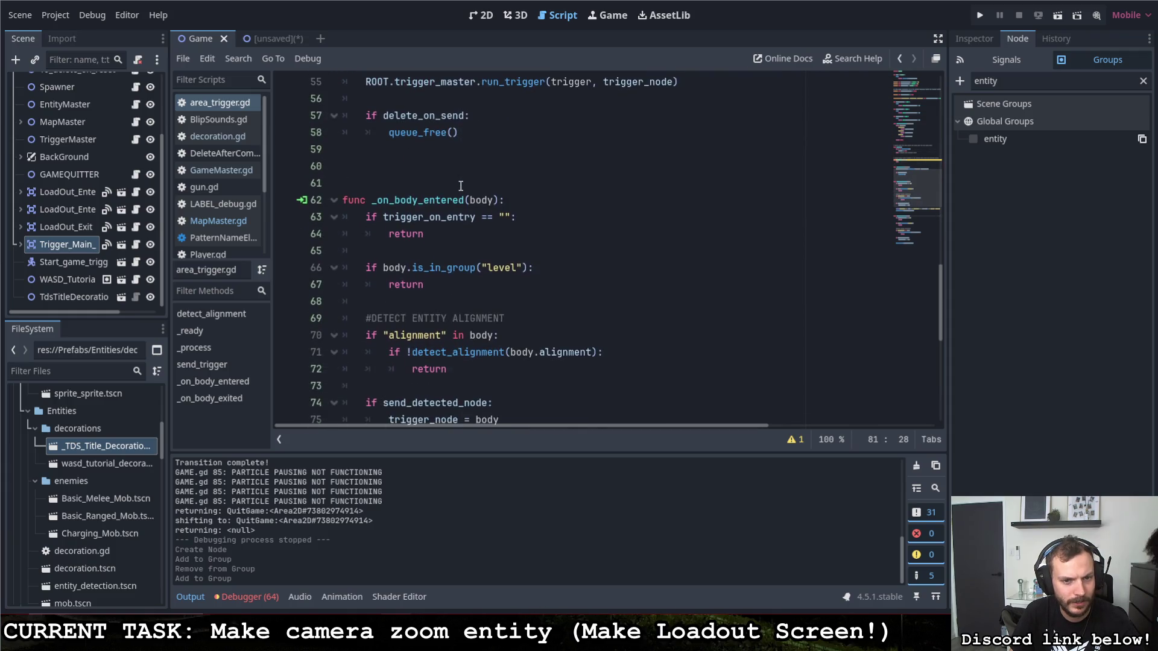
pyautogui.scroll(2, 459, 184)
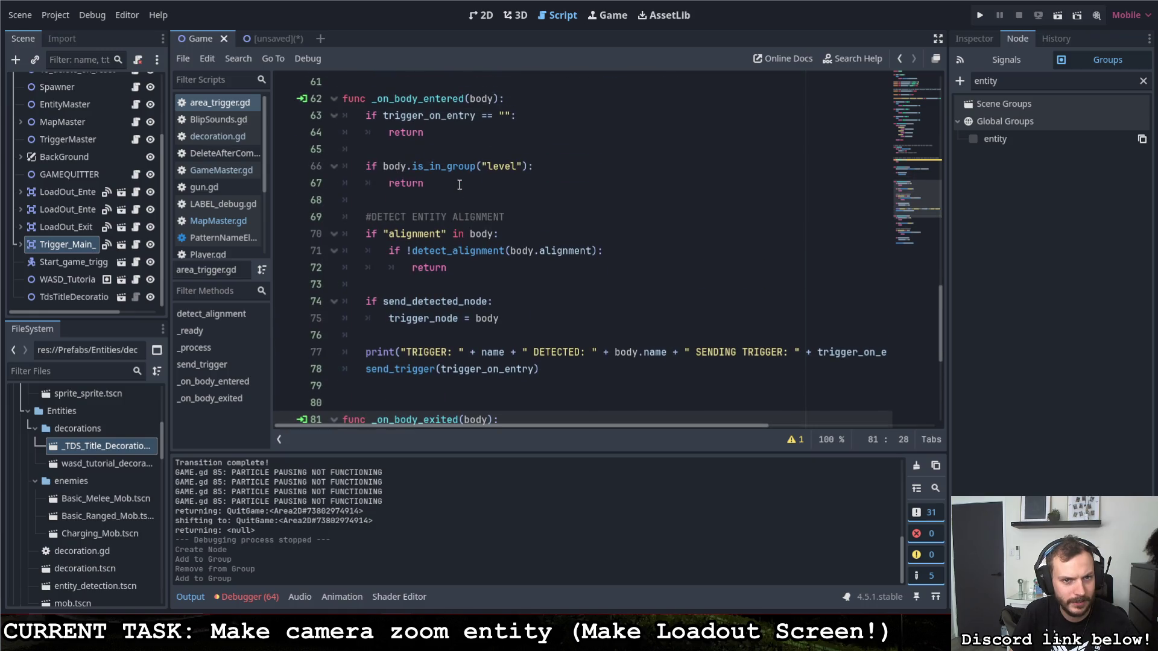
pyautogui.scroll(-2, 460, 184)
pyautogui.scroll(-4, 460, 185)
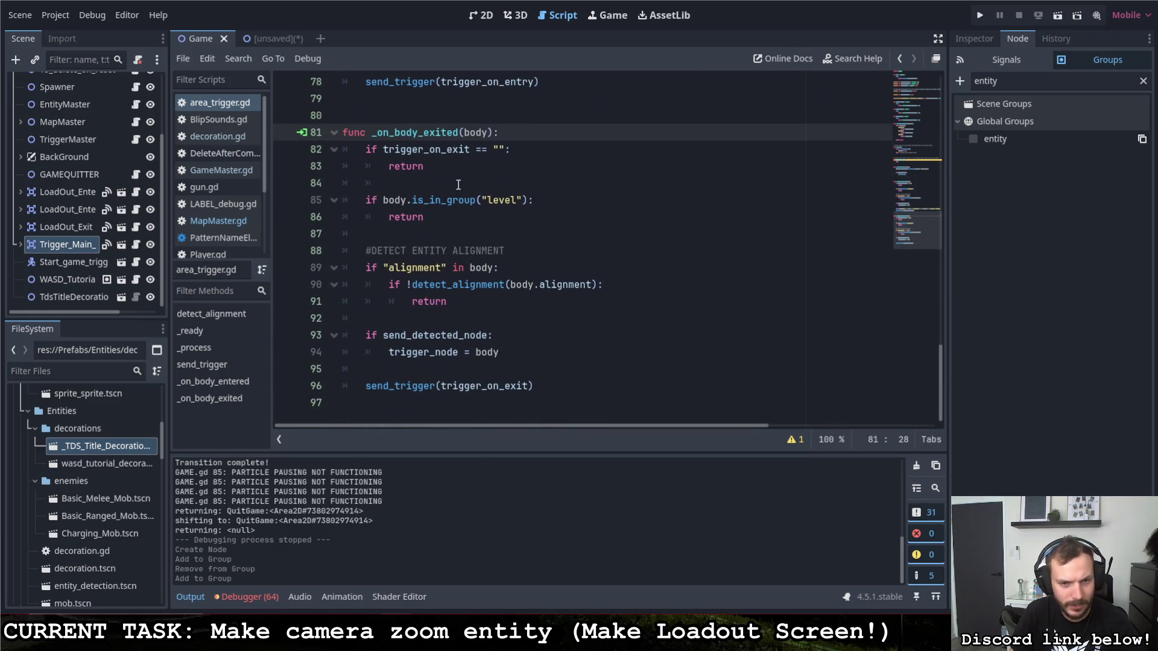
pyautogui.scroll(12, 576, 350)
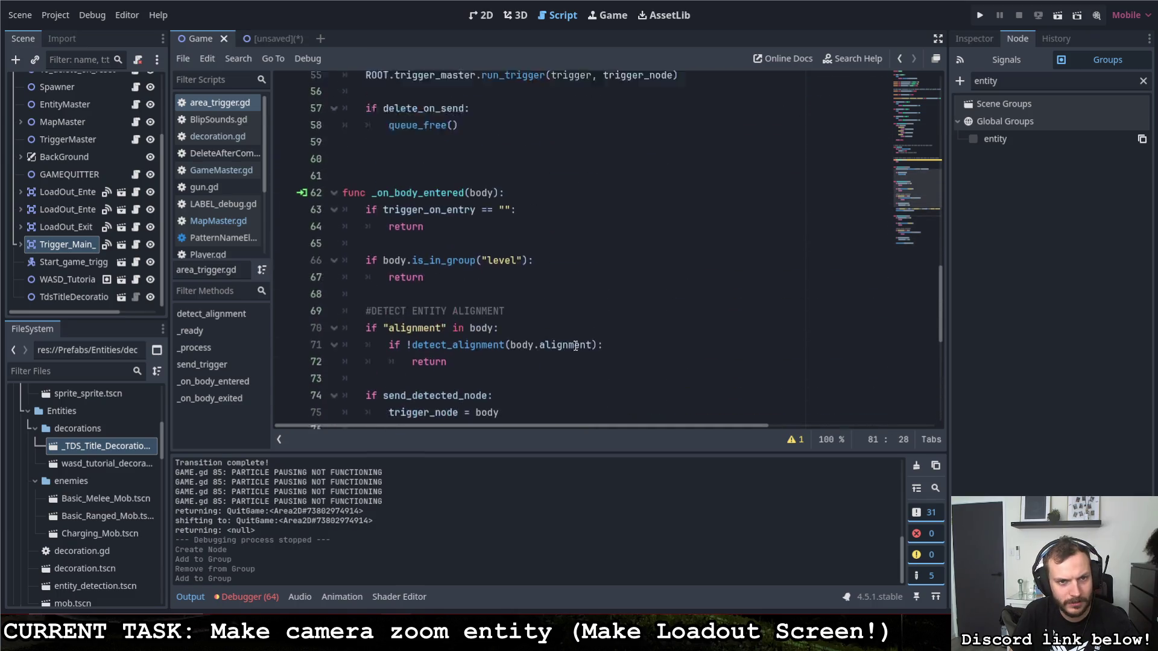
pyautogui.scroll(4, 573, 344)
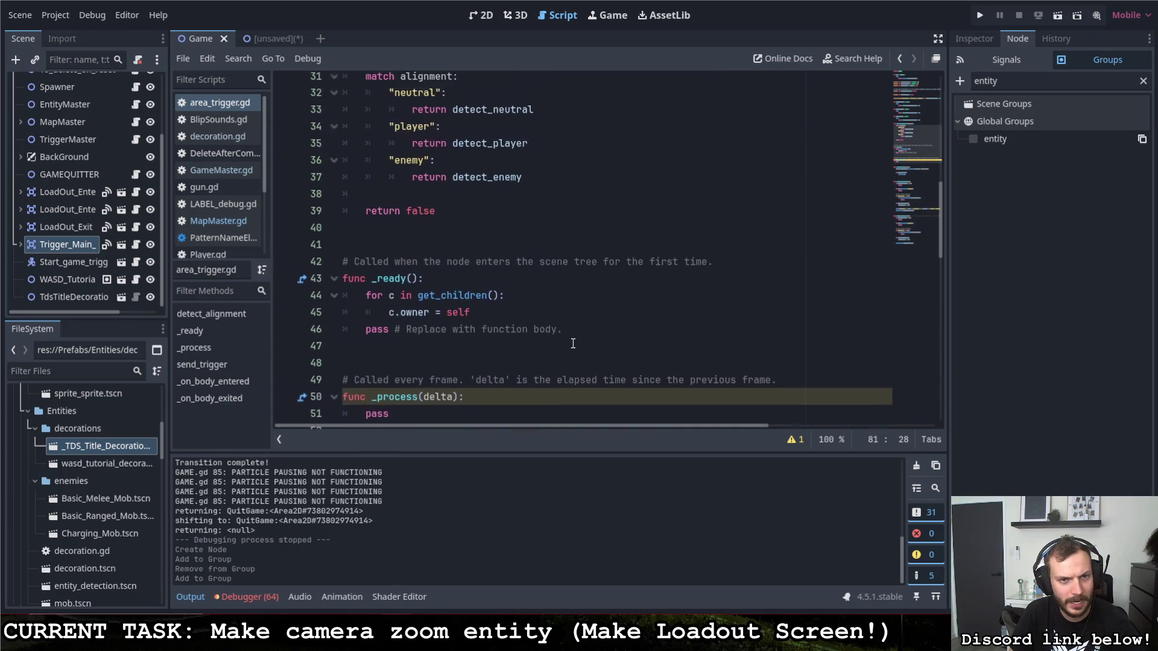
pyautogui.scroll(1, 60, 154)
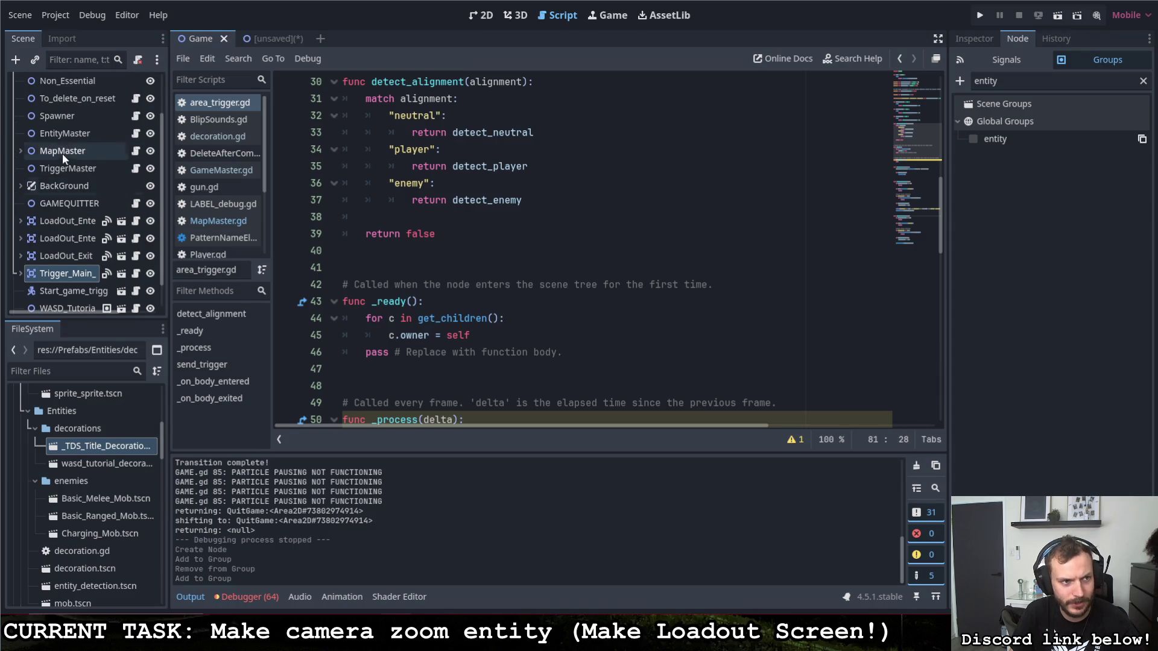
pyautogui.click(136, 151)
# Select the get_nodes_in_group("trigger") call on line 154 and inspect Trigger_Main_'s shape children
pyautogui.moveTo(700, 303)
pyautogui.mouseDown()
pyautogui.moveTo(712, 302)
pyautogui.moveTo(444, 302)
pyautogui.moveTo(464, 300)
pyautogui.mouseUp()
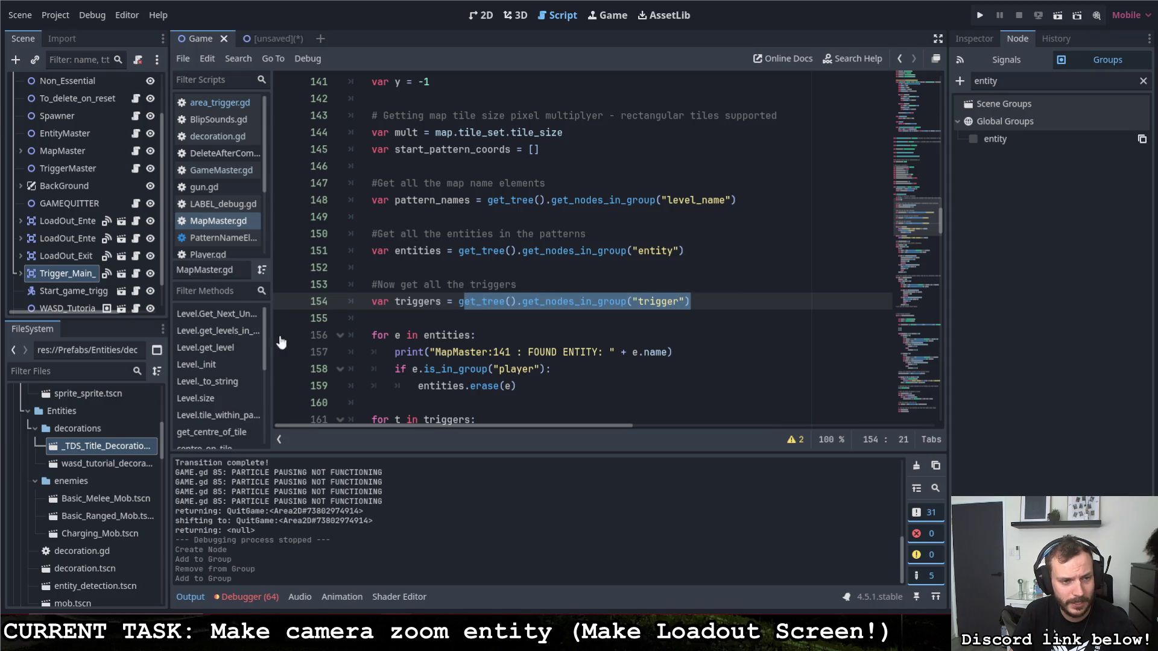
pyautogui.scroll(-2, 79, 273)
pyautogui.click(20, 244)
pyautogui.scroll(-2, 64, 244)
pyautogui.click(82, 194)
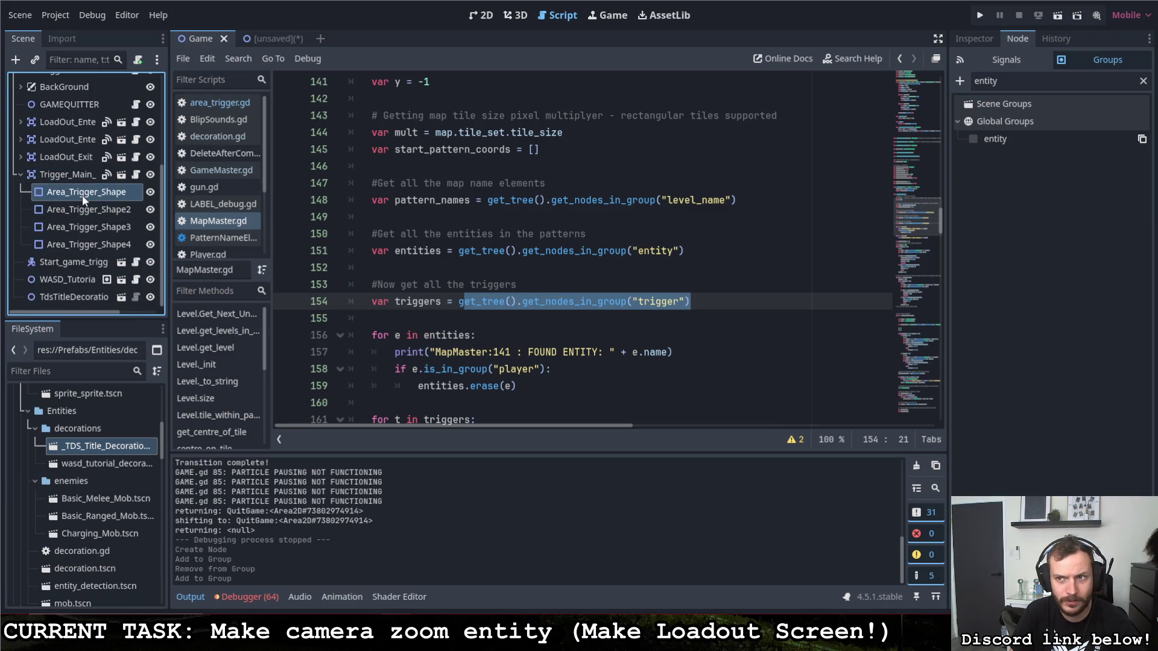
pyautogui.click(75, 177)
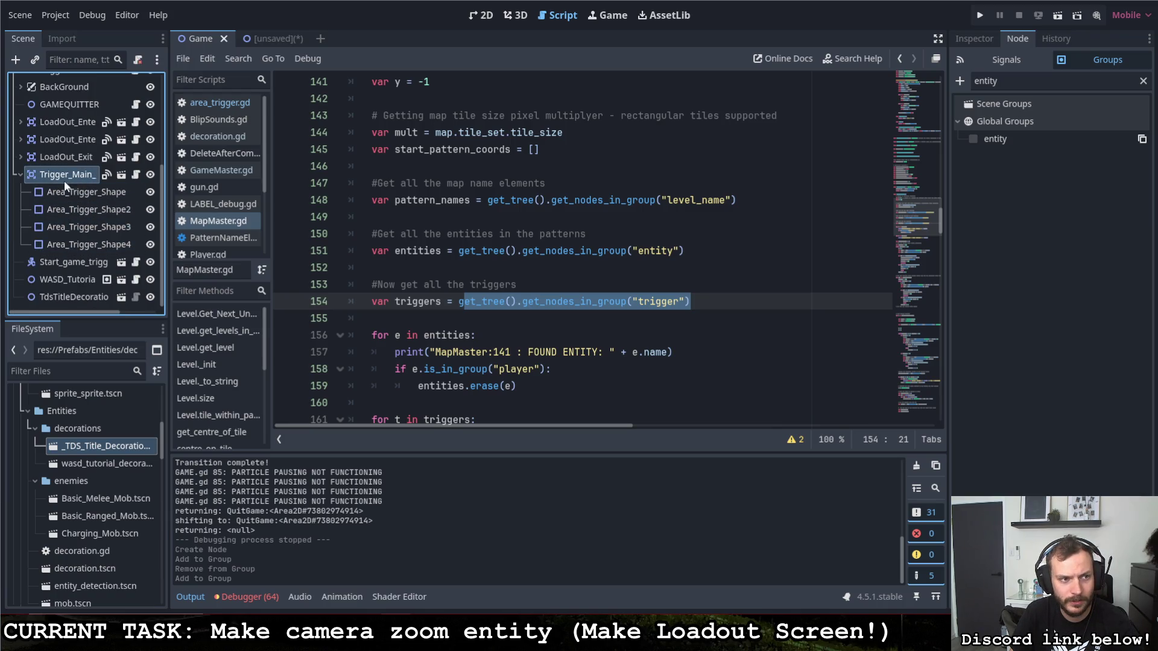
pyautogui.click(20, 174)
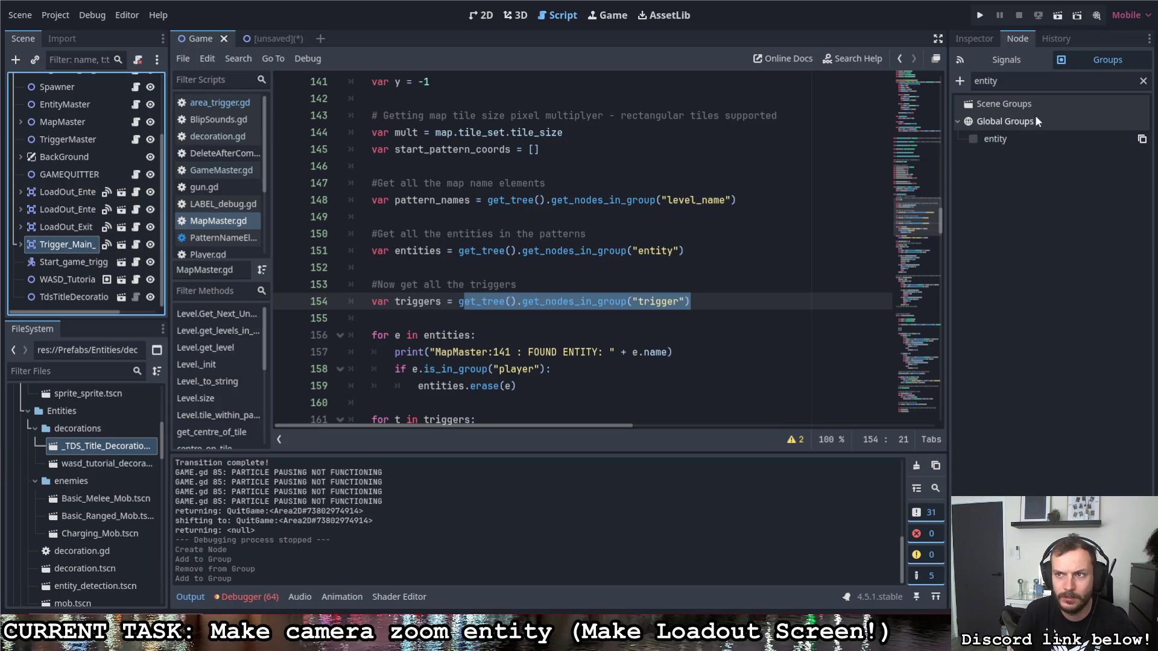
# Review Trigger_Main_'s signals and properties, ending on its Groups list
pyautogui.click(998, 120)
pyautogui.click(1034, 62)
pyautogui.click(1101, 59)
pyautogui.click(975, 39)
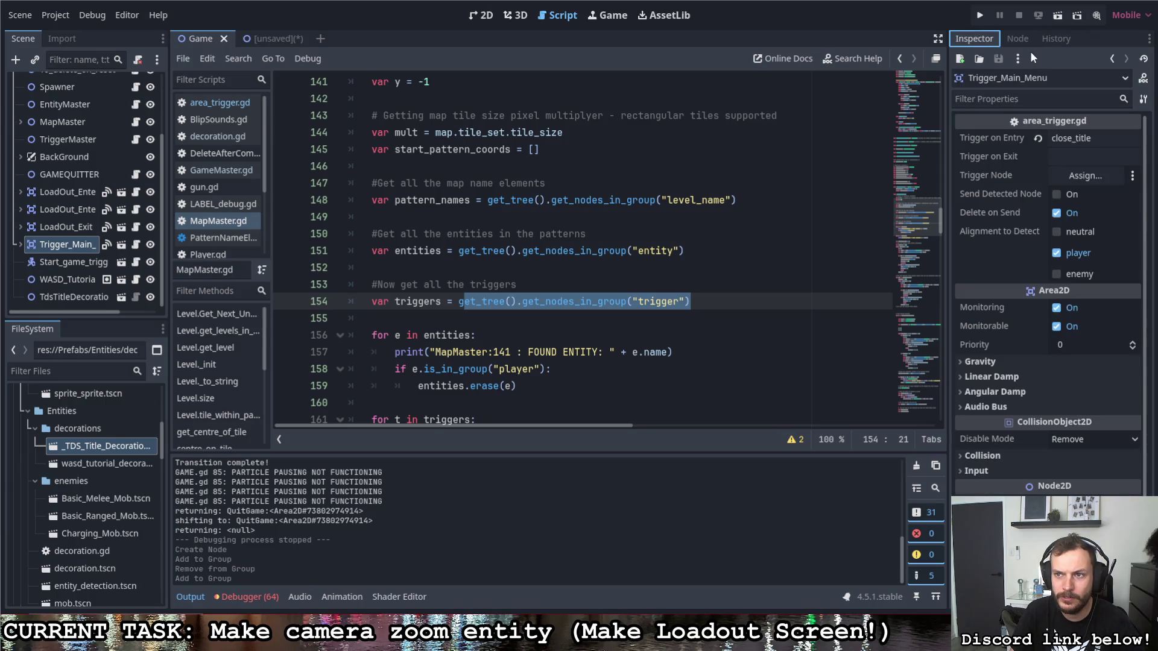
pyautogui.click(67, 227)
pyautogui.click(69, 245)
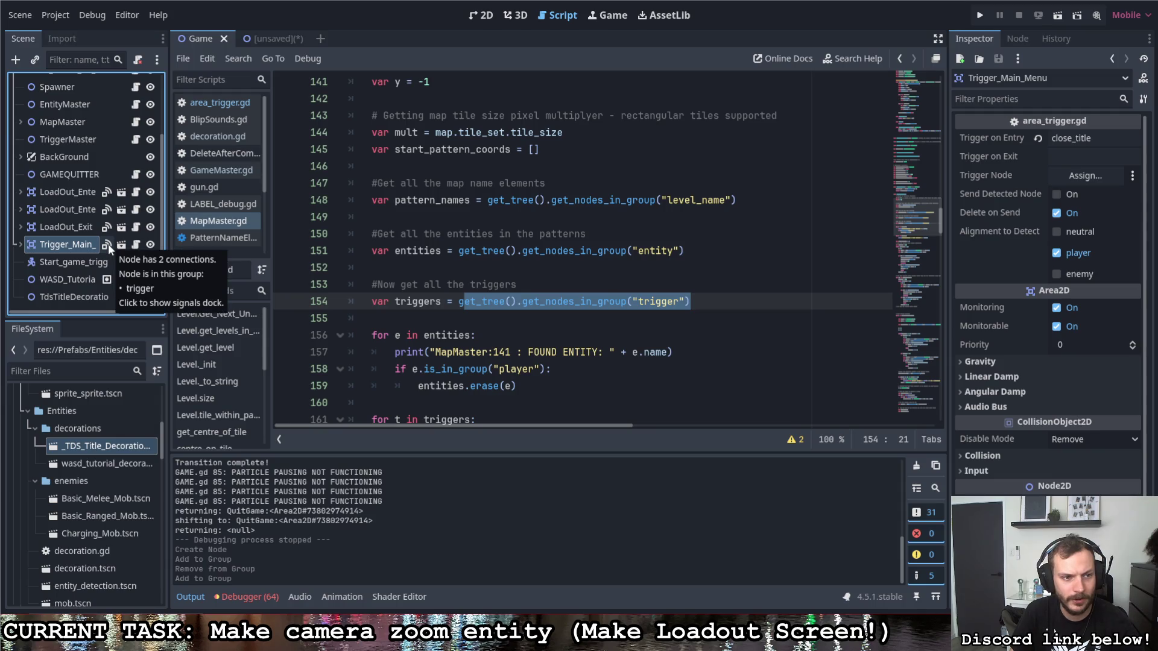
pyautogui.click(1017, 38)
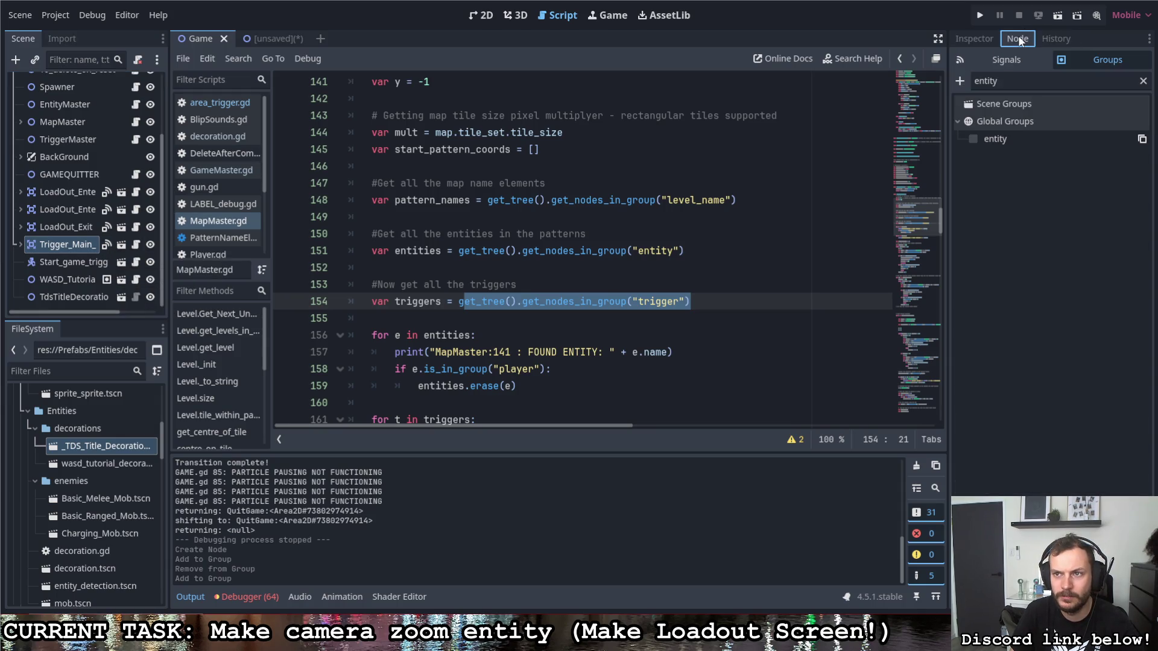
pyautogui.rightClick(50, 243)
pyautogui.click(41, 249)
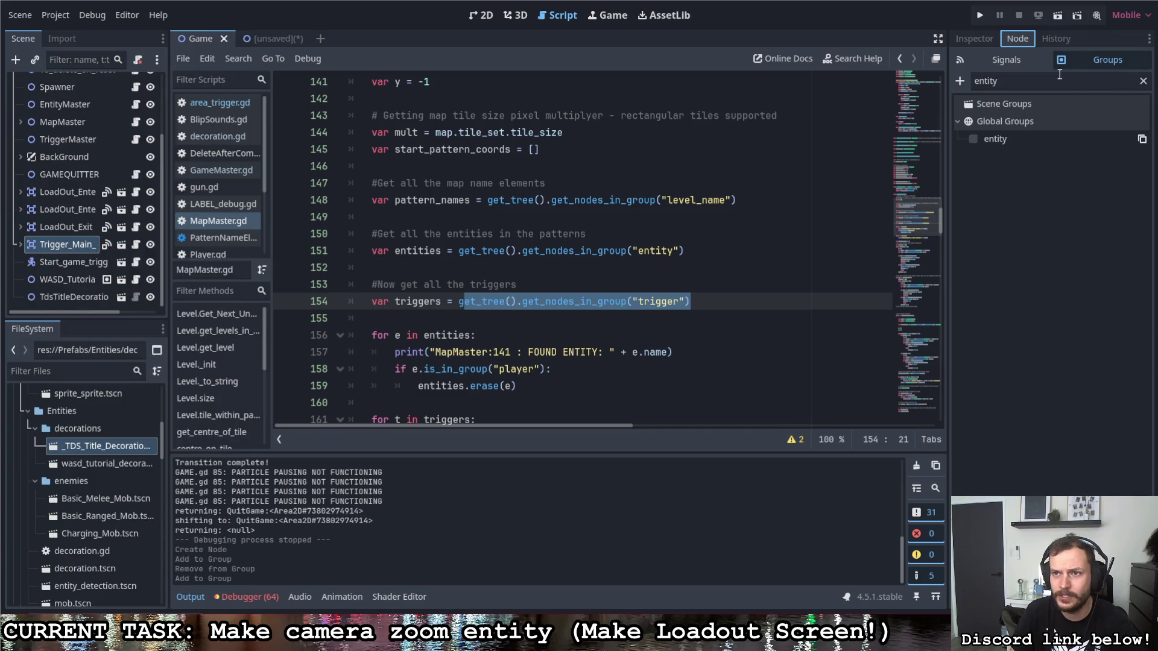
pyautogui.click(959, 80)
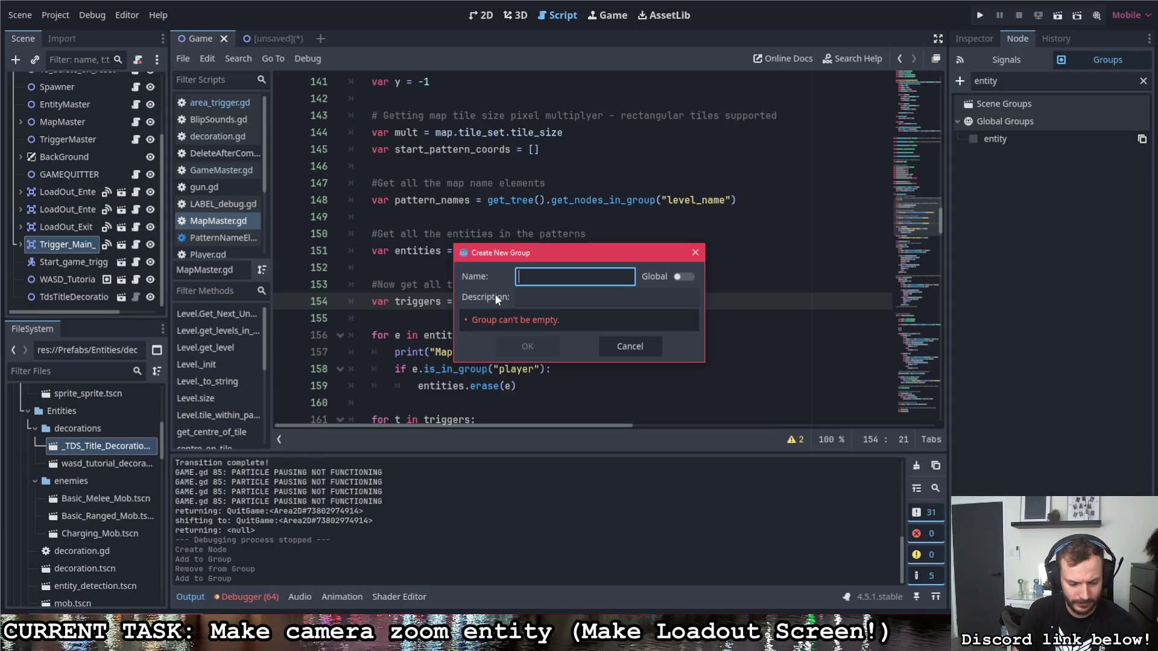
pyautogui.write('Trigger')
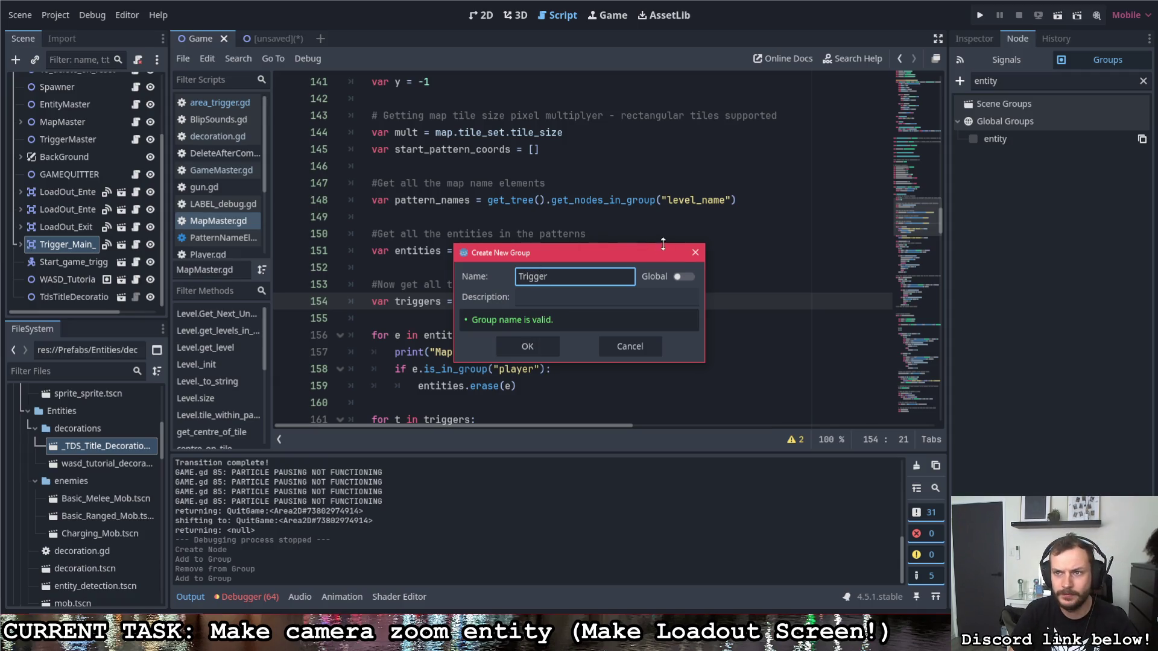
pyautogui.click(684, 277)
pyautogui.click(552, 278)
pyautogui.press('Home')
pyautogui.press('Delete')
pyautogui.write('t')
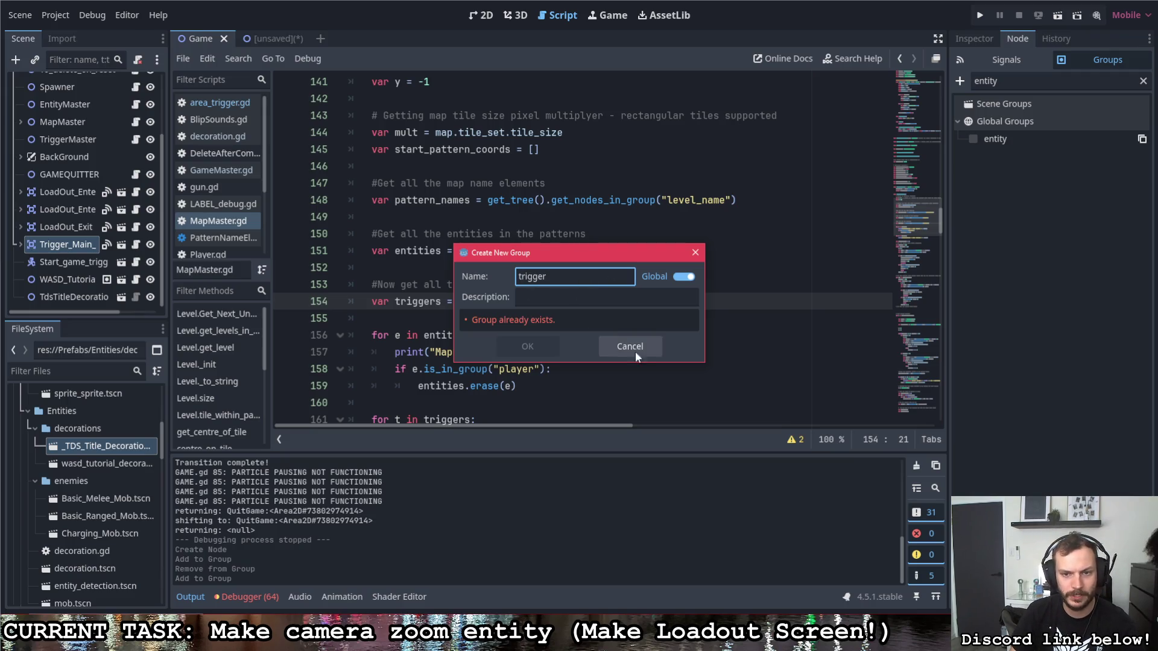
pyautogui.click(629, 346)
# Clear the group filter, make the trigger group global, and cancel renaming it
pyautogui.click(481, 15)
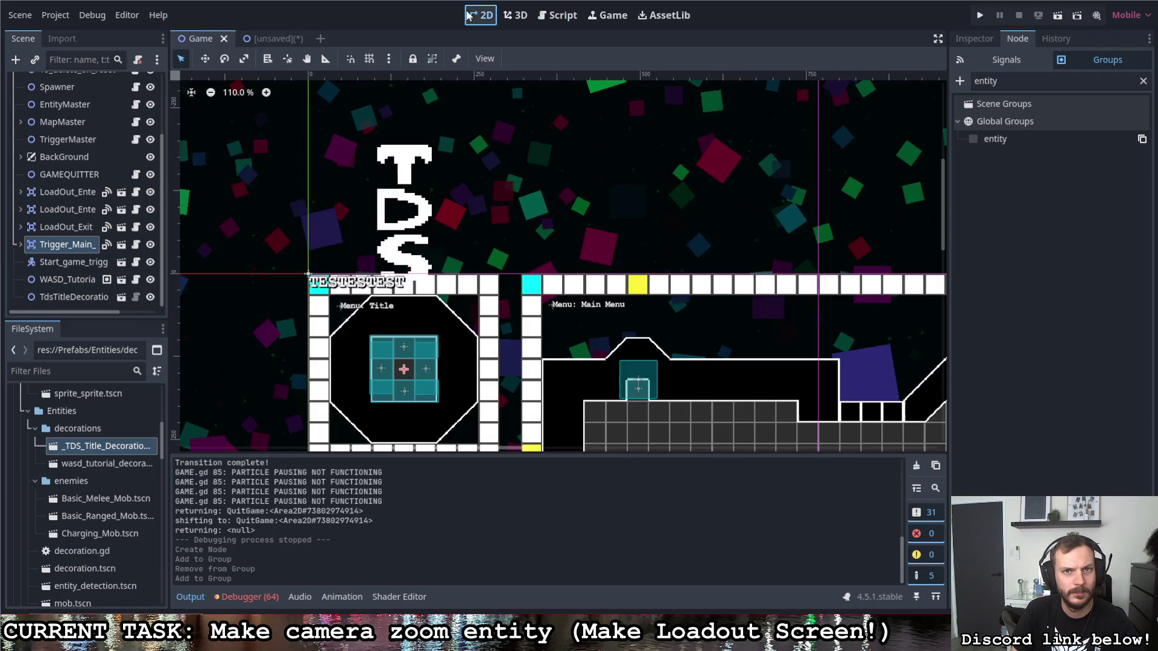
pyautogui.click(1025, 108)
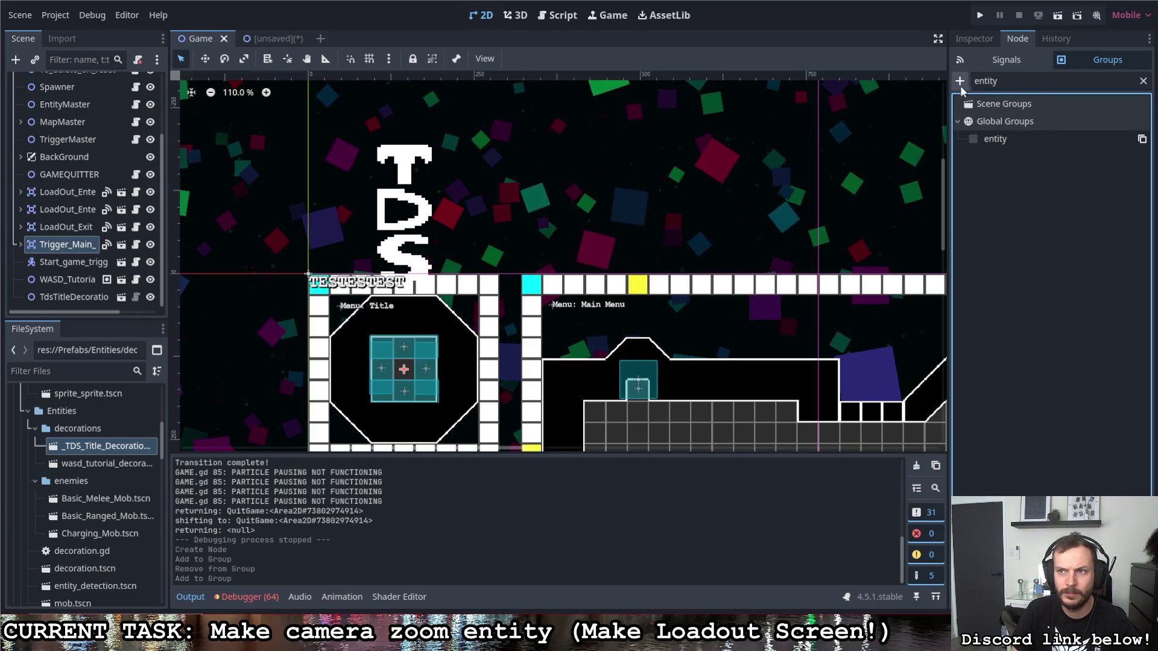
pyautogui.click(1143, 81)
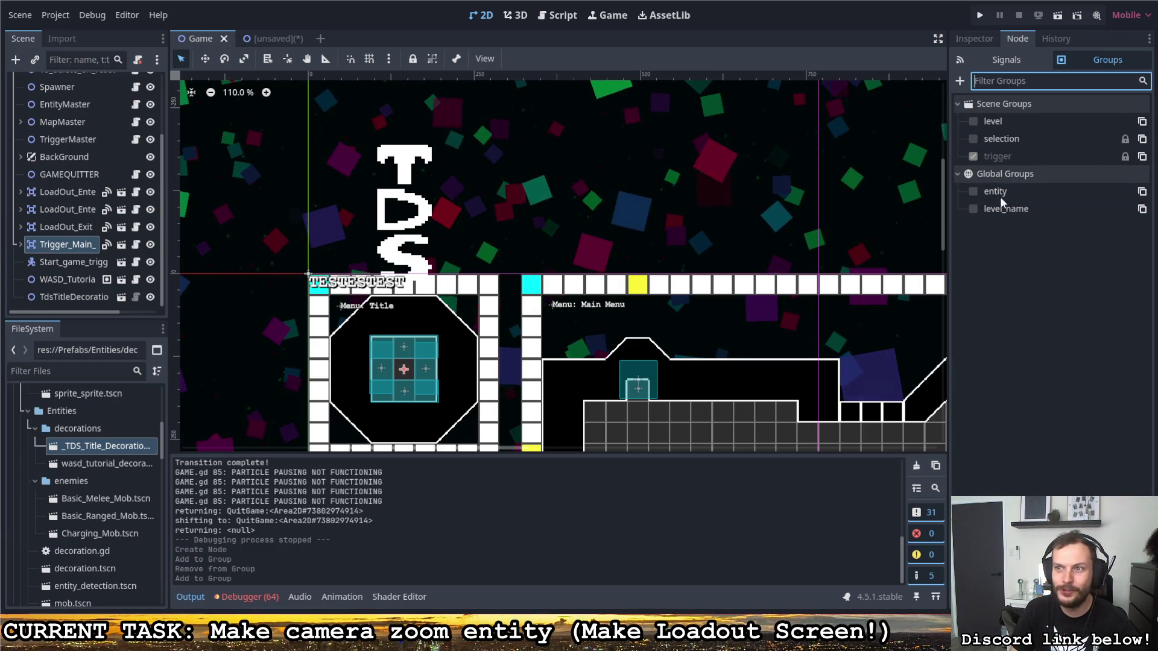
pyautogui.rightClick(1018, 154)
pyautogui.click(1058, 164)
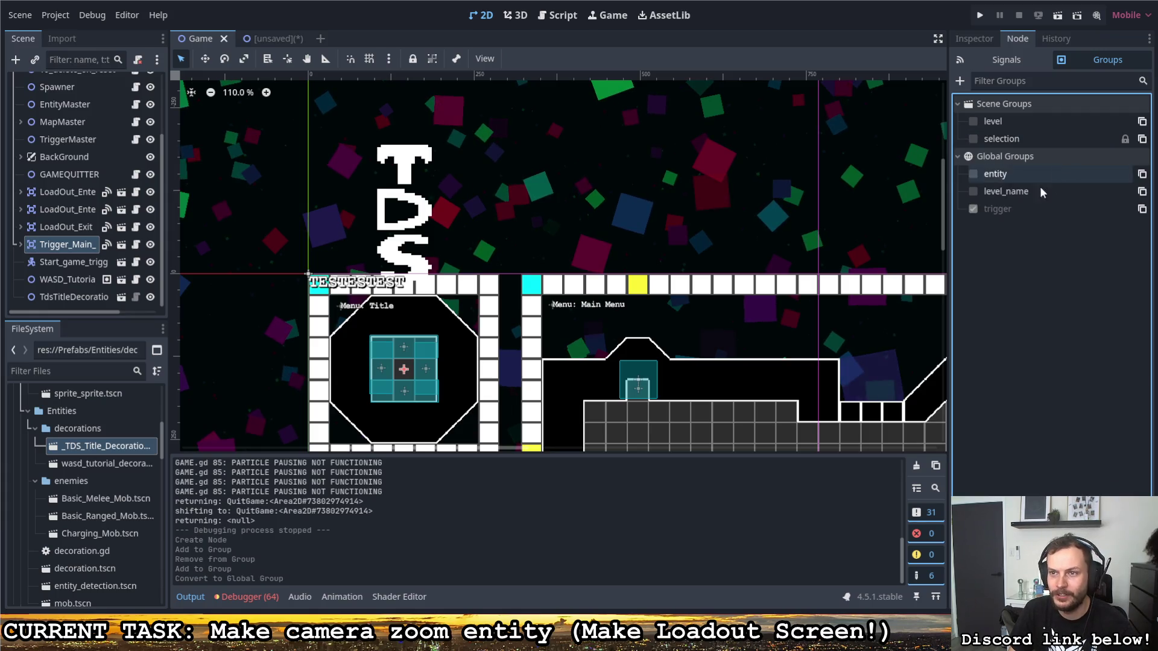
pyautogui.rightClick(998, 209)
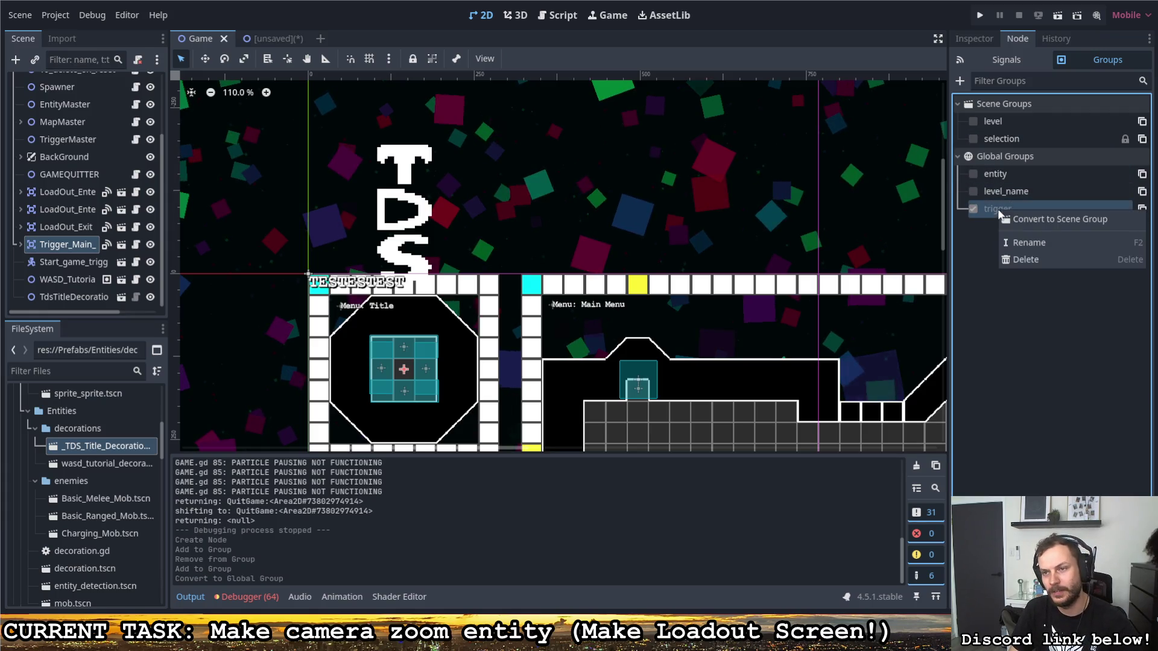
pyautogui.click(1029, 244)
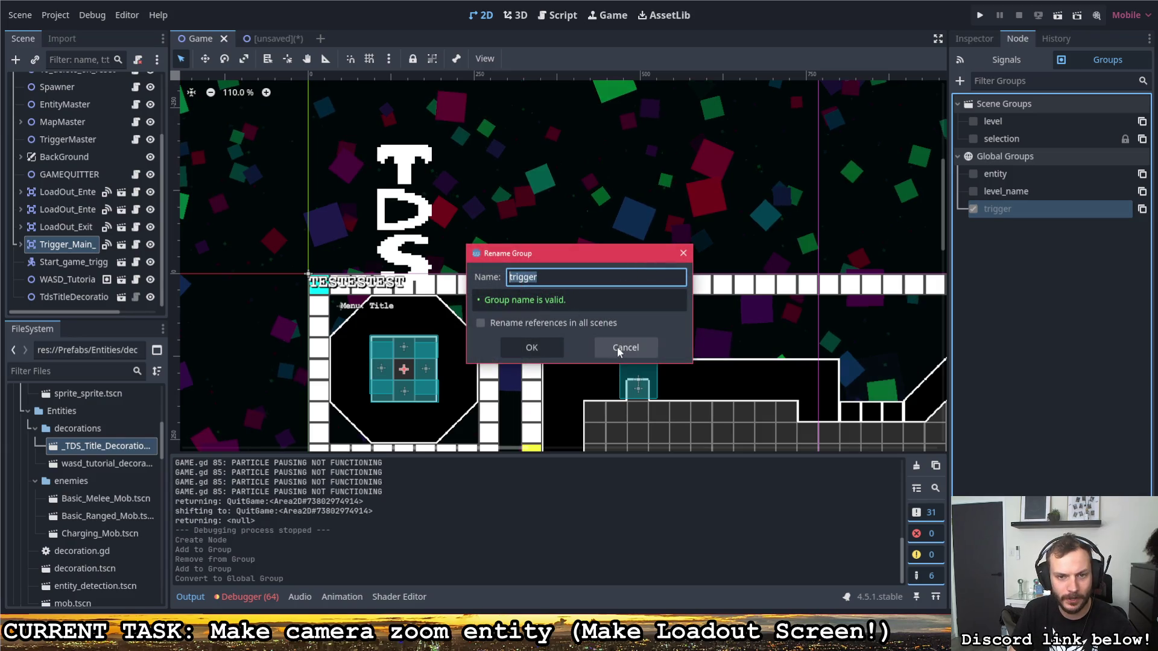
pyautogui.click(617, 346)
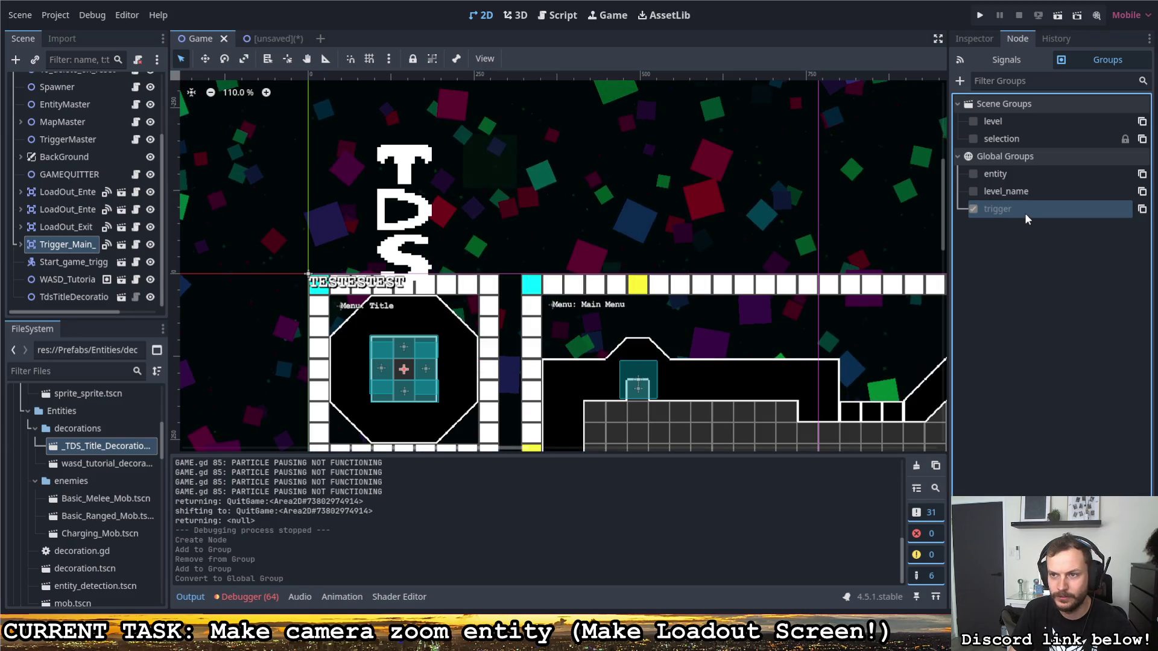
# Toggle the level_name and selection group memberships, then switch to the unsaved Decoration scene
pyautogui.click(1007, 191)
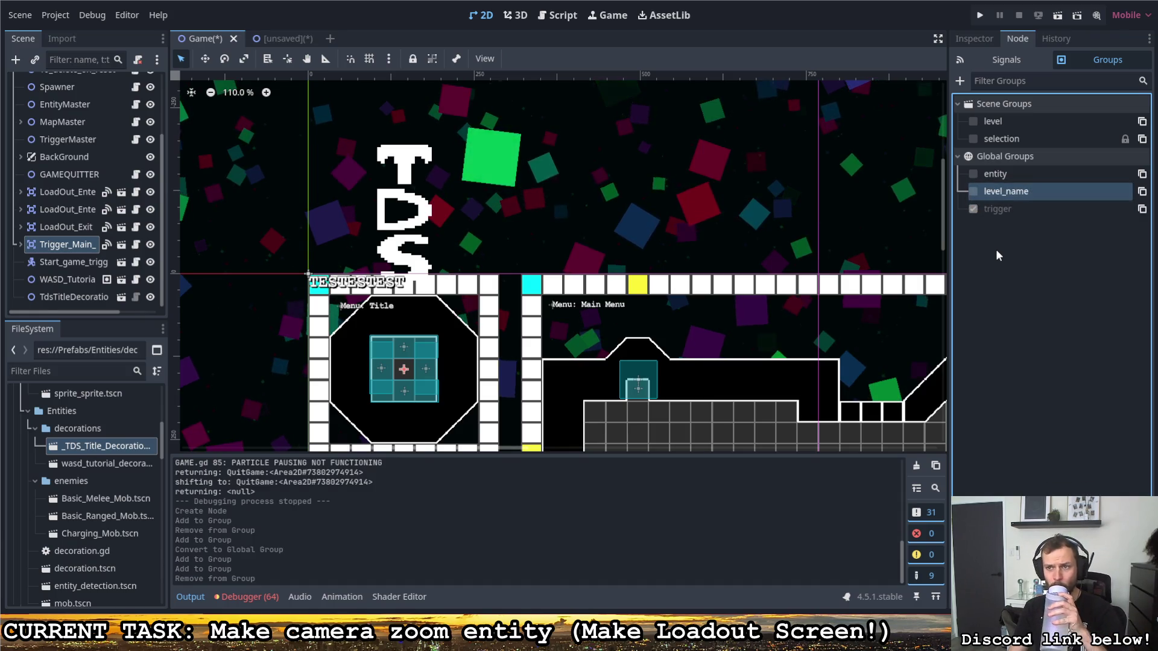
pyautogui.click(999, 137)
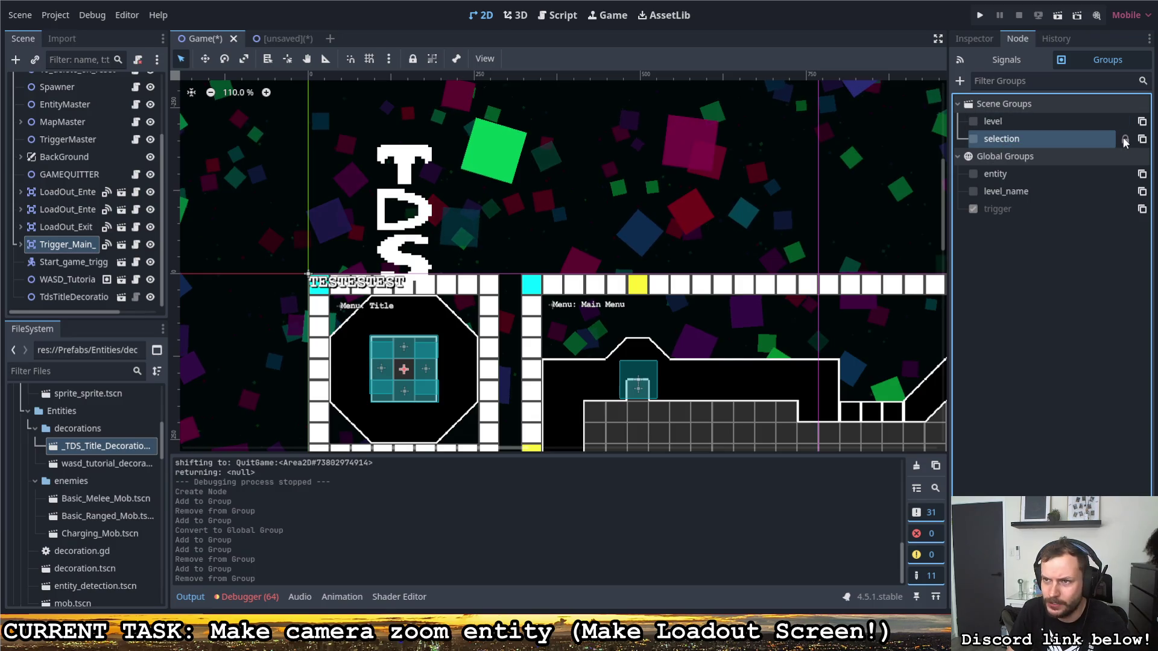
pyautogui.moveTo(1125, 142)
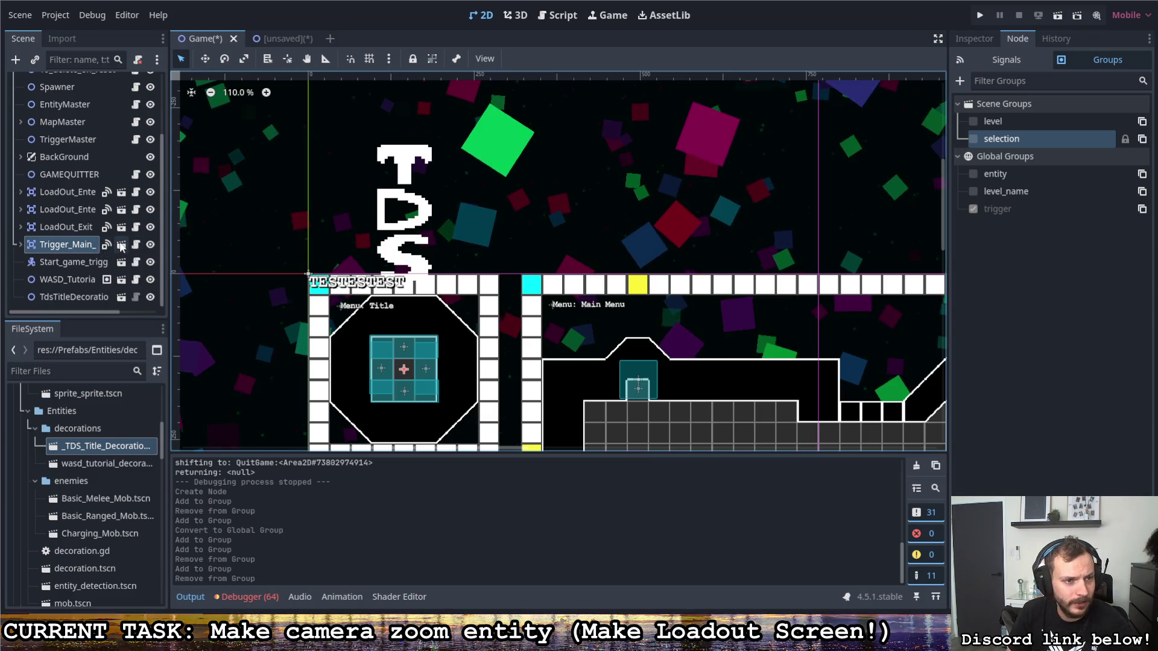
pyautogui.click(276, 37)
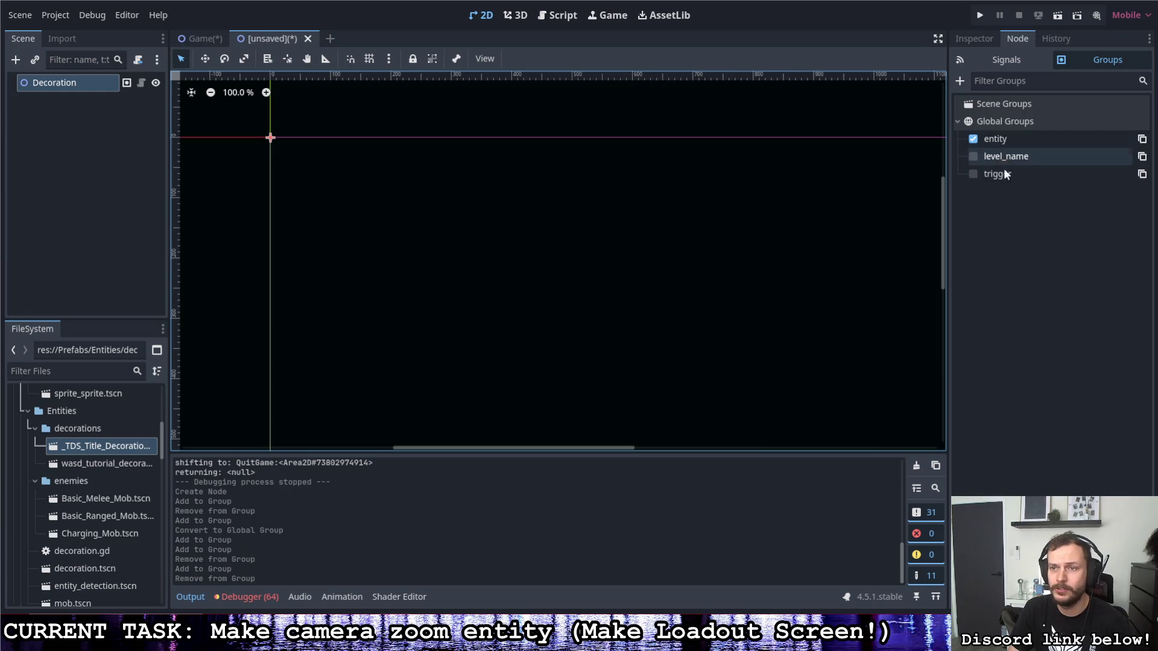
pyautogui.click(86, 88)
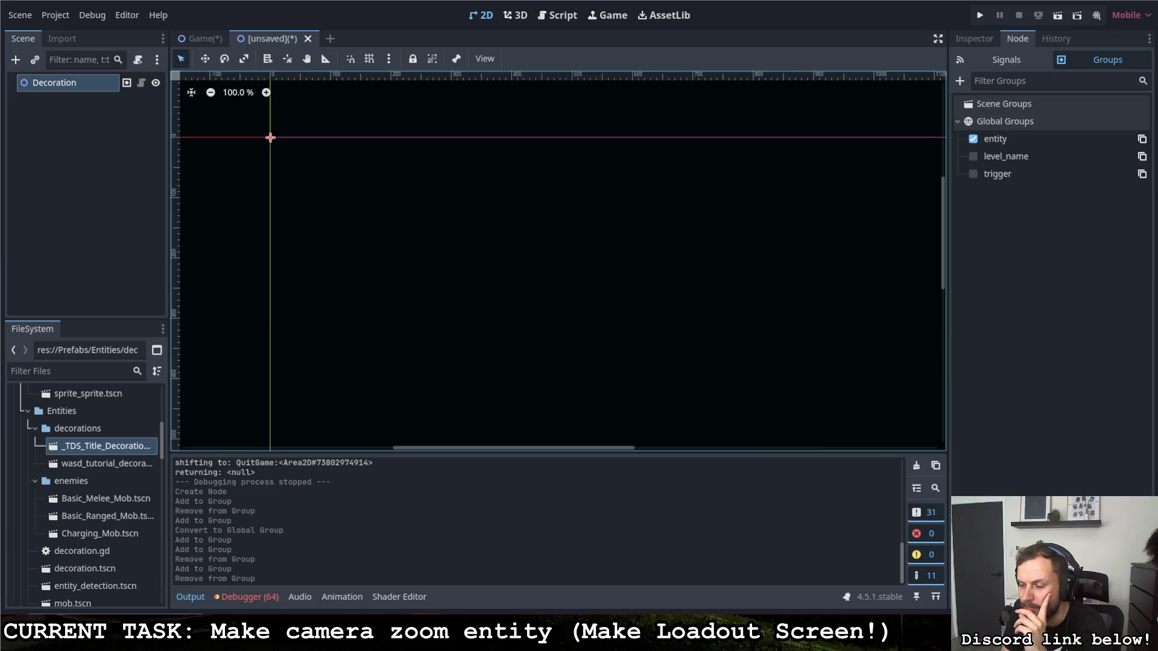
# Reselect the Decoration root in the unsaved scene and open its decoration.gd script
pyautogui.click(303, 266)
pyautogui.click(88, 73)
pyautogui.click(91, 79)
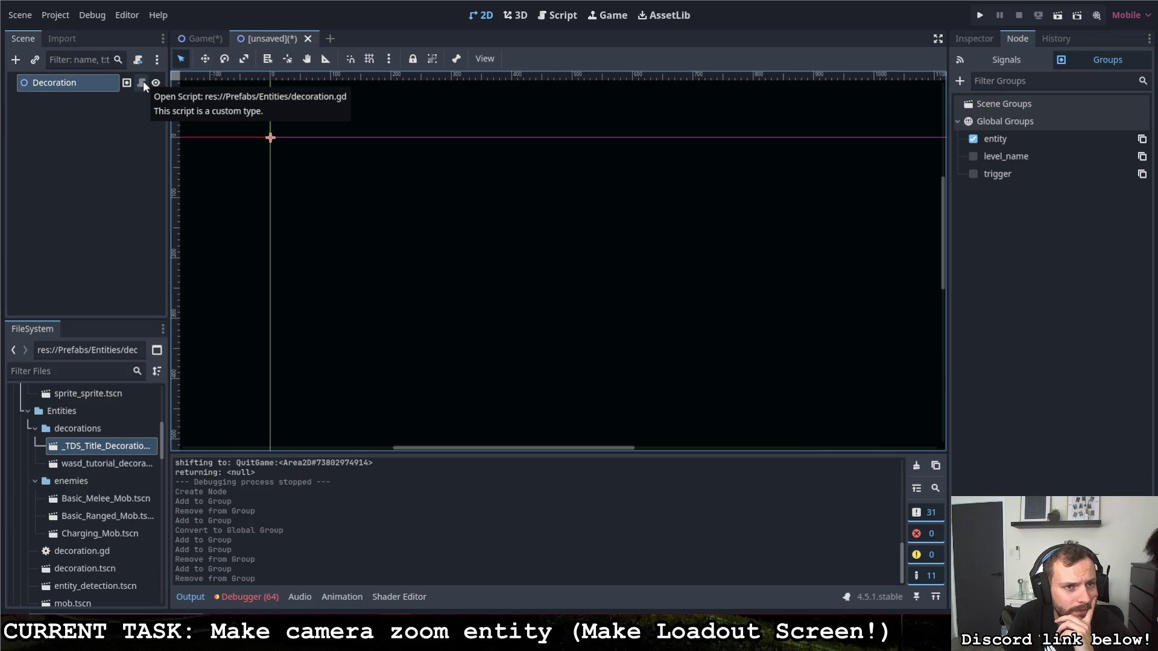
pyautogui.click(196, 40)
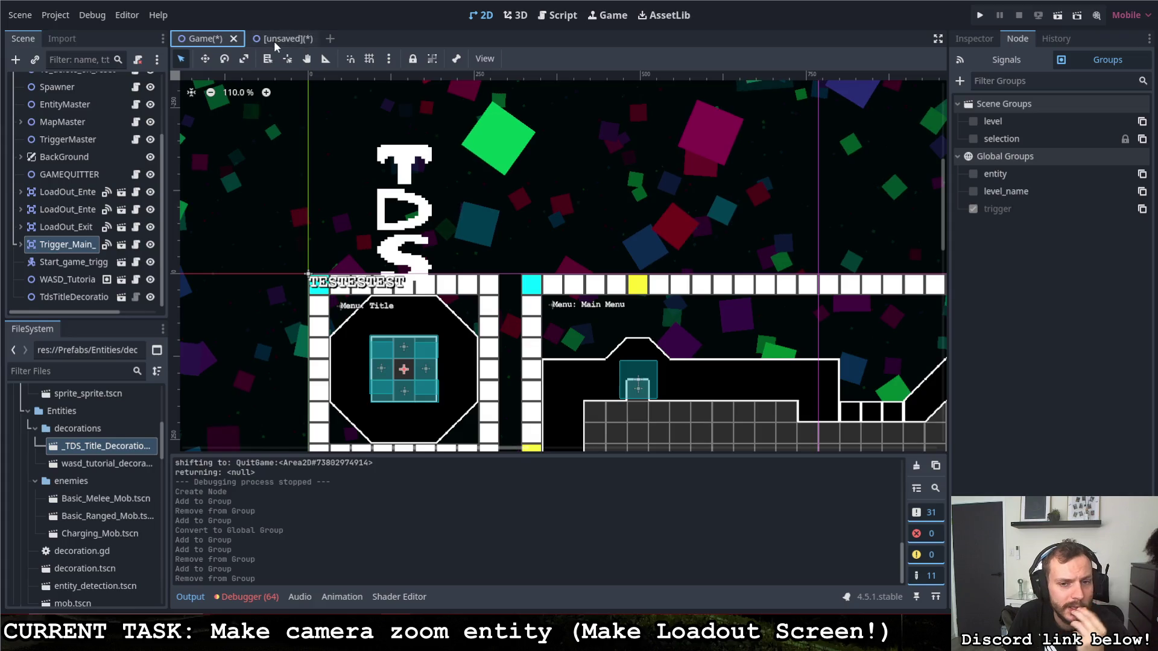
pyautogui.click(274, 41)
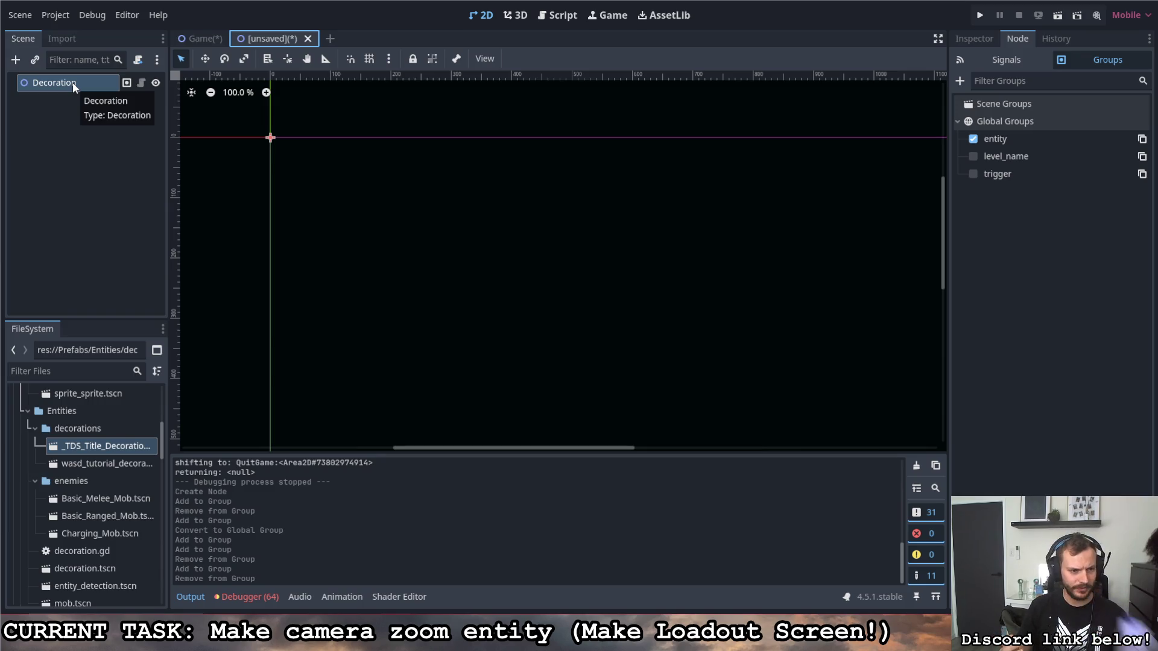
pyautogui.click(140, 83)
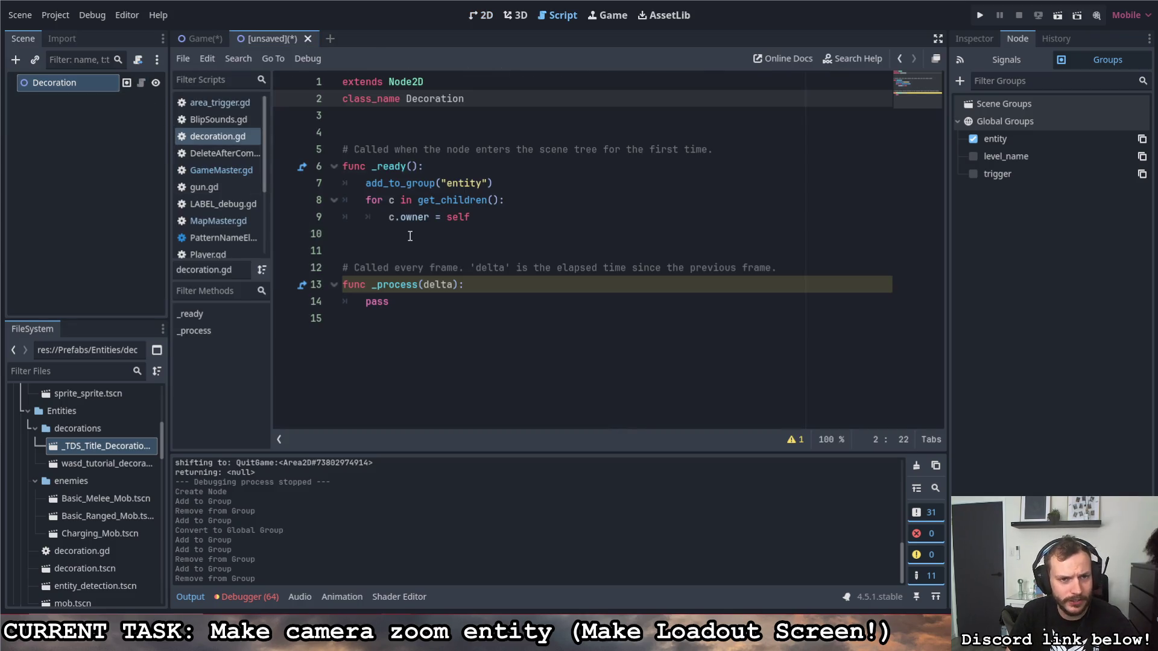
pyautogui.moveTo(366, 182); pyautogui.dragTo(512, 184)
pyautogui.click(528, 200)
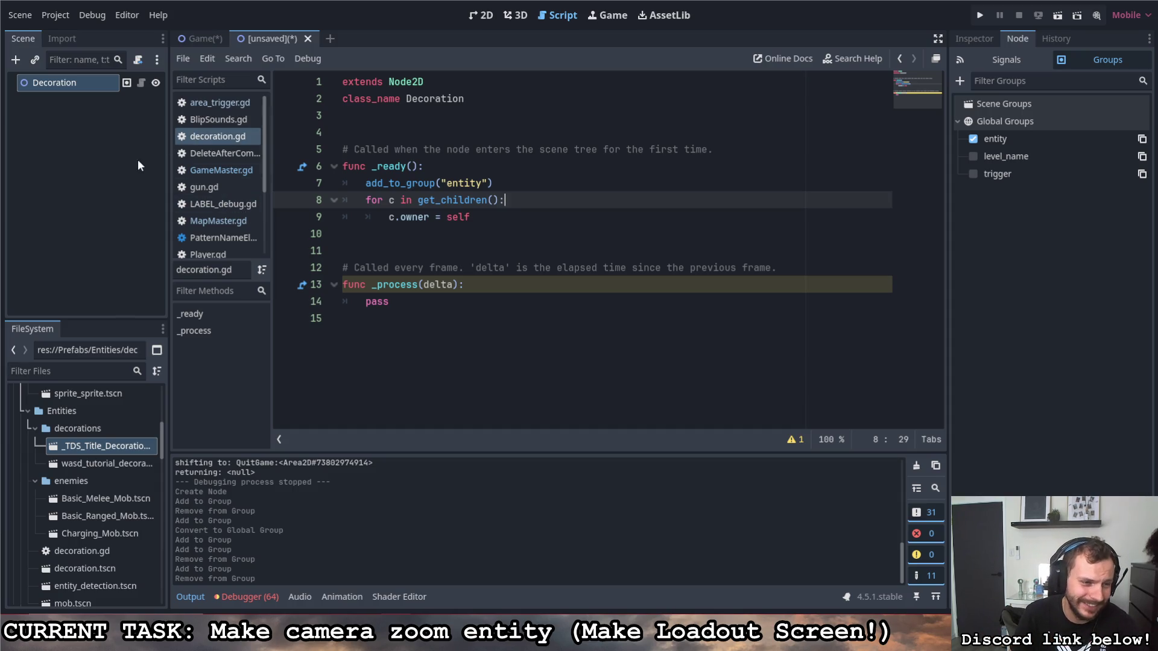
pyautogui.rightClick(105, 86)
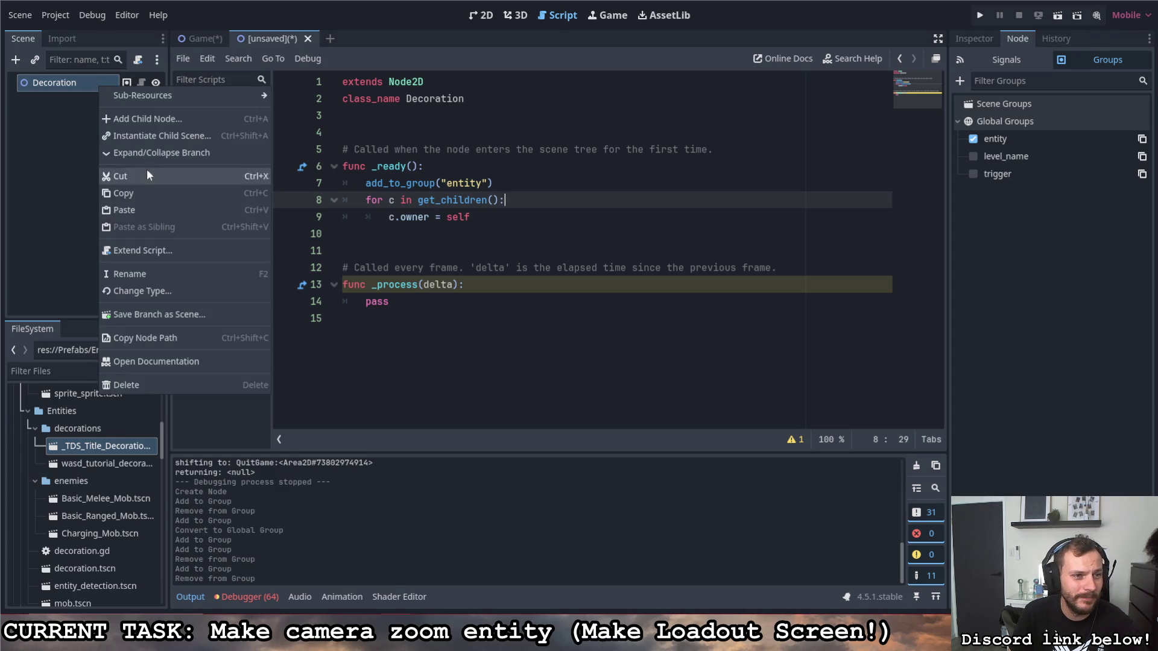
# Change the Decoration node's type to Area2D and start attaching a new script
pyautogui.click(56, 200)
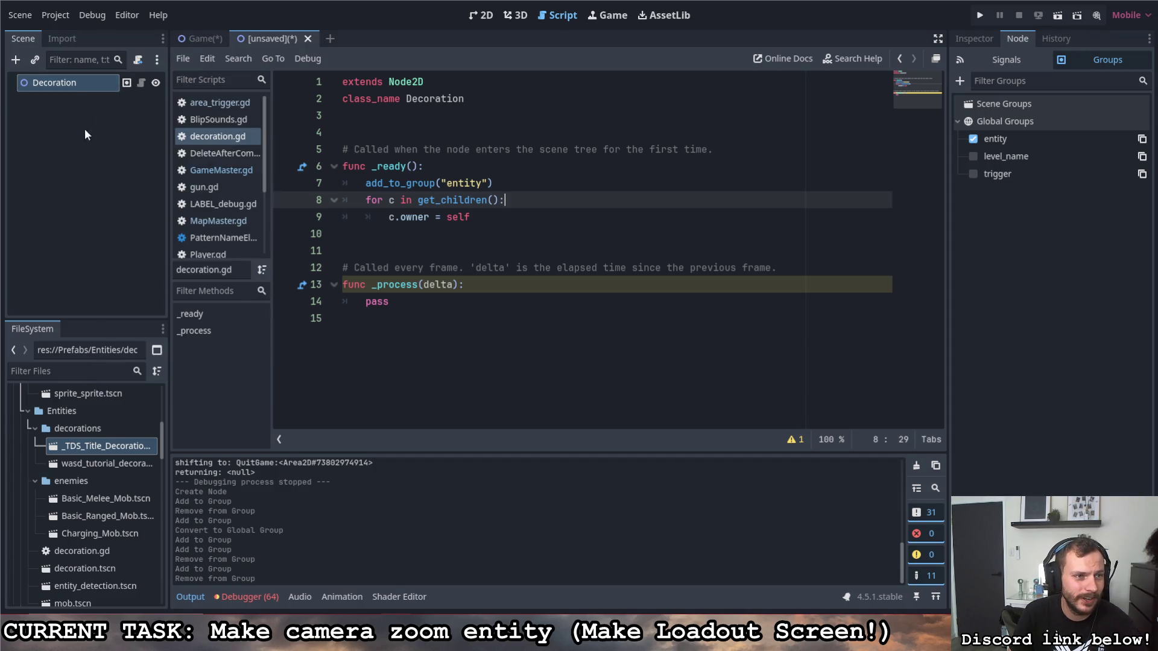
pyautogui.rightClick(93, 82)
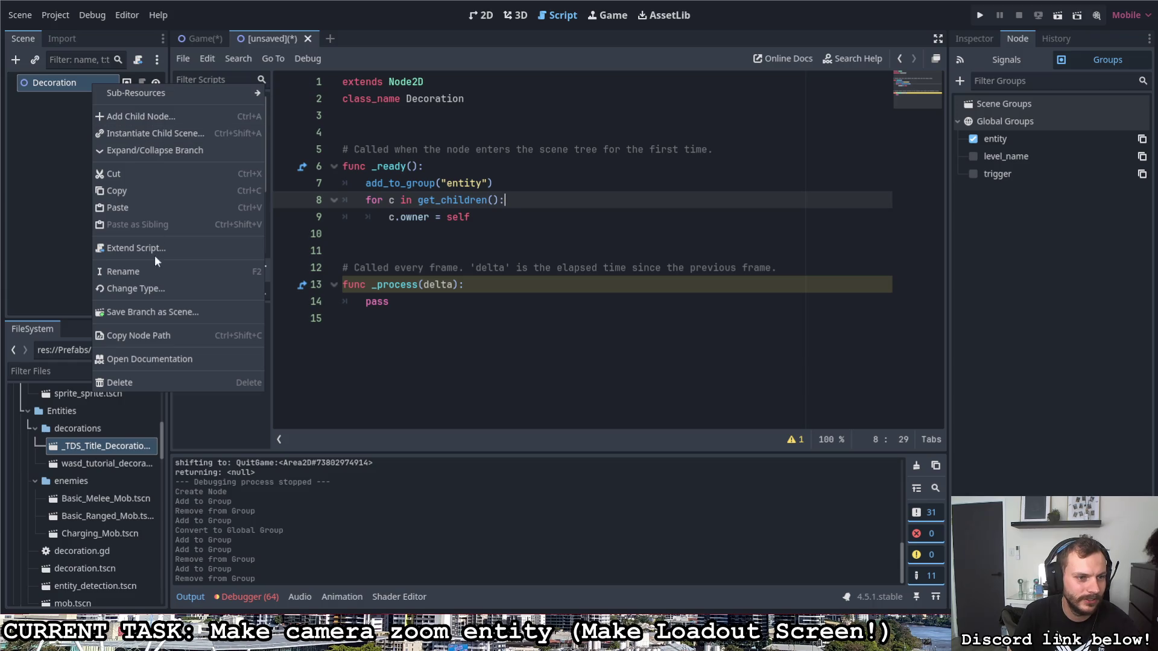
pyautogui.click(146, 284)
pyautogui.write('Area')
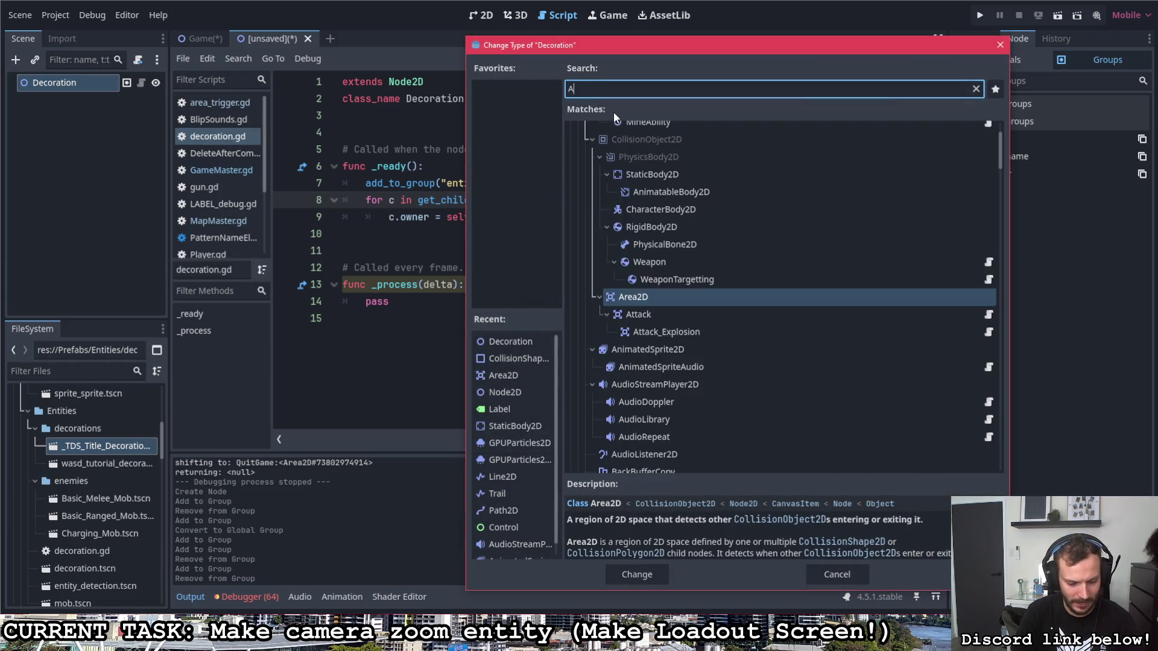
pyautogui.press('Return')
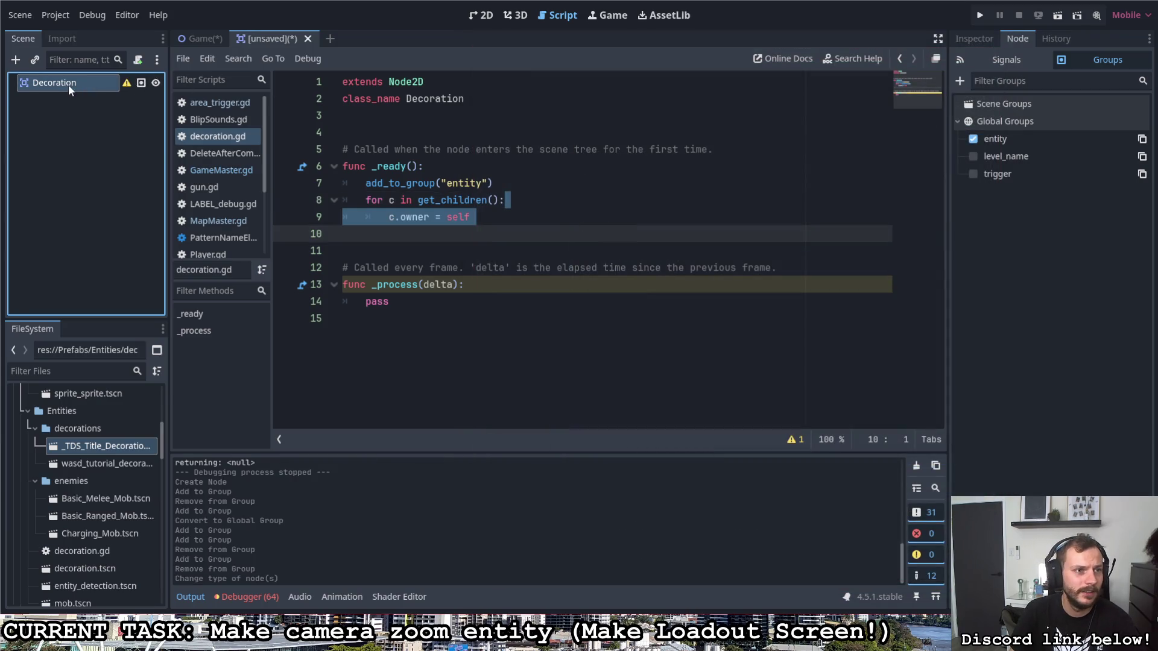
pyautogui.rightClick(68, 85)
pyautogui.click(127, 227)
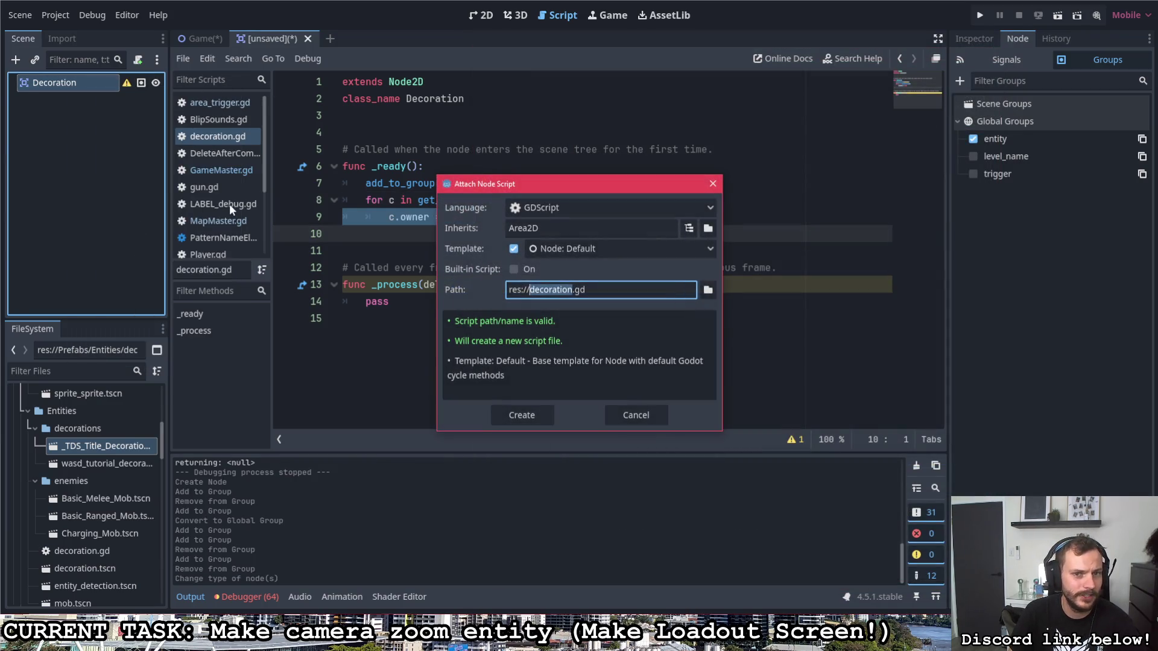
# Set the new script's path to res://Scripts/MapElements/Camera_Modifier_Area.gd
pyautogui.click(708, 289)
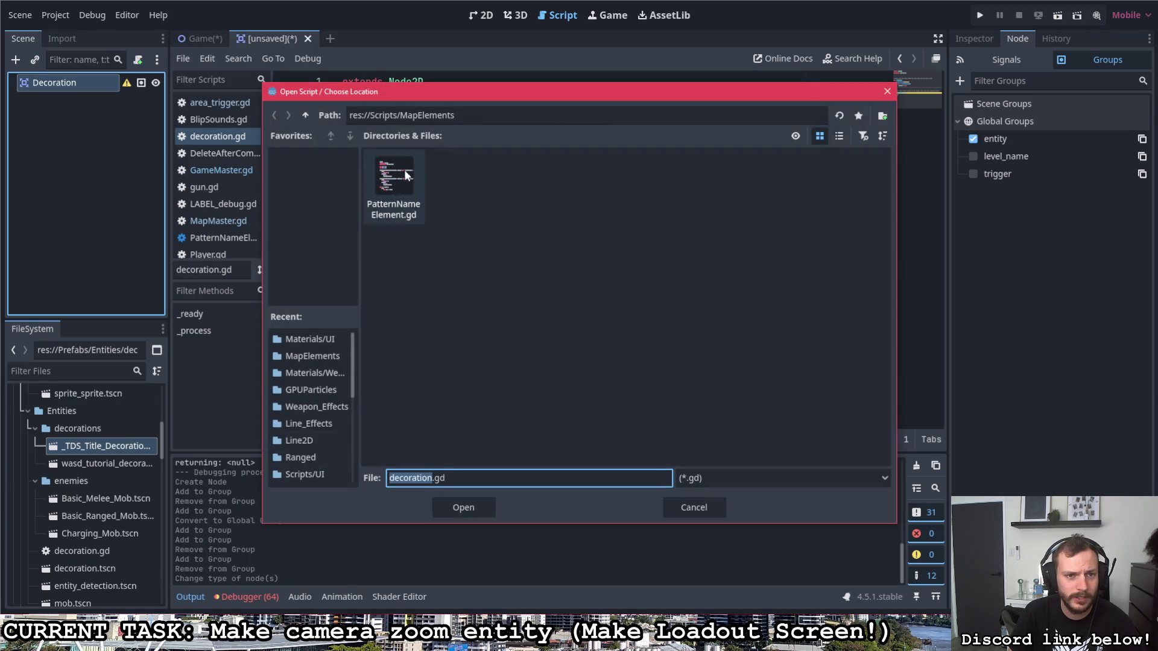
pyautogui.click(307, 116)
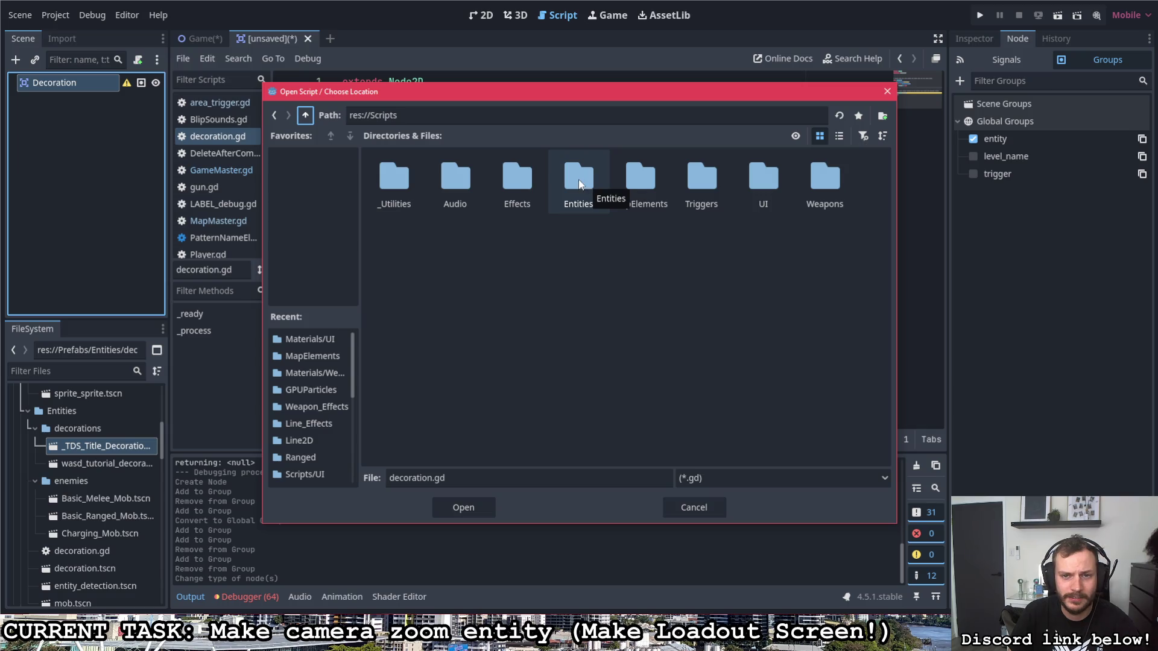
pyautogui.doubleClick(642, 181)
pyautogui.click(429, 478)
pyautogui.hotkey('ctrl', 'a')
pyautogui.press('BackSpace')
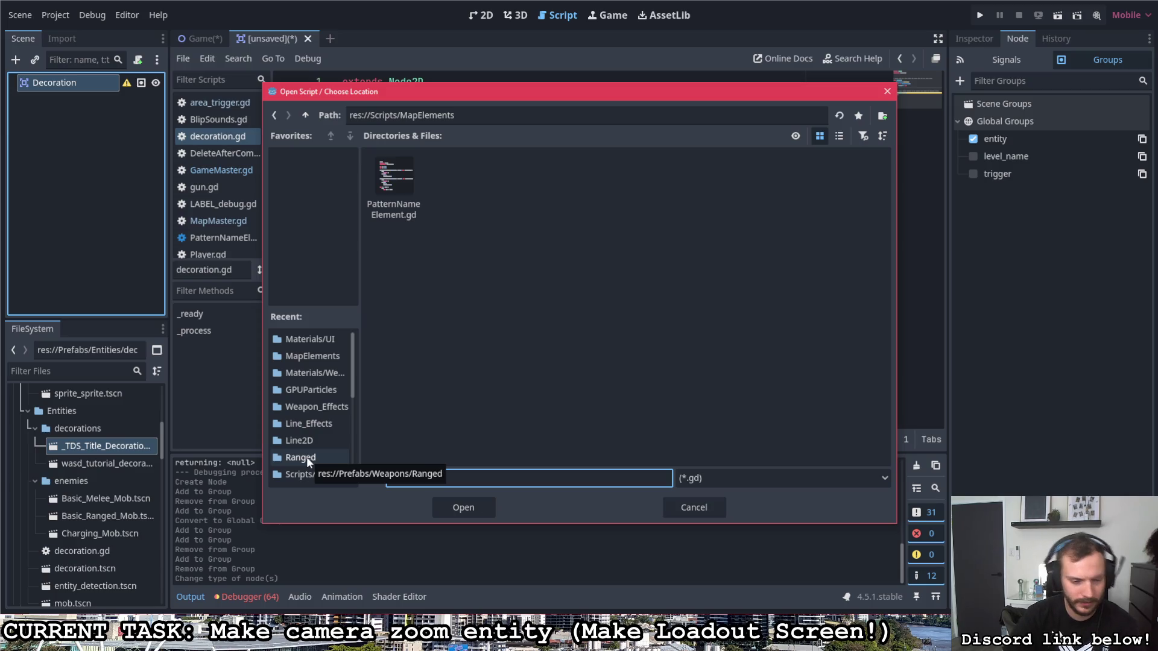
pyautogui.write('Camera_M')
pyautogui.write('odifier_Are')
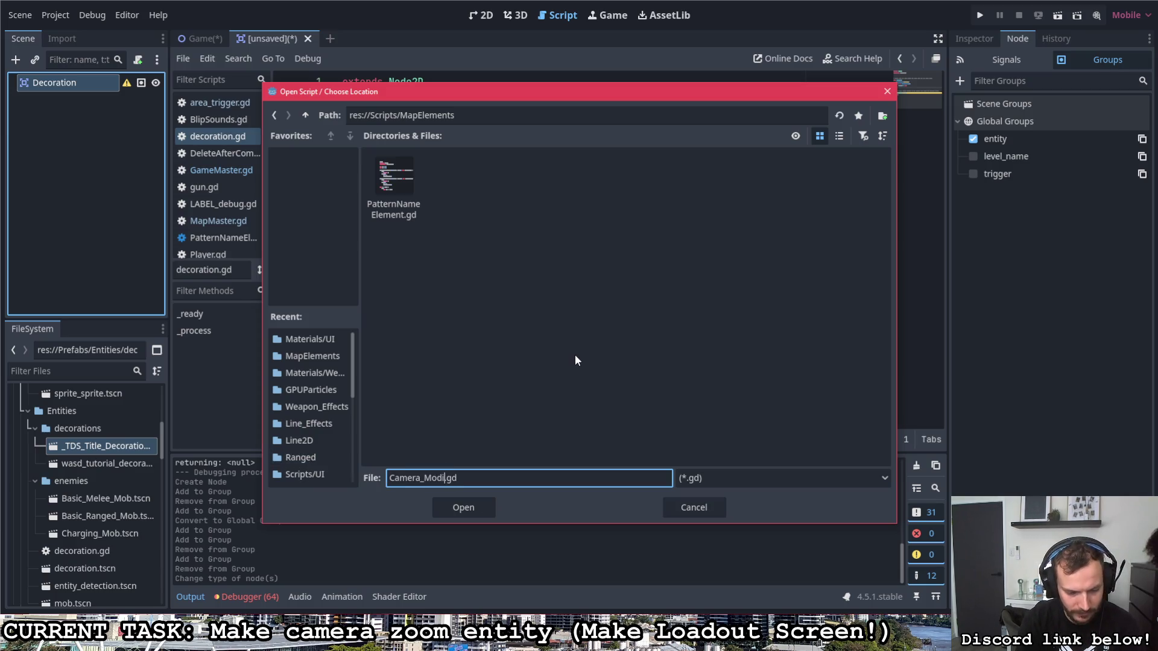
pyautogui.write('a')
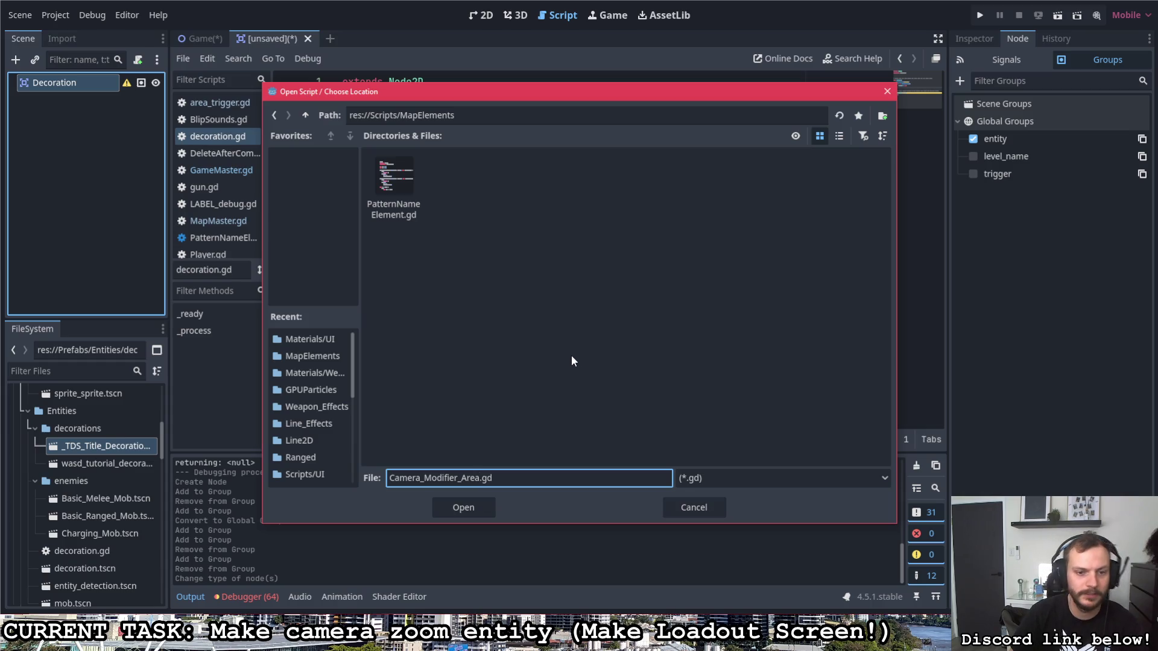
pyautogui.click(449, 504)
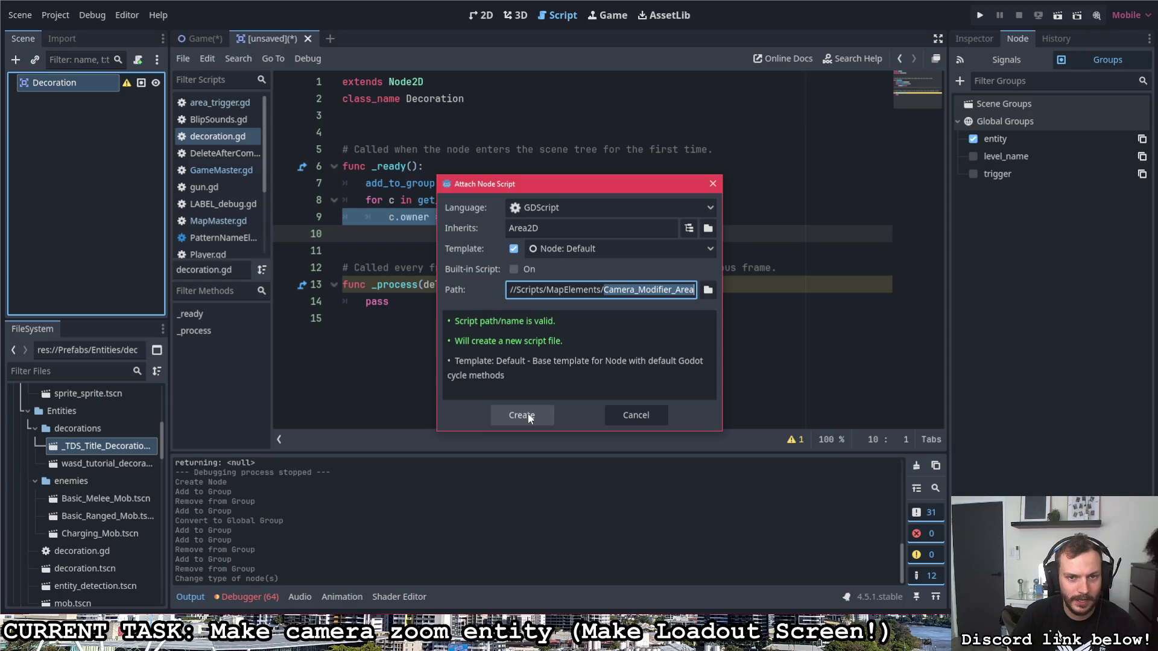
# Create the script and add 'class_name CameraModifier' below extends Area2D
pyautogui.click(532, 417)
pyautogui.click(473, 83)
pyautogui.press('Return')
pyautogui.write('class_name Camera')
pyautogui.press('BackSpace')
pyautogui.press('BackSpace')
pyautogui.press('BackSpace')
pyautogui.write('mera_Modifier')
pyautogui.press('Left')
pyautogui.press('Left')
pyautogui.press('Left')
pyautogui.press('BackSpace')
pyautogui.hotkey('ctrl', 's')
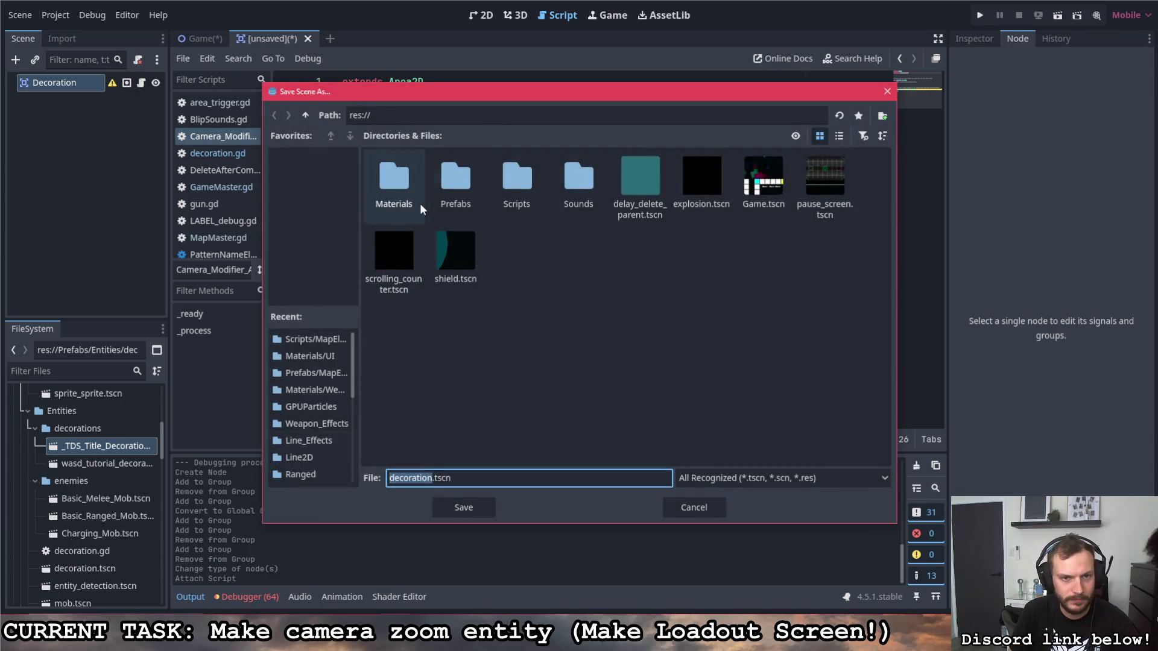
pyautogui.press('Escape')
# Rename the scene's root node to CameraModifier_Area
pyautogui.click(55, 82)
pyautogui.click(56, 82)
pyautogui.write('CameraModifier_A')
pyautogui.press('BackSpace')
pyautogui.press('BackSpace')
pyautogui.write('A')
pyautogui.press('Return')
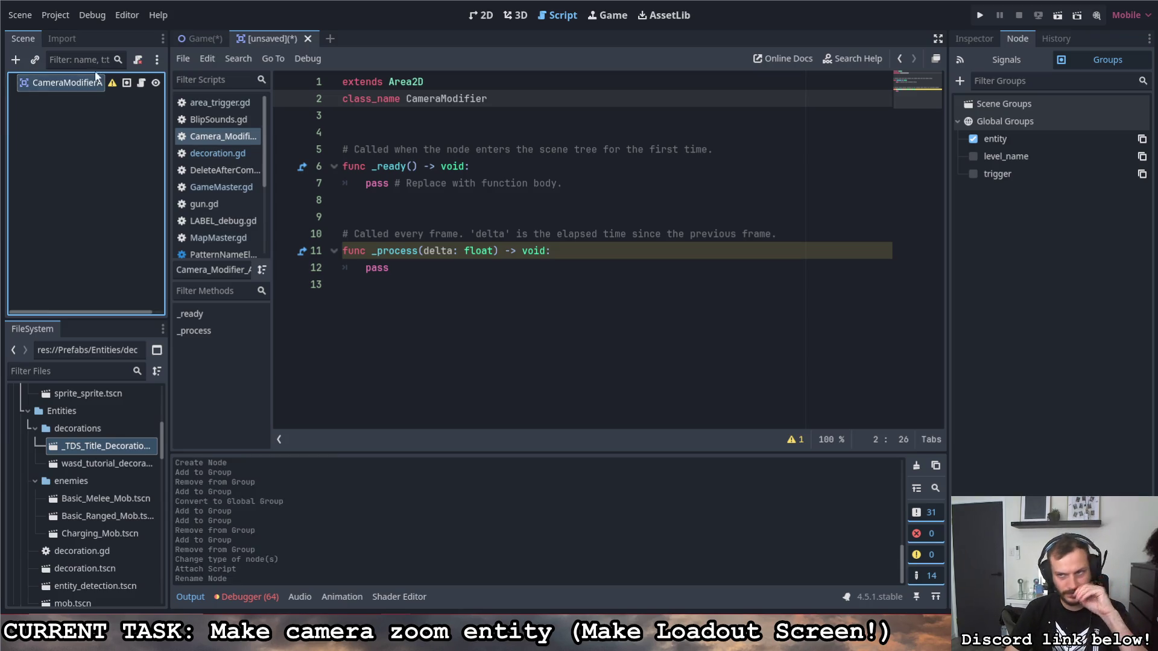
# Save camera_modifier_area.tscn into res://Prefabs/MapElements, then save the Game scene as well
pyautogui.click(505, 101)
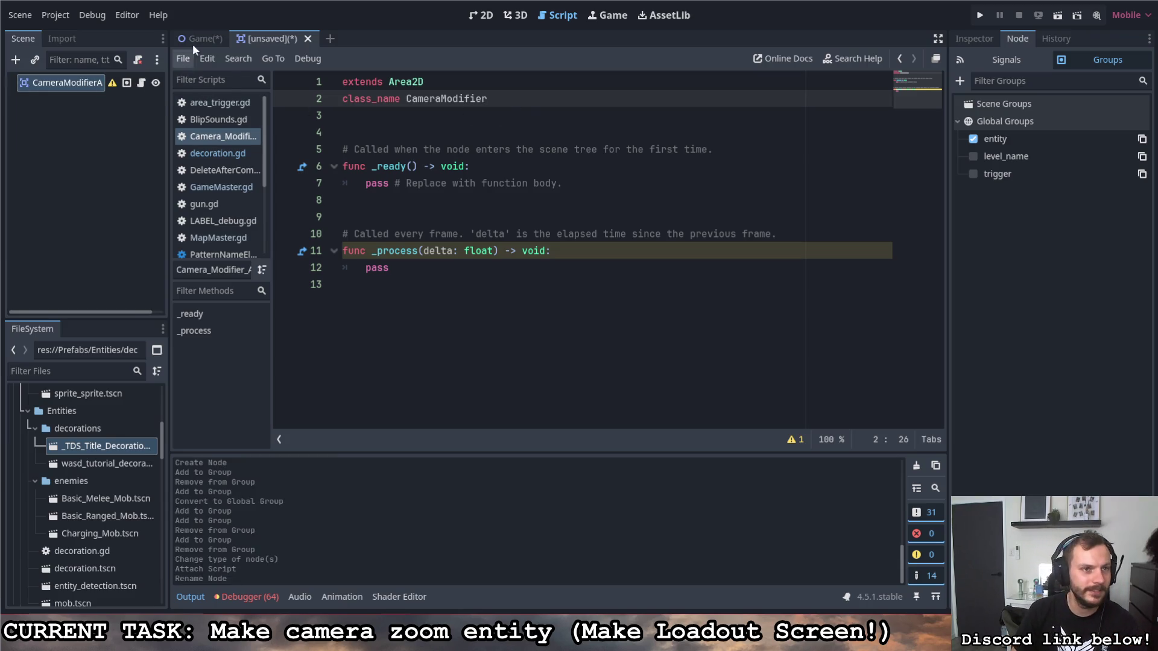
pyautogui.moveTo(208, 42)
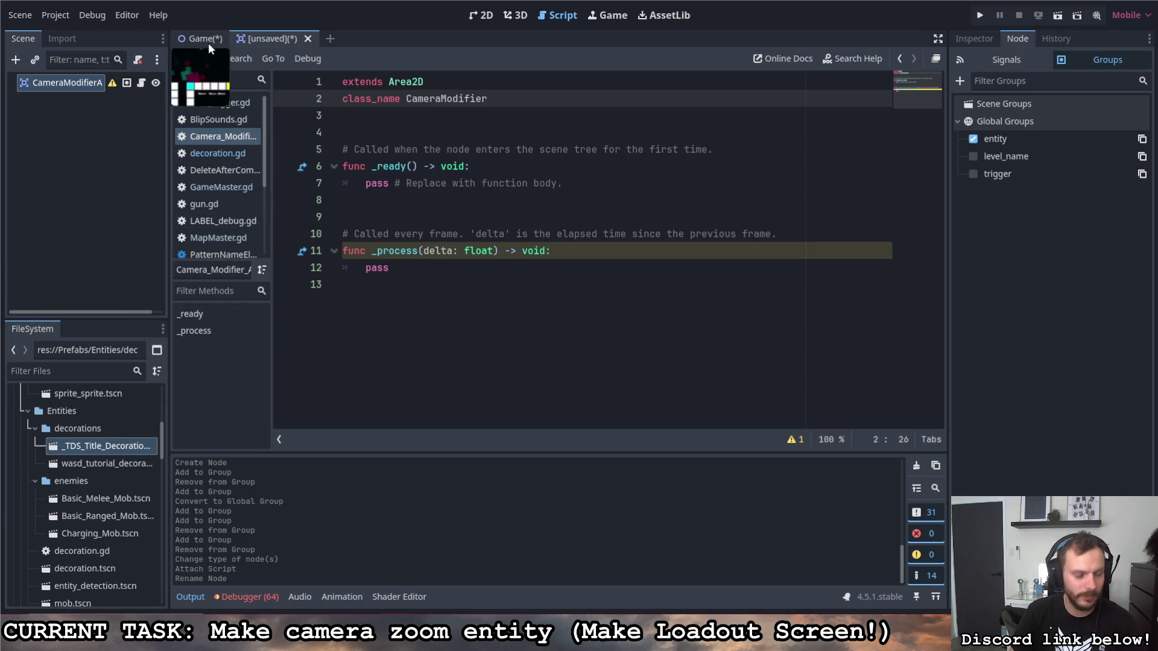
pyautogui.hotkey('ctrl', 's')
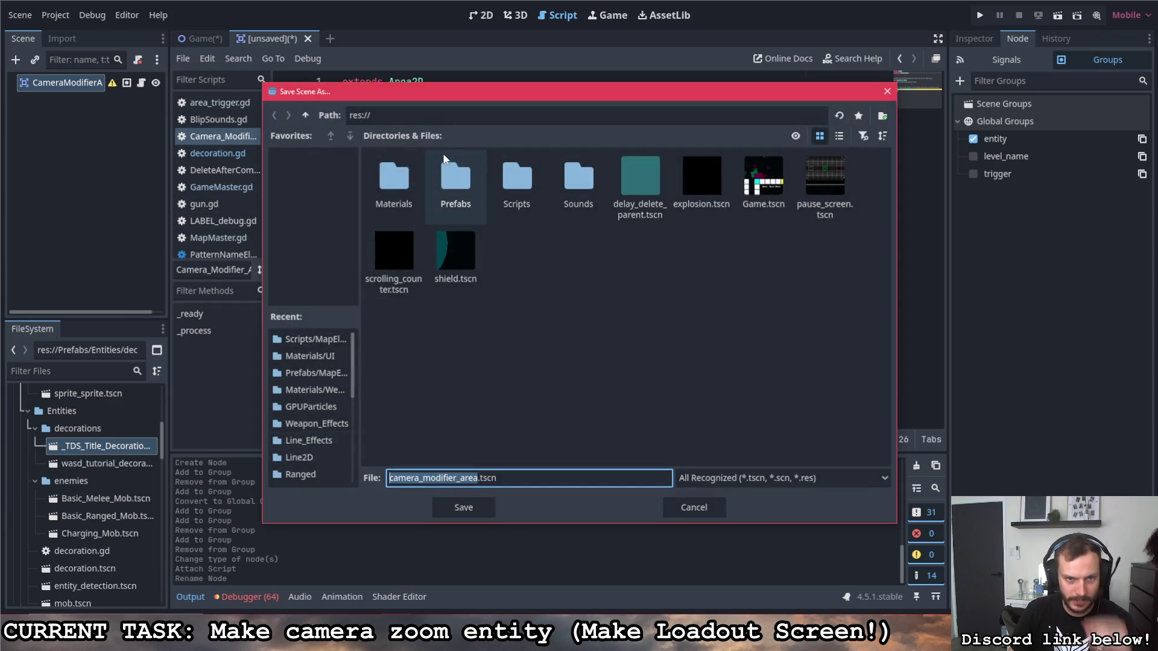
pyautogui.click(465, 176)
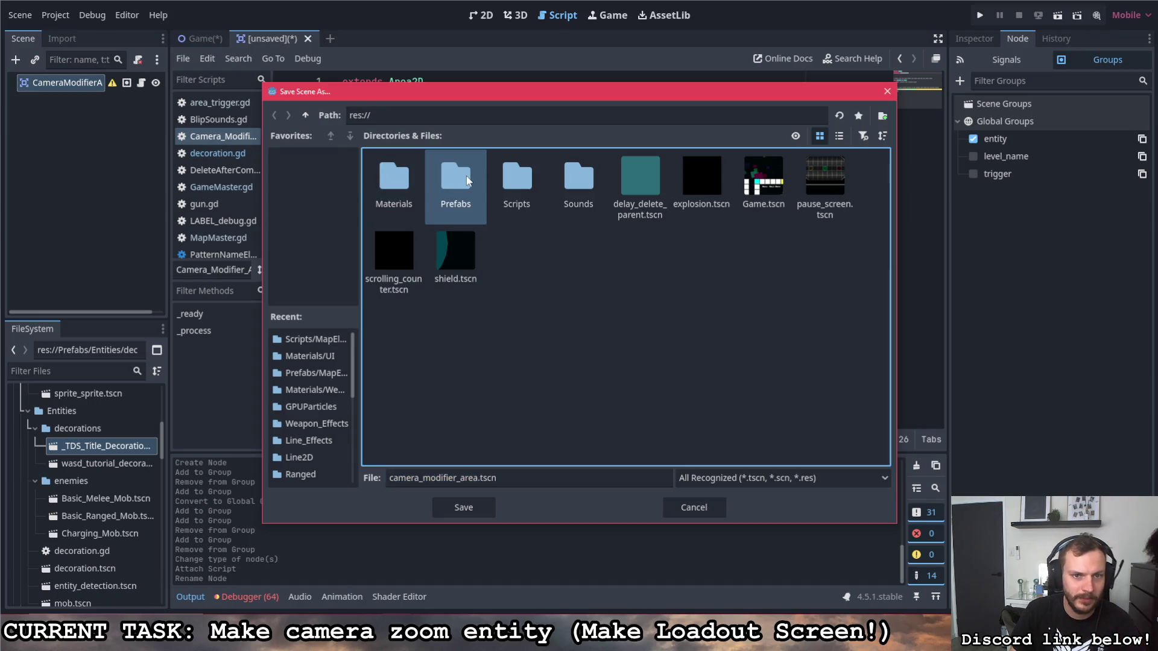
pyautogui.doubleClick(470, 179)
pyautogui.doubleClick(498, 181)
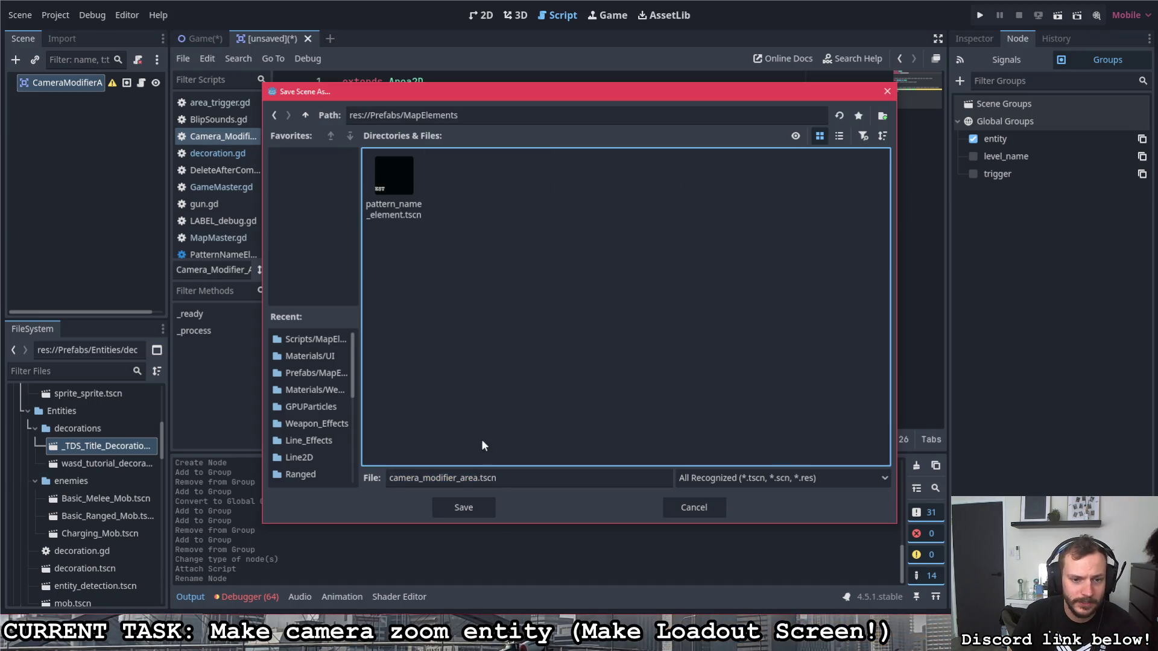
pyautogui.click(465, 516)
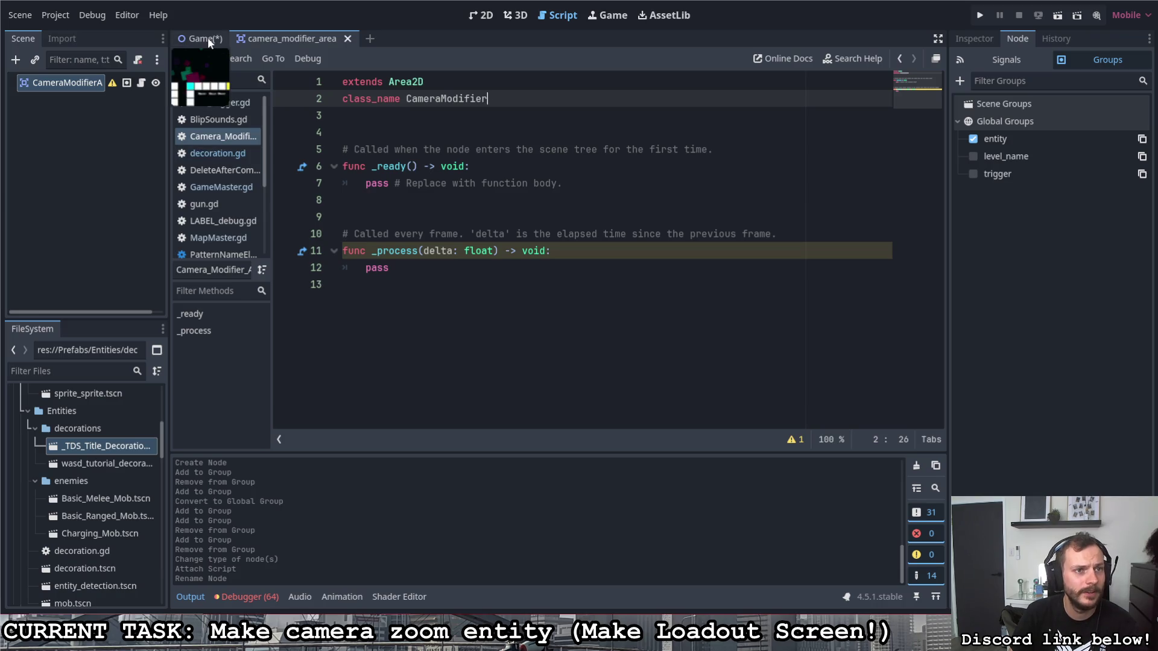
pyautogui.click(208, 38)
pyautogui.hotkey('ctrl', 's')
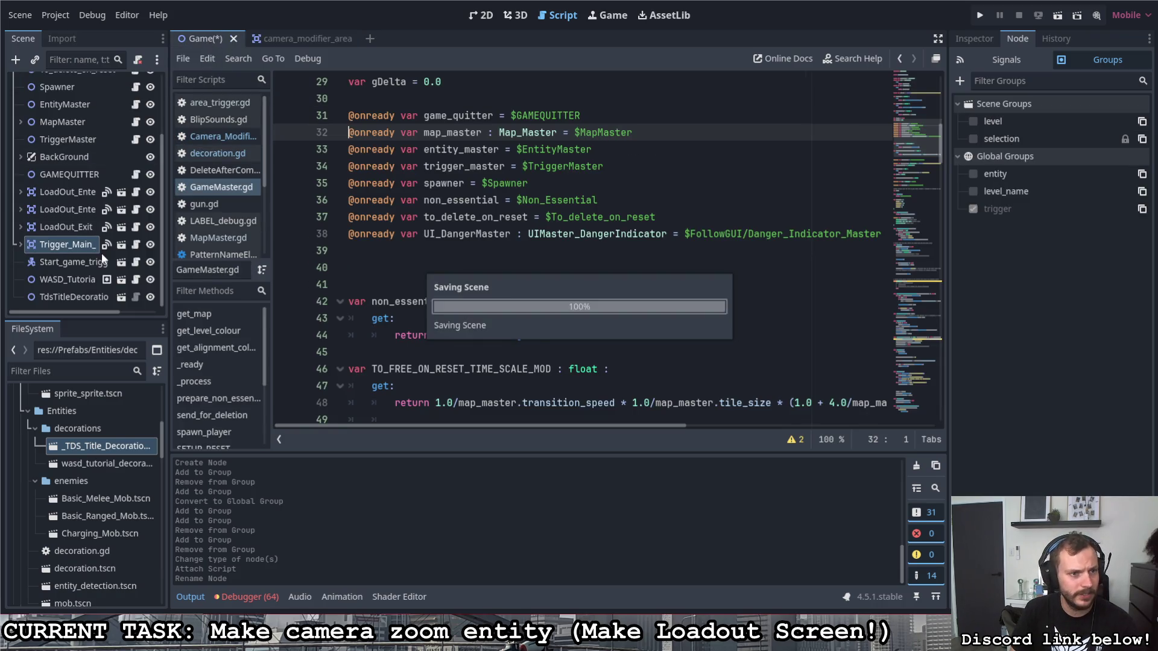
# Cut the three title_camera offset lines (16–18) from the TriggerMaster script
pyautogui.scroll(3, 72, 238)
pyautogui.click(75, 223)
pyautogui.click(135, 222)
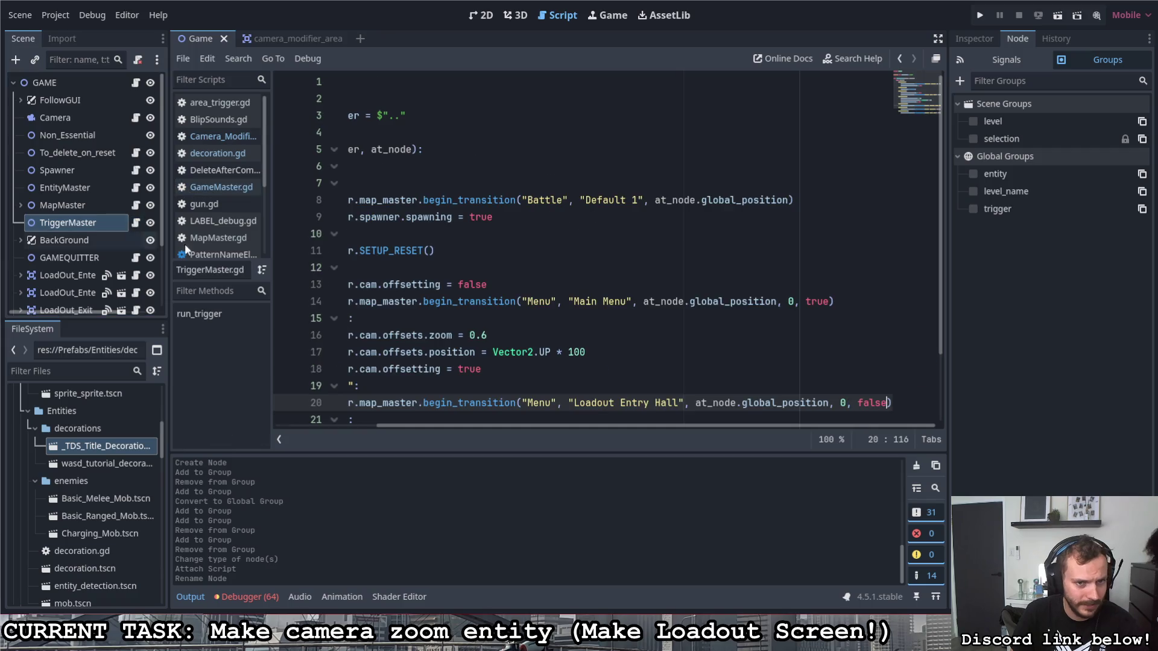
pyautogui.moveTo(531, 429); pyautogui.dragTo(312, 390)
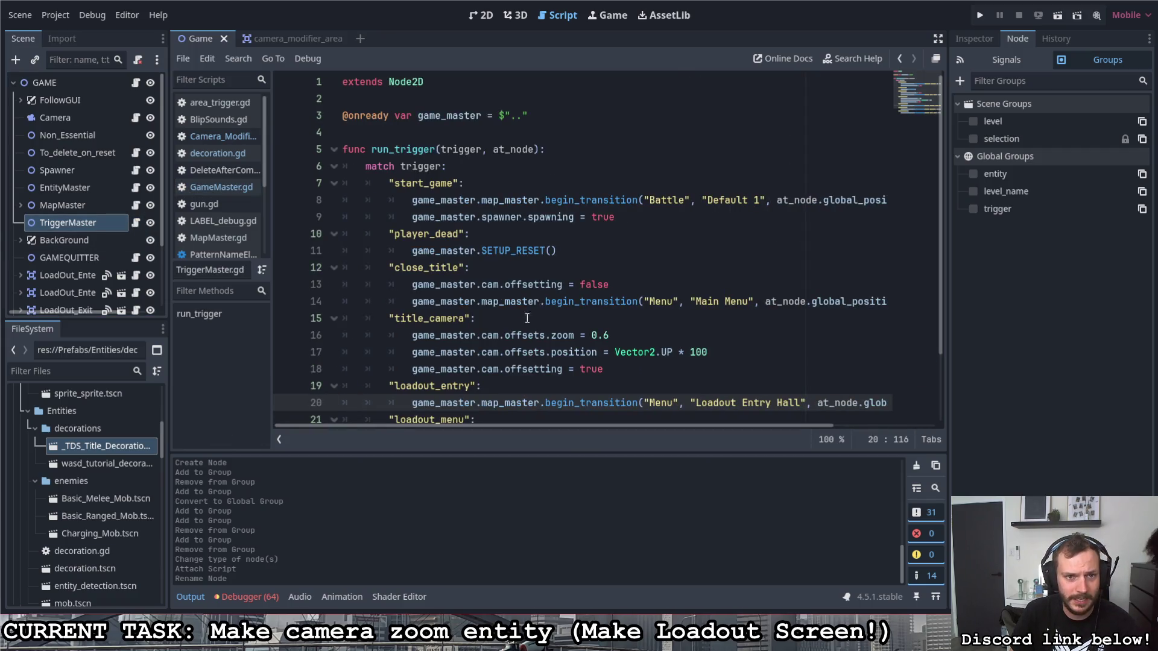
pyautogui.scroll(-2, 477, 242)
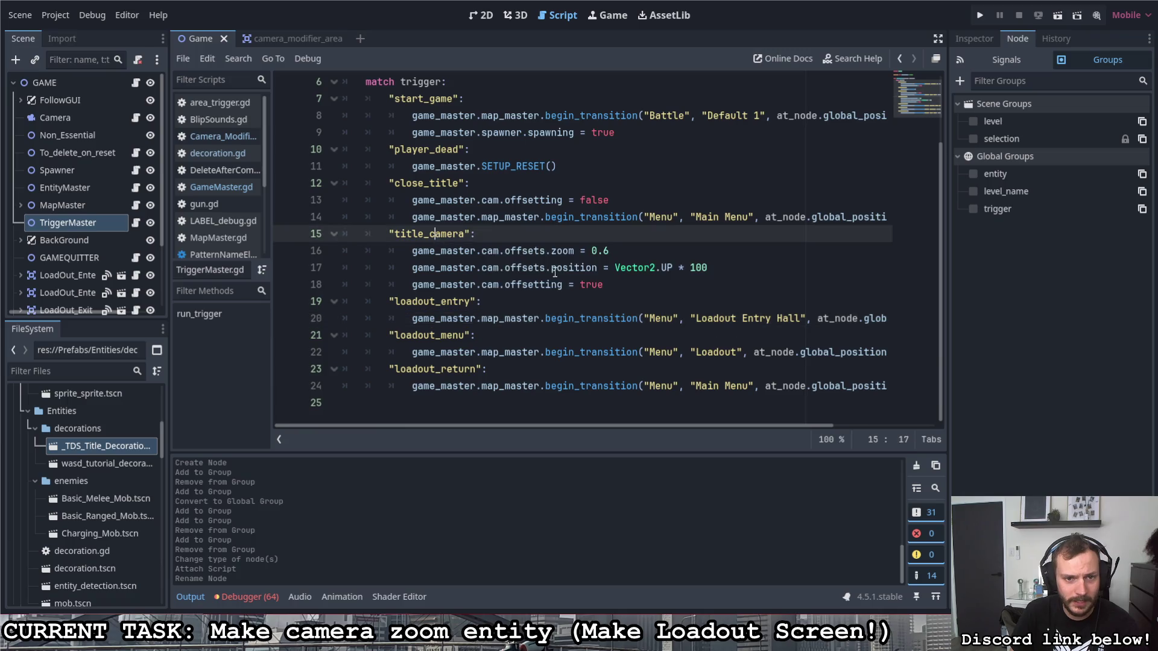
pyautogui.moveTo(630, 288); pyautogui.dragTo(345, 252)
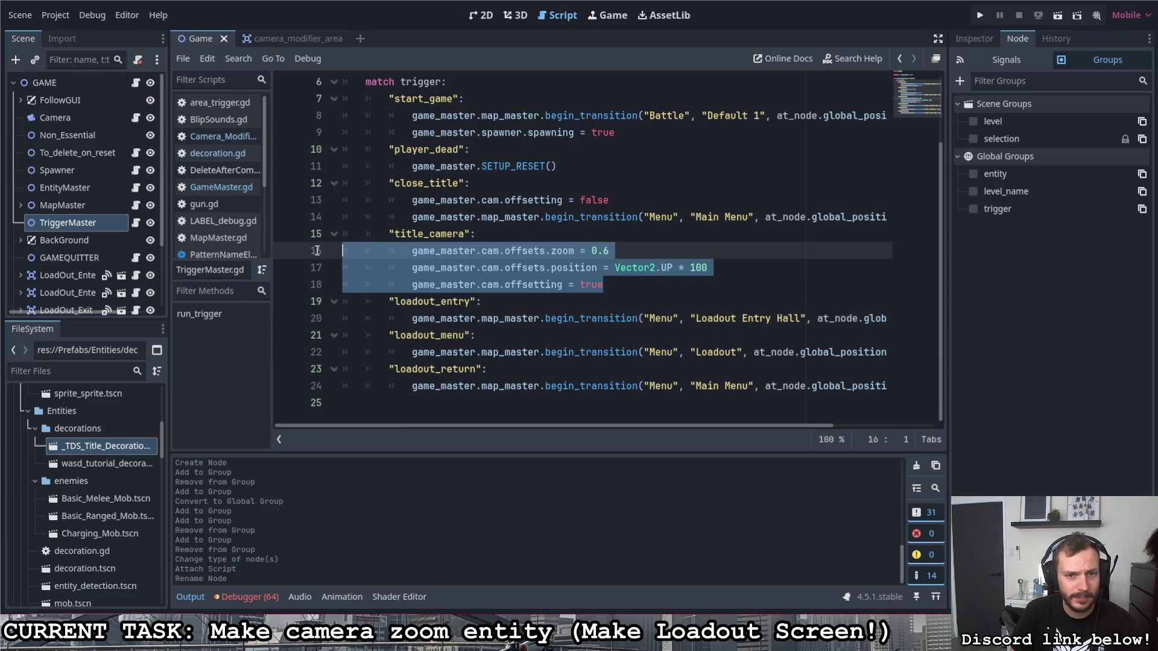
pyautogui.click(551, 268)
pyautogui.moveTo(505, 286); pyautogui.dragTo(518, 286)
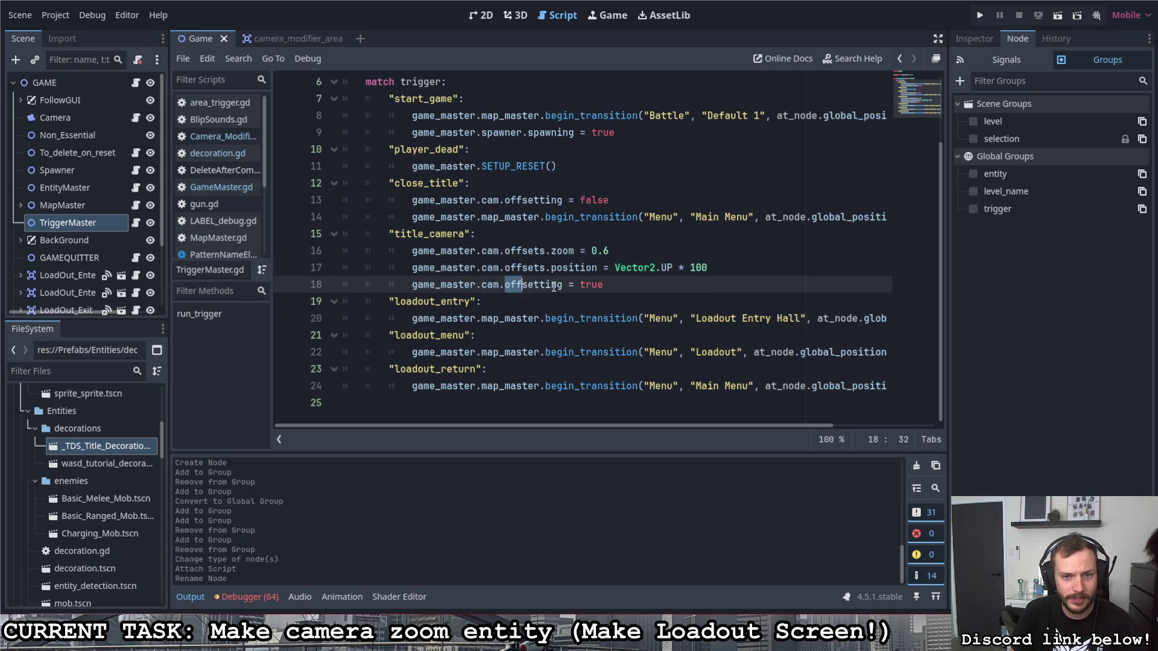
pyautogui.moveTo(605, 286); pyautogui.dragTo(300, 259)
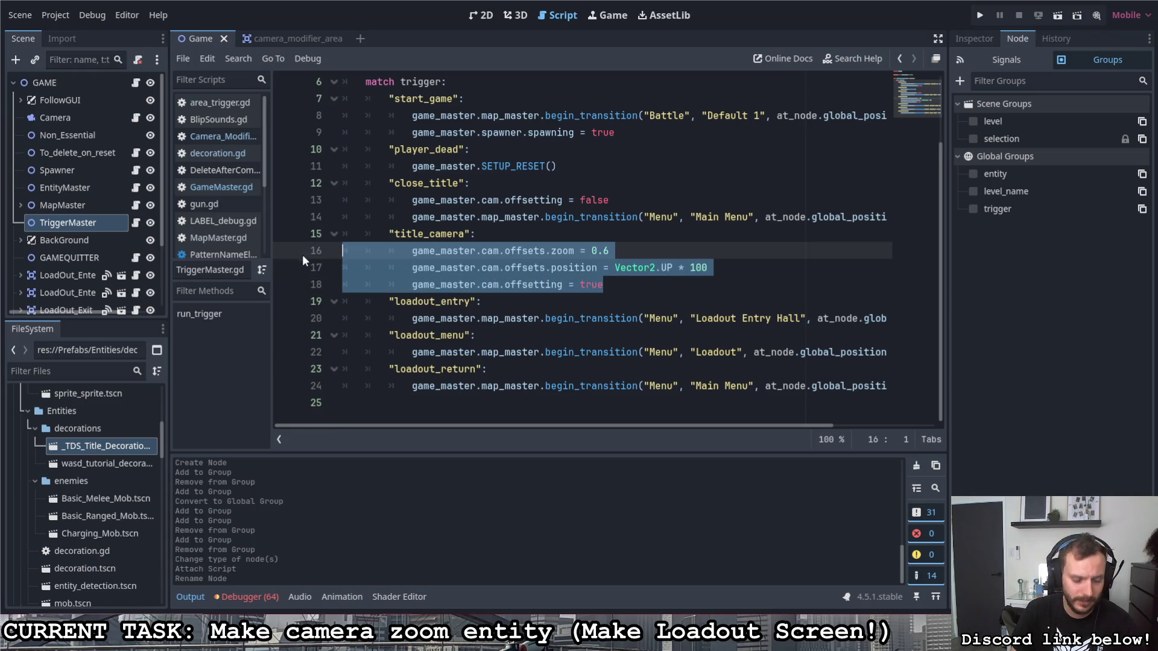
pyautogui.hotkey('ctrl', 'x')
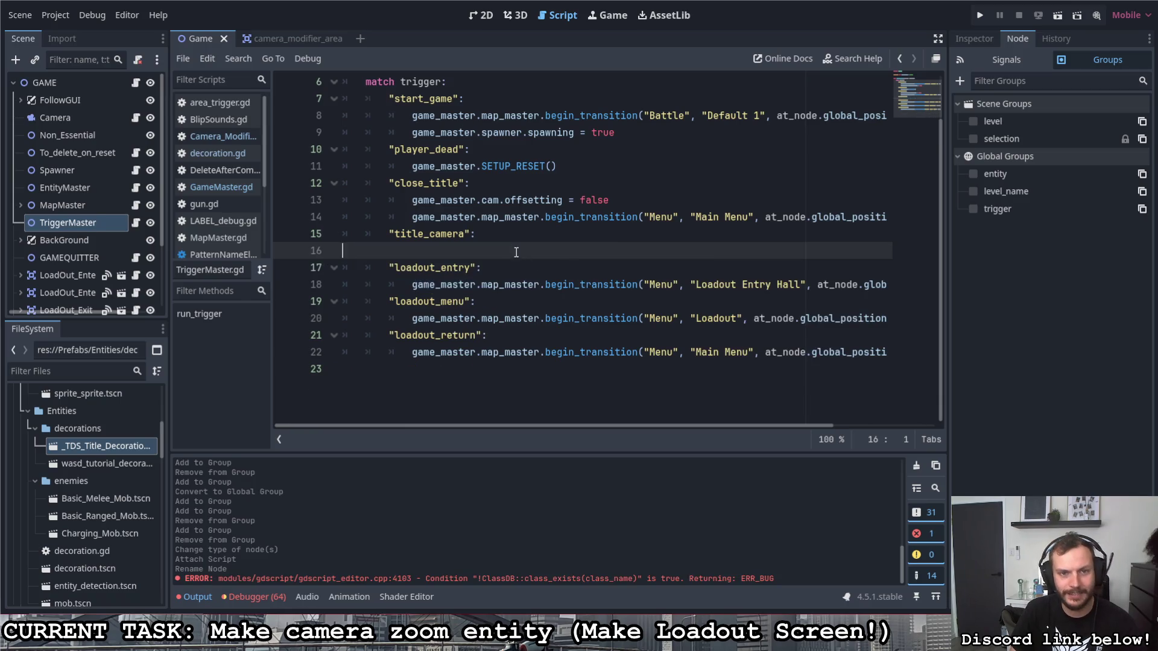
# Delete the leftover "title_camera": case line and blank line, then return to Camera_Modifier_Area.gd
pyautogui.press('BackSpace')
pyautogui.hotkey('shift', 'Home')
pyautogui.press('BackSpace')
pyautogui.press('Up')
pyautogui.press('End')
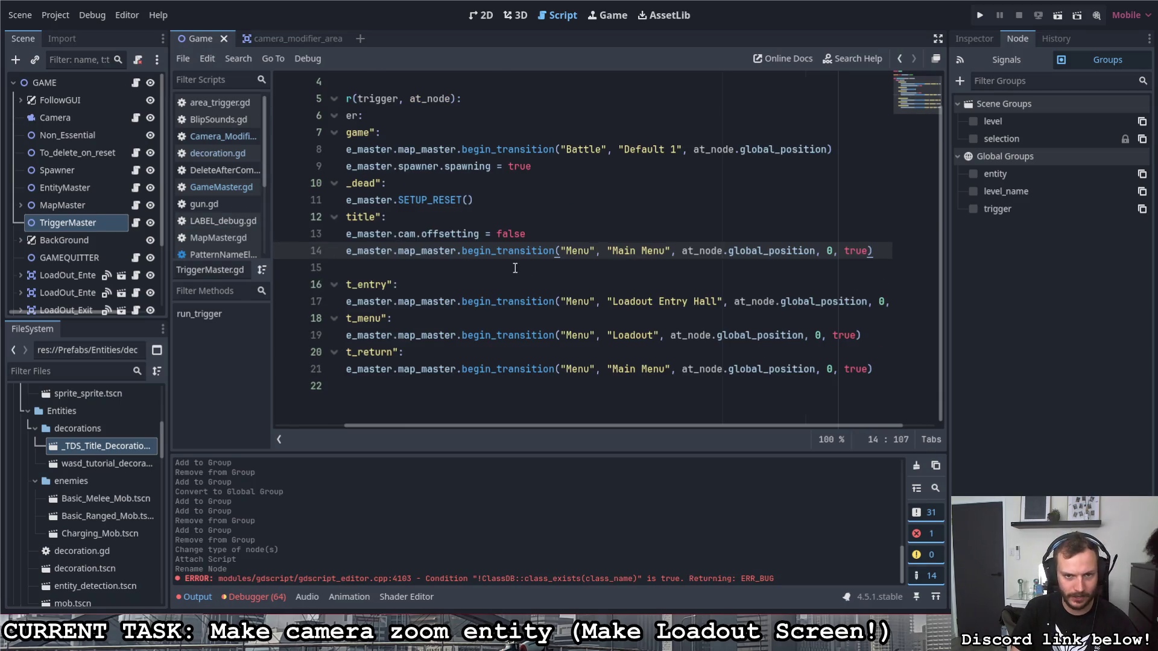
pyautogui.press('Down')
pyautogui.press('BackSpace')
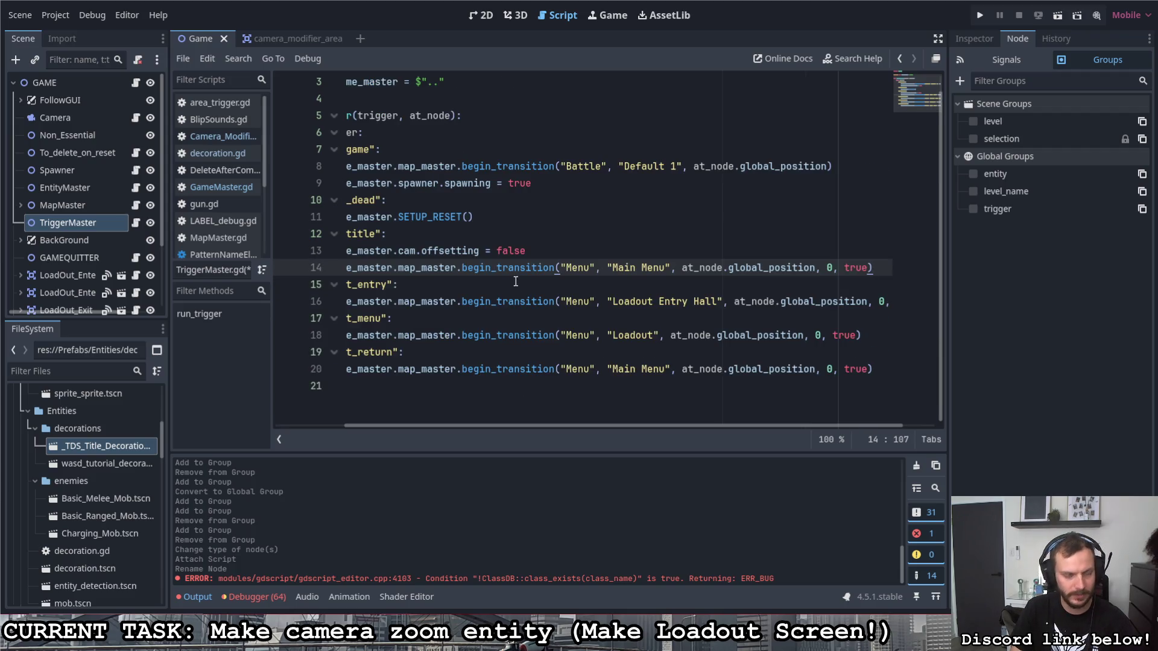
pyautogui.click(287, 37)
pyautogui.click(466, 266)
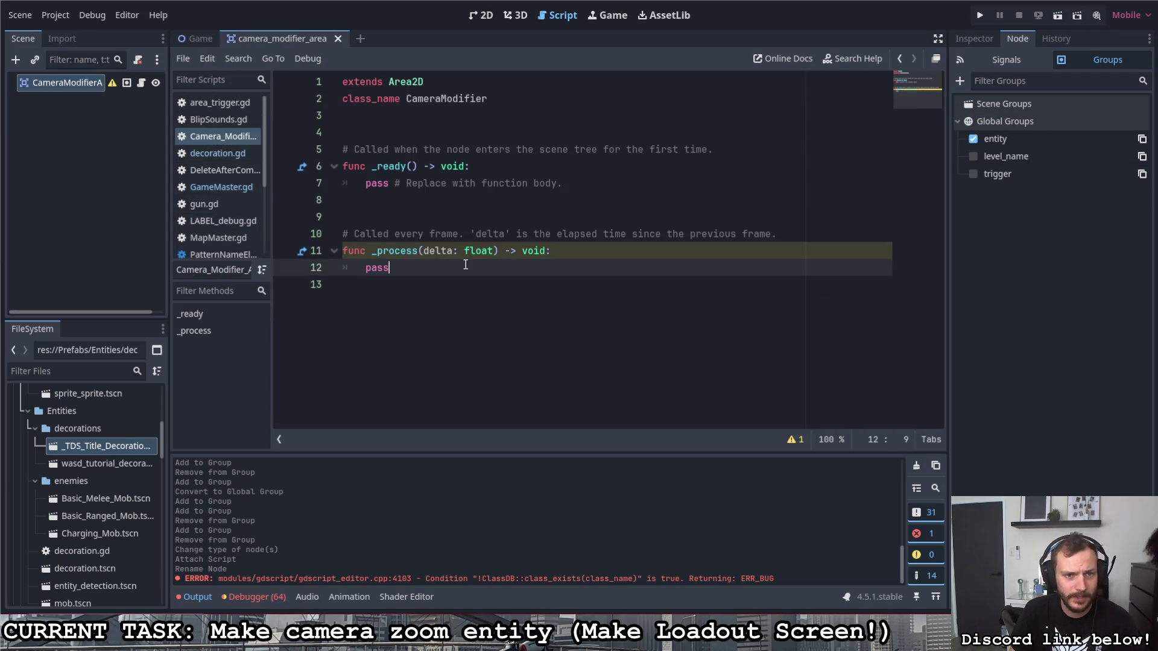
# Paste the title_camera offset lines into Camera_Modifier_Area.gd and comment them out
pyautogui.click(413, 129)
pyautogui.hotkey('ctrl', 'v')
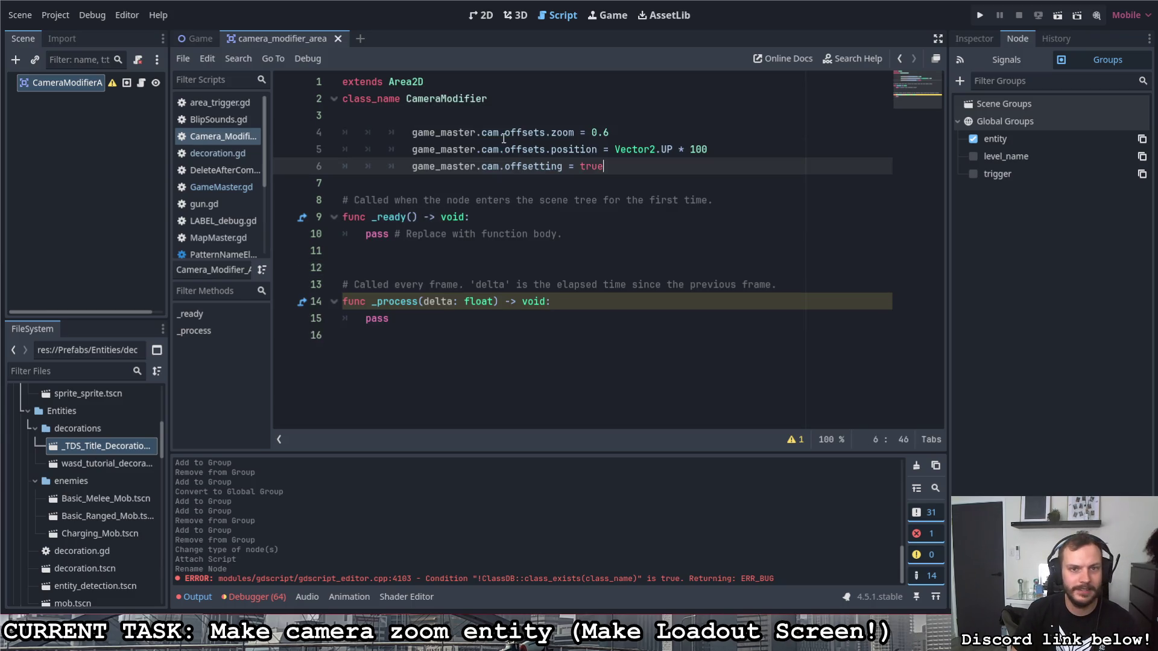
pyautogui.moveTo(603, 166); pyautogui.dragTo(342, 132)
pyautogui.hotkey('ctrl', 'k')
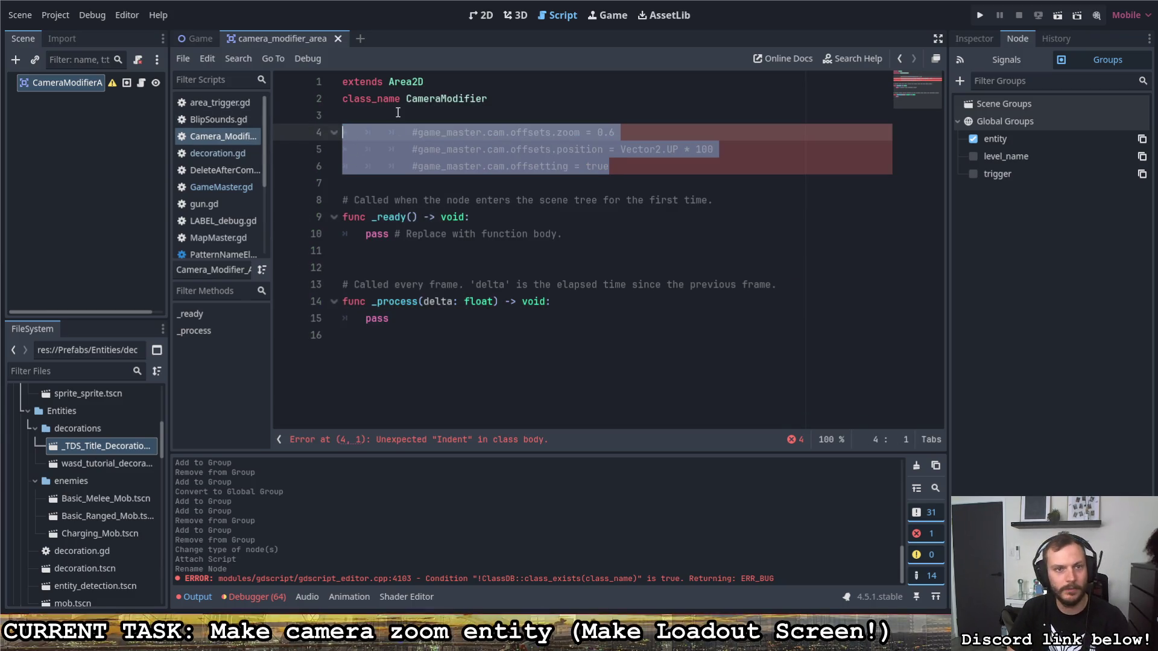
pyautogui.click(419, 115)
pyautogui.press('Return')
pyautogui.press('Return')
pyautogui.press('Up')
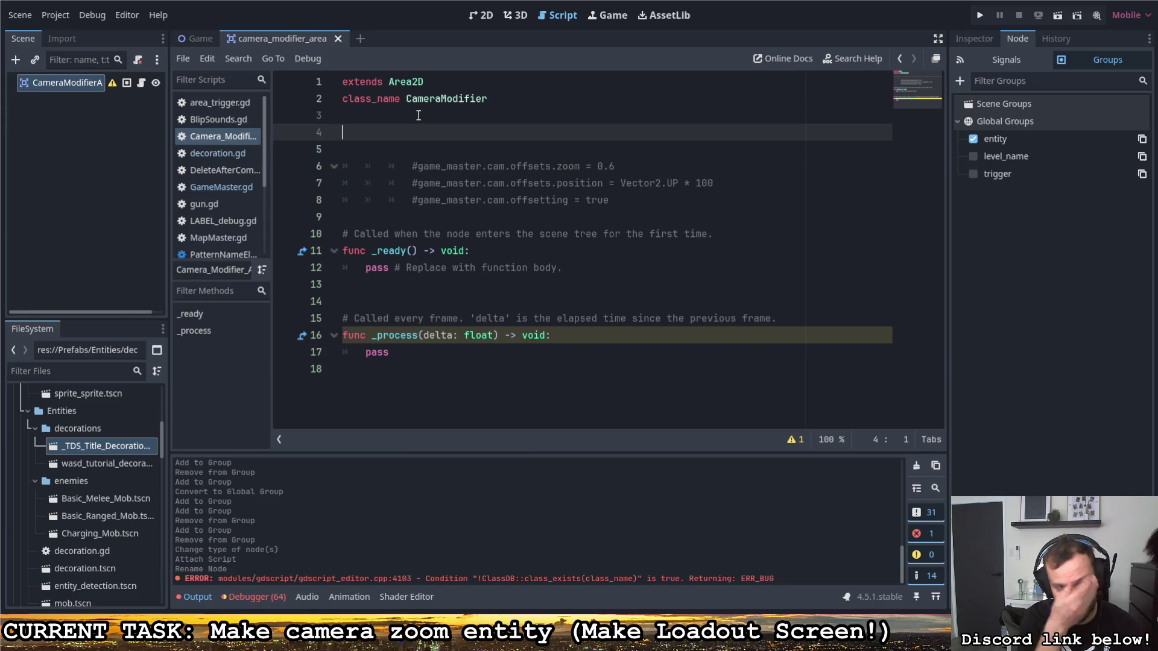
# Declare exported variables Offset_Position, Offset_Rotation and Offset_Zoom above the commented lines
pyautogui.write('@export')
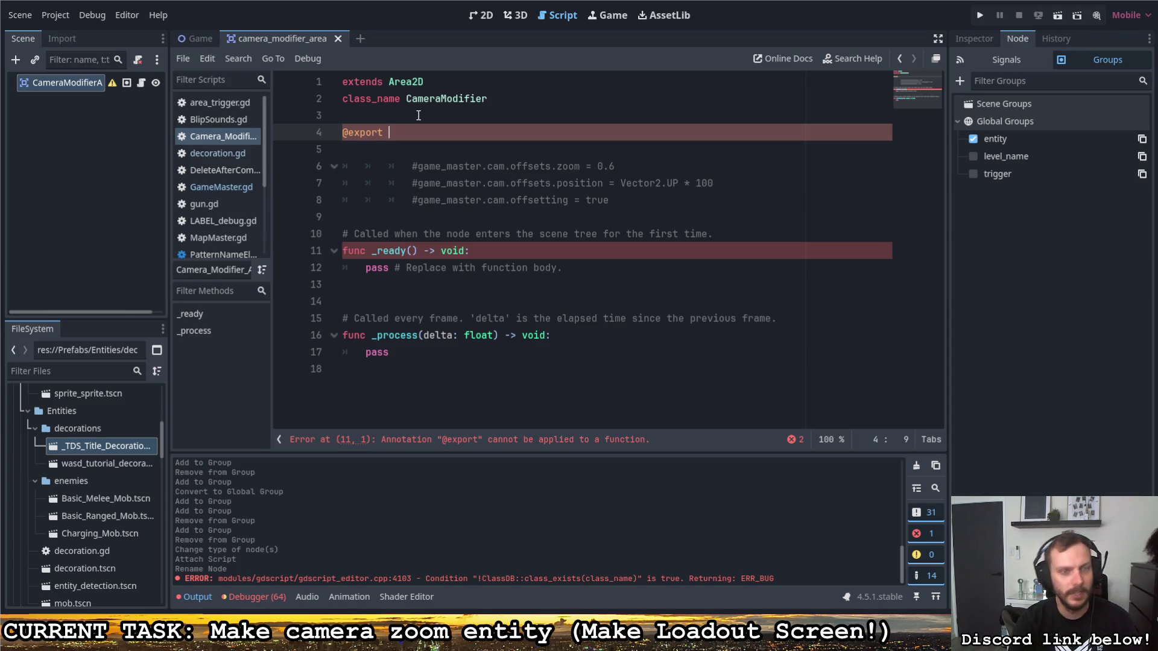
pyautogui.write('var ')
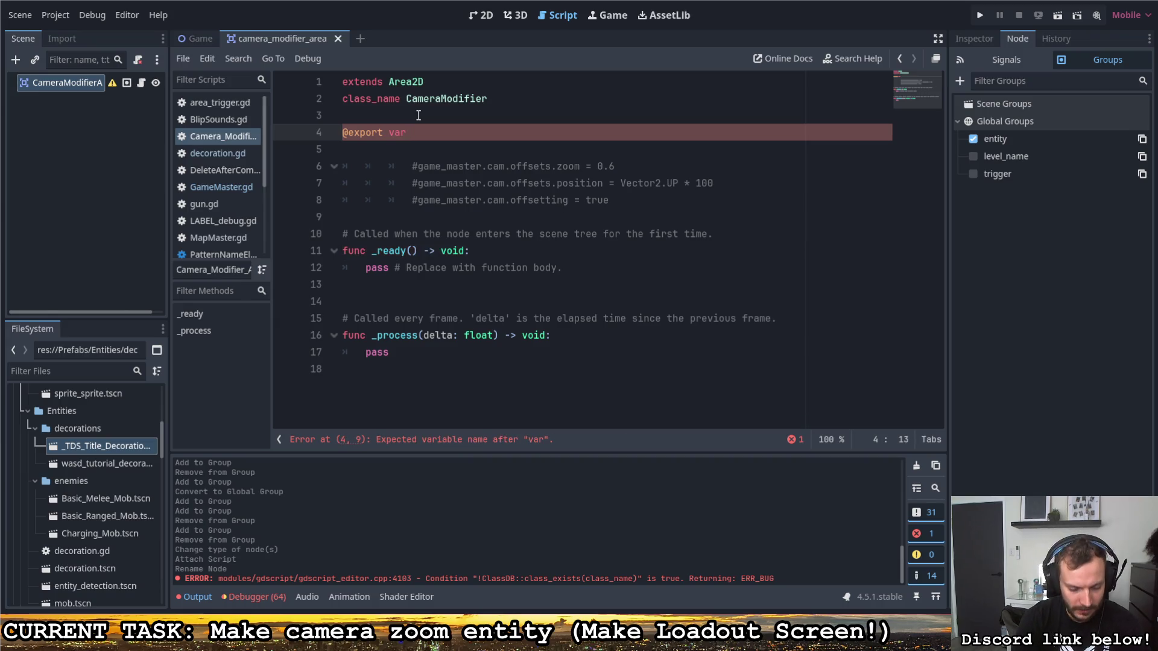
pyautogui.write('CameraOdds')
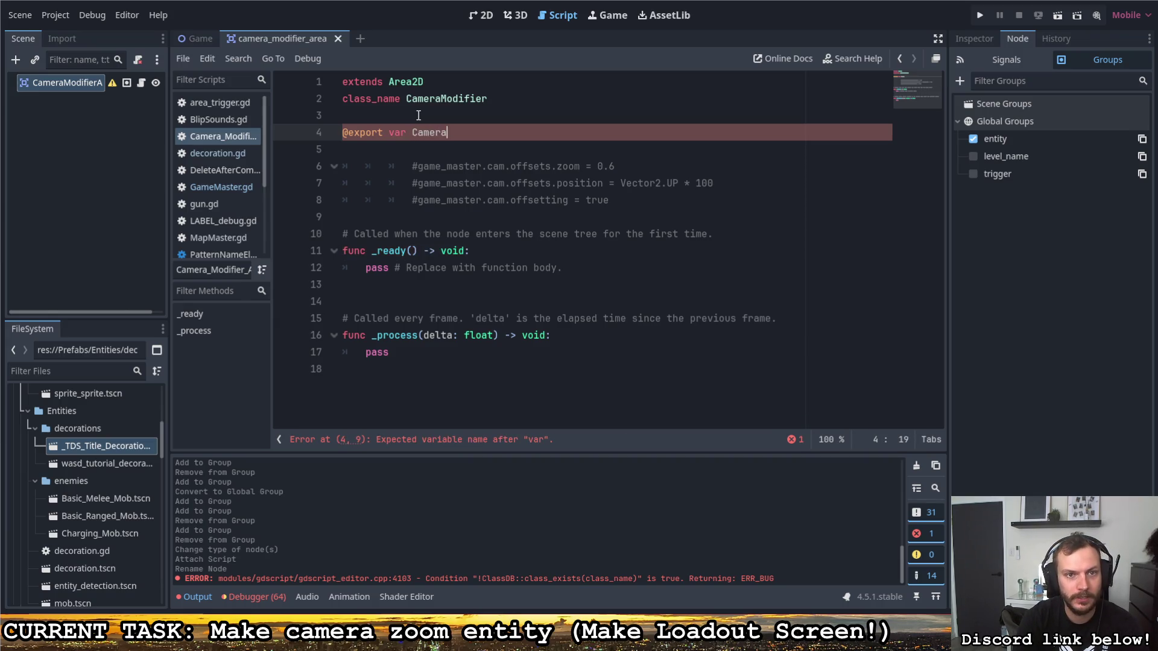
pyautogui.press('BackSpace')
pyautogui.press('BackSpace')
pyautogui.press('BackSpace')
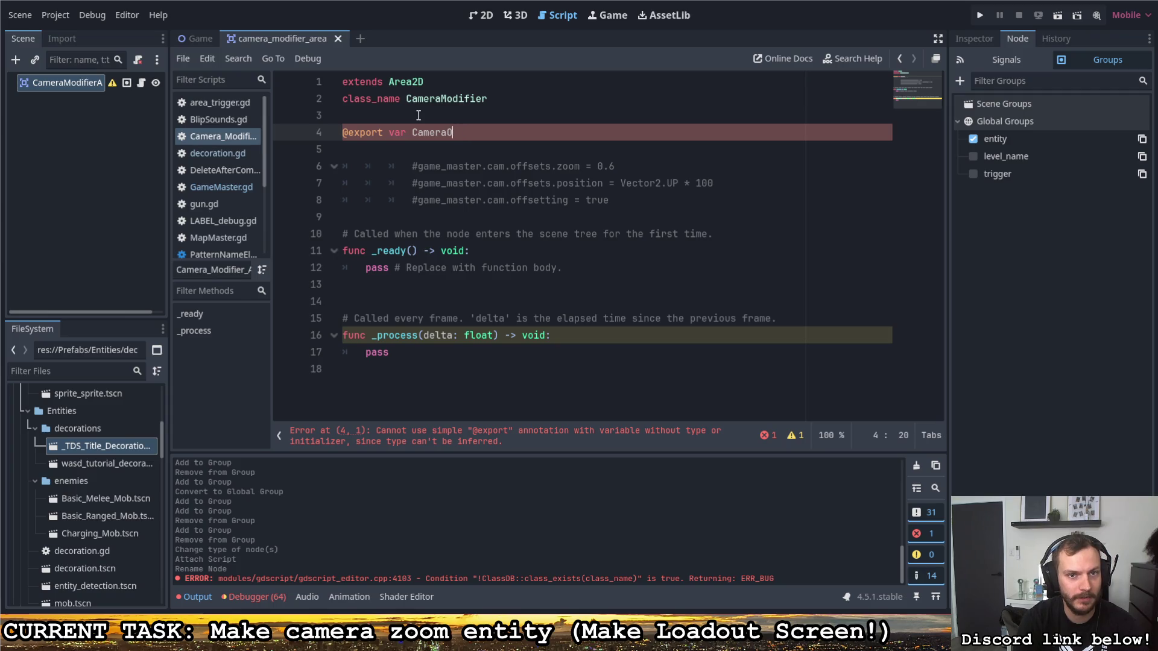
pyautogui.write('Zoom')
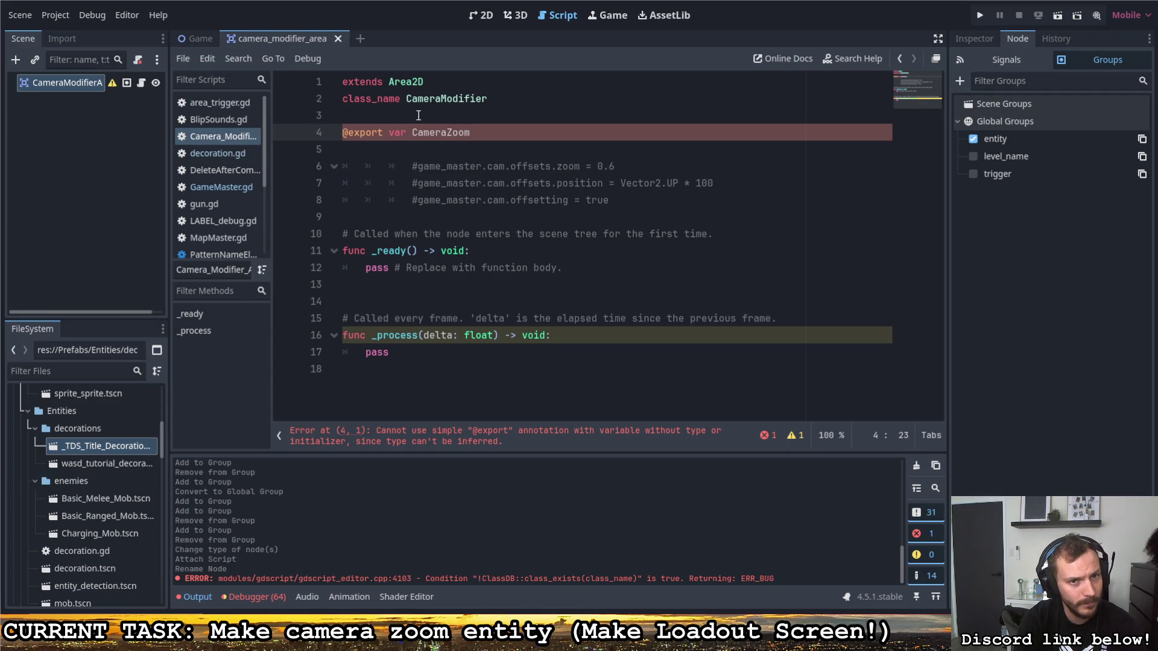
pyautogui.press('BackSpace')
pyautogui.press('BackSpace')
pyautogui.press('BackSpace')
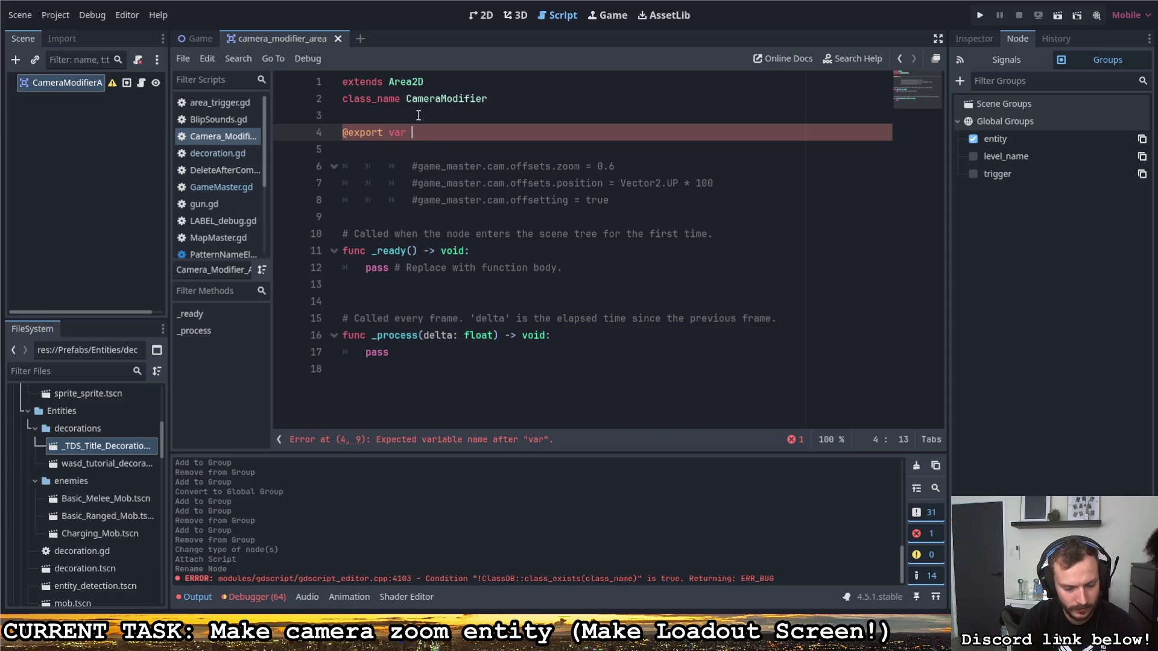
pyautogui.write('Offset_')
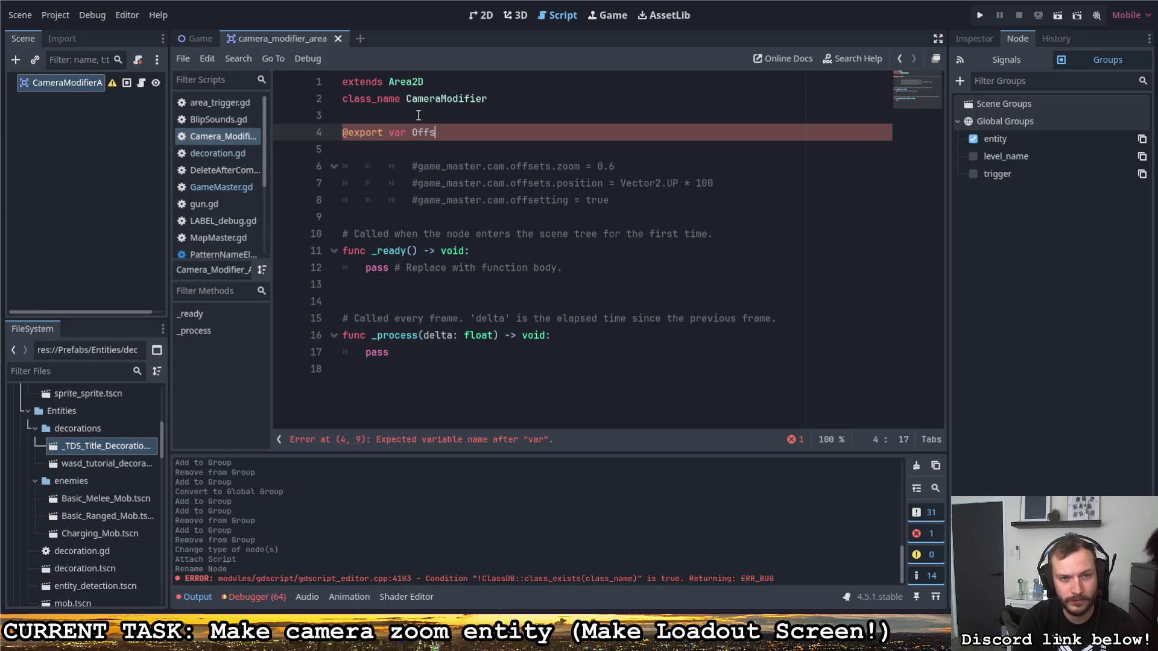
pyautogui.write('Zoom')
pyautogui.press('Up')
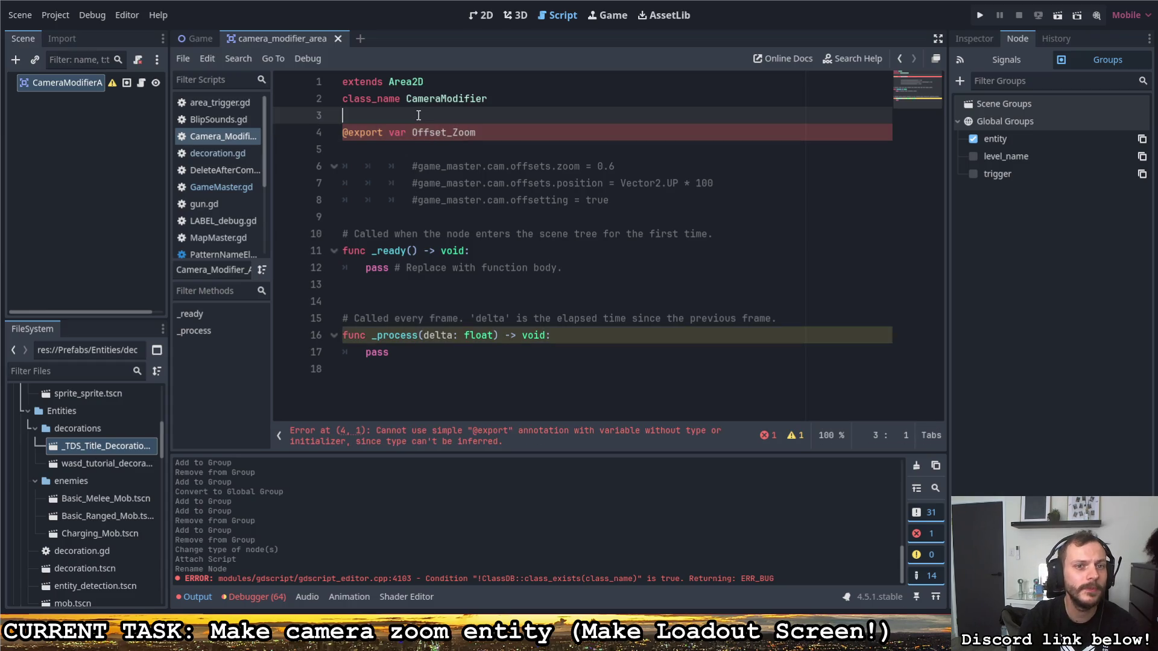
pyautogui.press('Return')
pyautogui.write('@export var O')
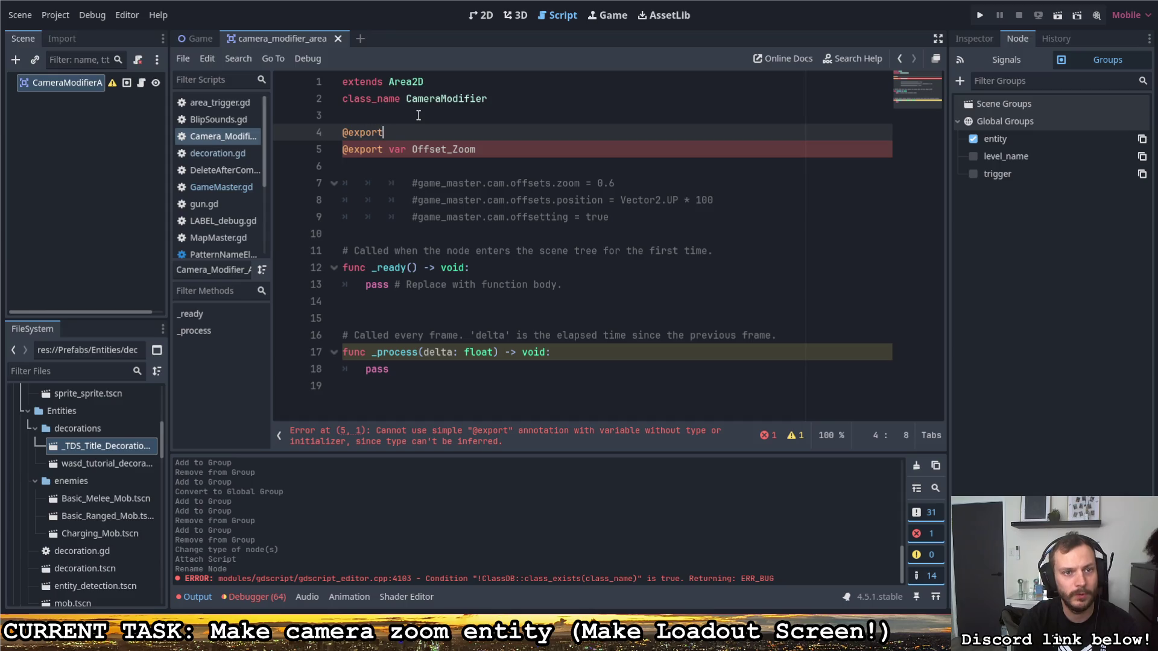
pyautogui.write('ffset_')
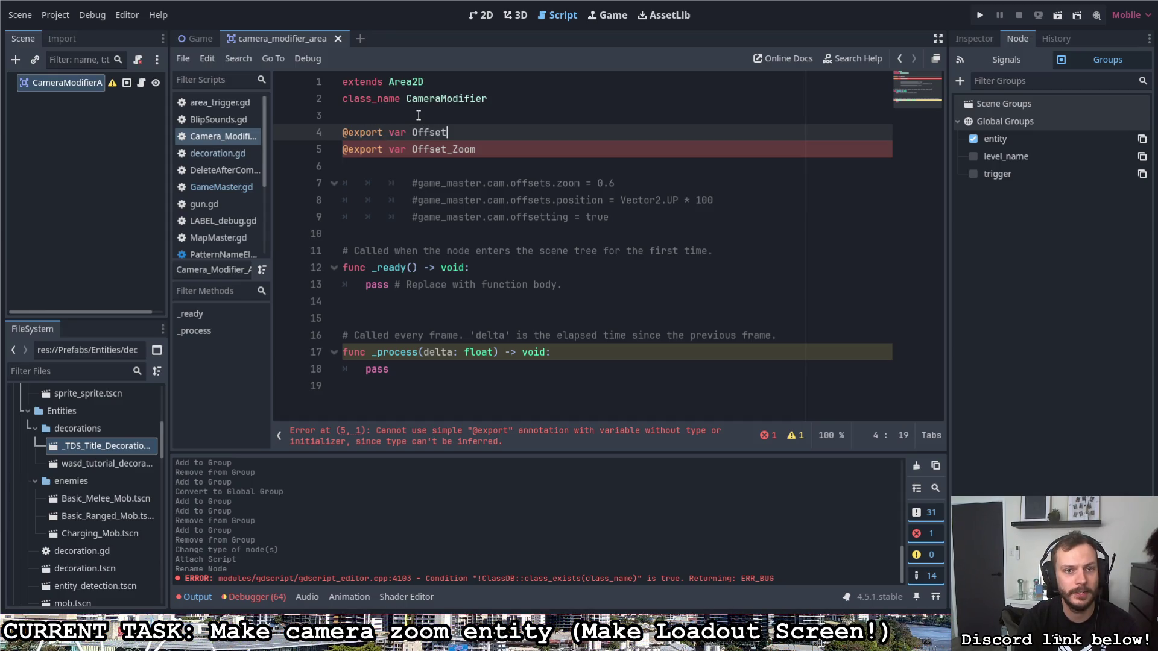
pyautogui.write('Position')
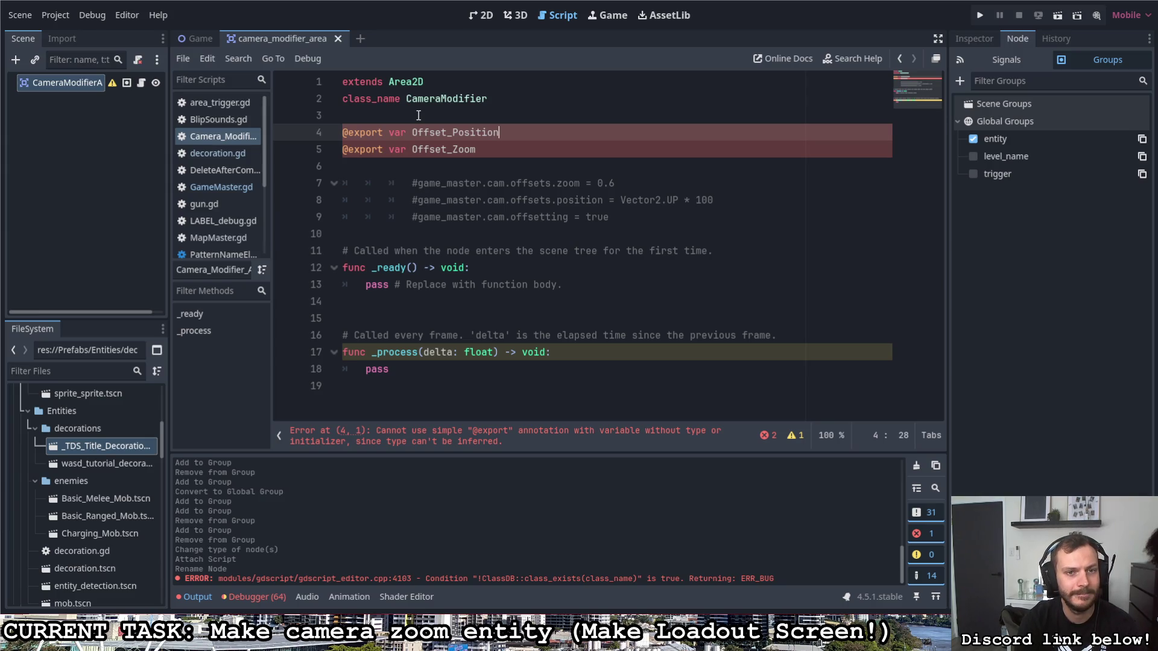
pyautogui.press('Return')
pyautogui.write('@export va')
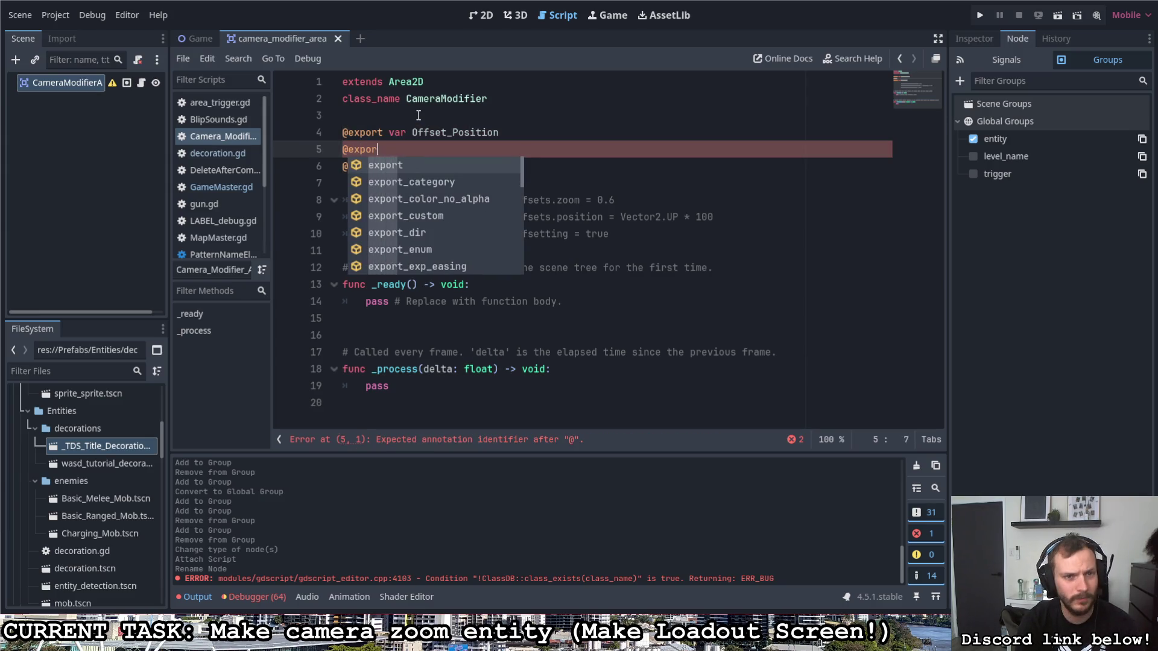
pyautogui.write('r Offset_ro')
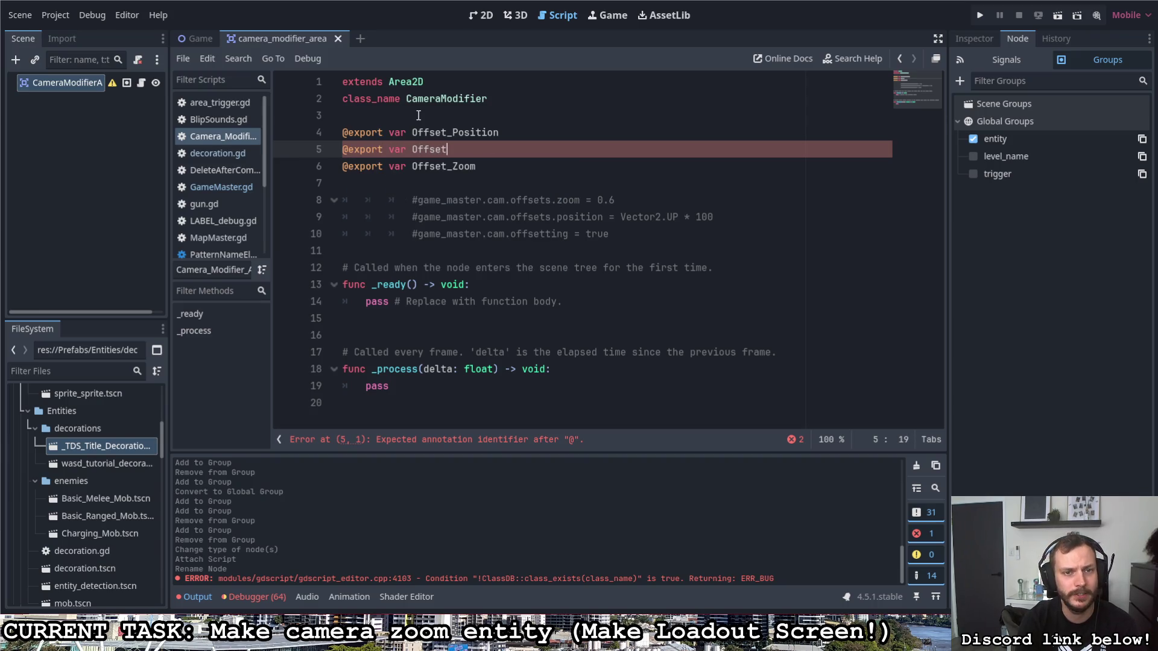
pyautogui.press('BackSpace')
pyautogui.press('BackSpace')
pyautogui.write('Rotation')
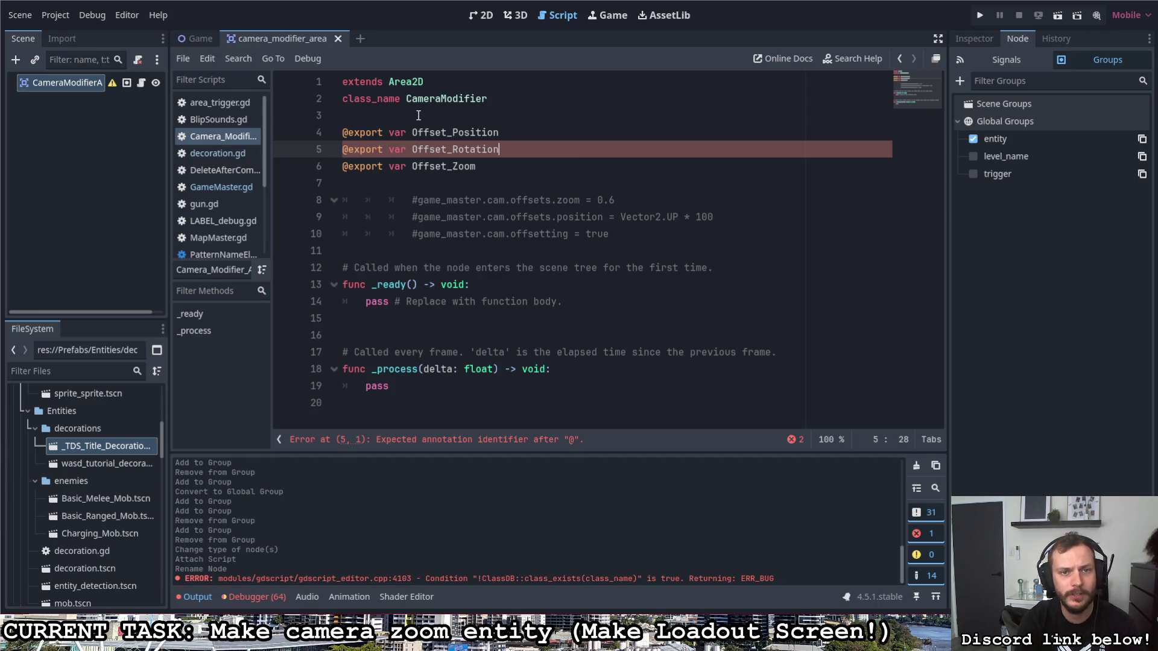
# Lowercase the leading O in all three offset variable names
pyautogui.click(413, 133)
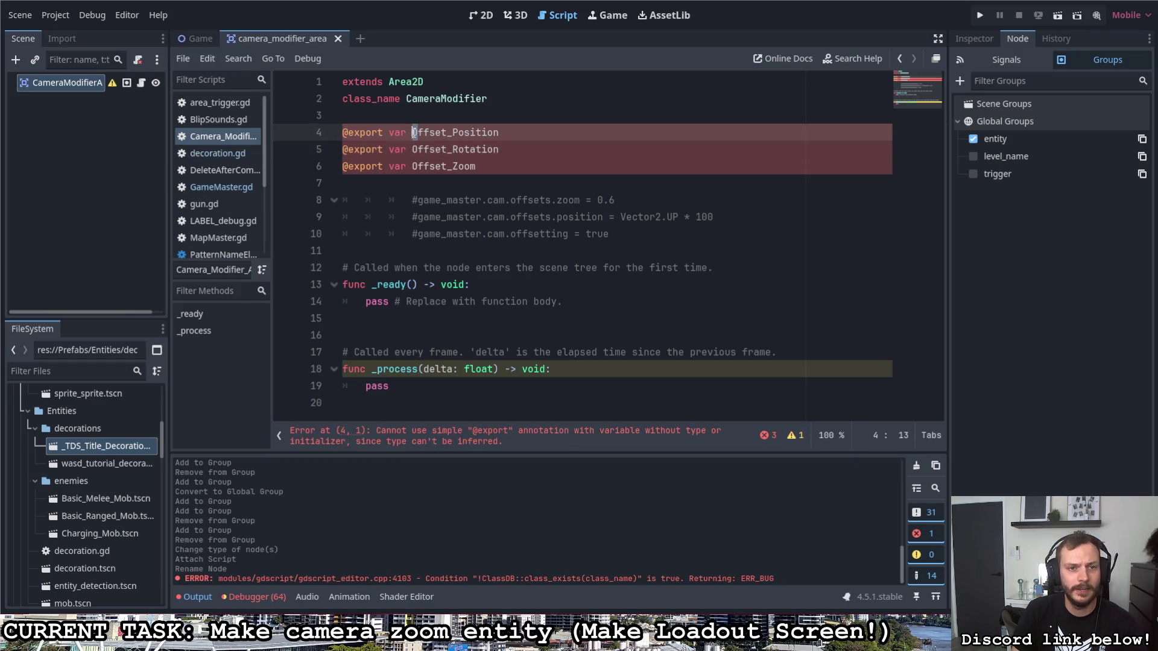
pyautogui.press('Delete')
pyautogui.write('o')
pyautogui.press('Down')
pyautogui.press('BackSpace')
pyautogui.write('o')
pyautogui.press('Down')
pyautogui.press('BackSpace')
pyautogui.write('o')
# Lowercase Position, Rotation and Zoom, fixing stray z typos to get offset_position, offset_rotation, offset_zoom
pyautogui.click(453, 167)
pyautogui.press('Delete')
pyautogui.write('z')
pyautogui.press('Up')
pyautogui.press('BackSpace')
pyautogui.write('z')
pyautogui.press('Up')
pyautogui.press('BackSpace')
pyautogui.write('z')
pyautogui.press('End')
pyautogui.moveTo(412, 133); pyautogui.dragTo(509, 136)
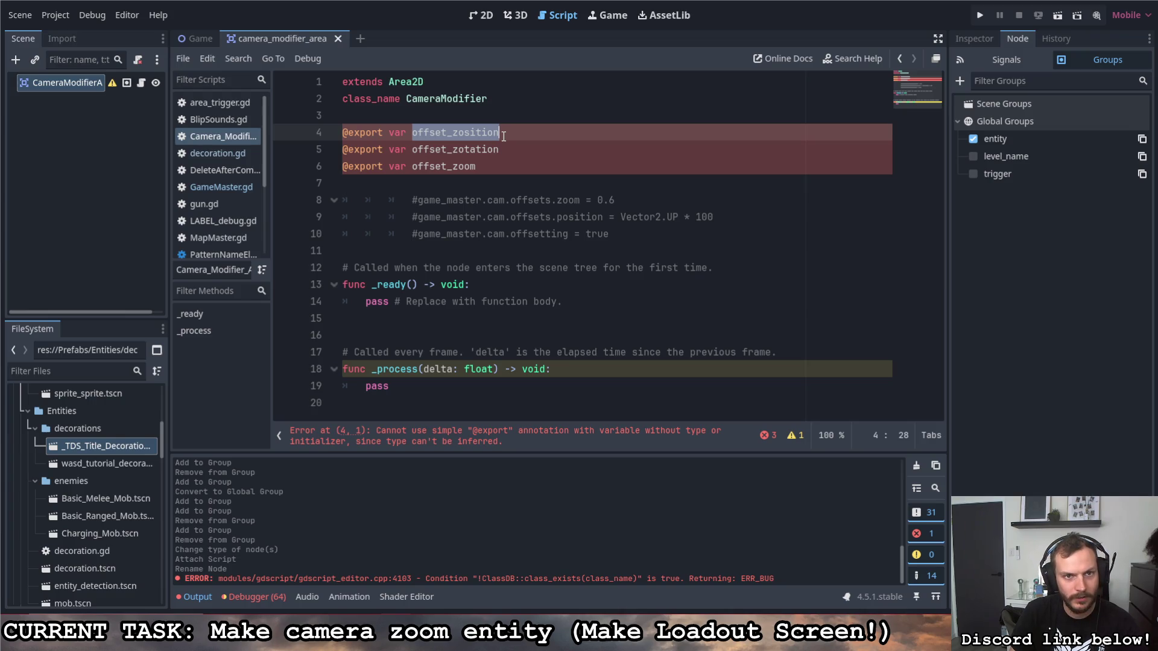
pyautogui.click(504, 134)
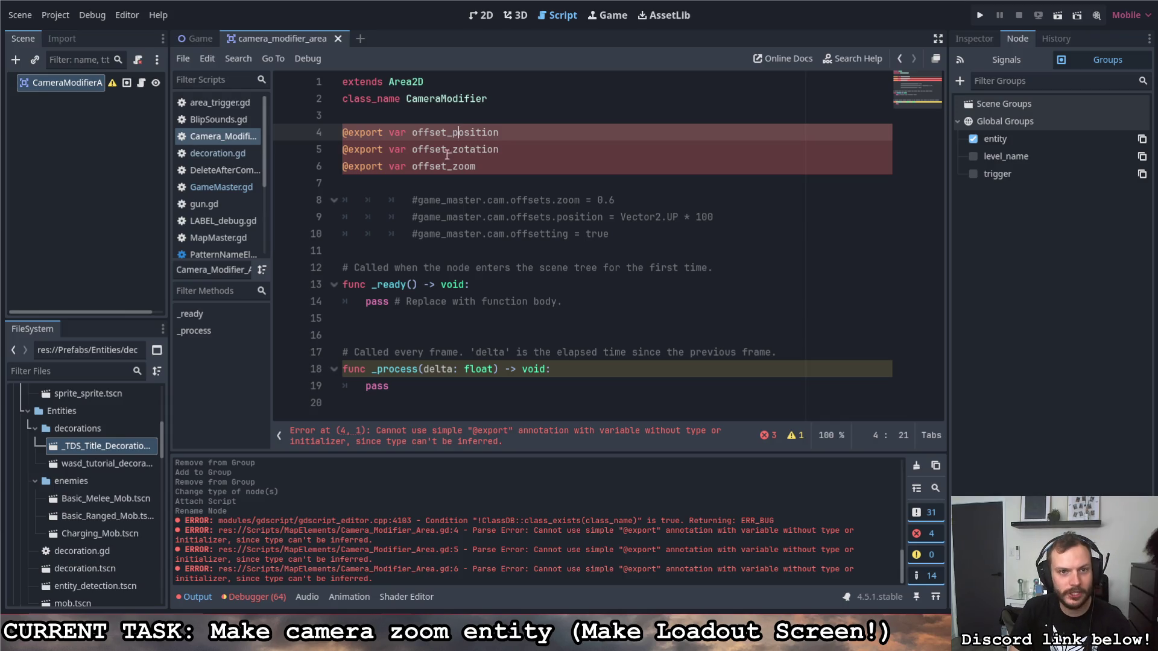
pyautogui.press('BackSpace')
pyautogui.click(454, 150)
pyautogui.press('Delete')
pyautogui.write('r')
# Save the script and add a blank line after the offset exports
pyautogui.hotkey('ctrl', 's')
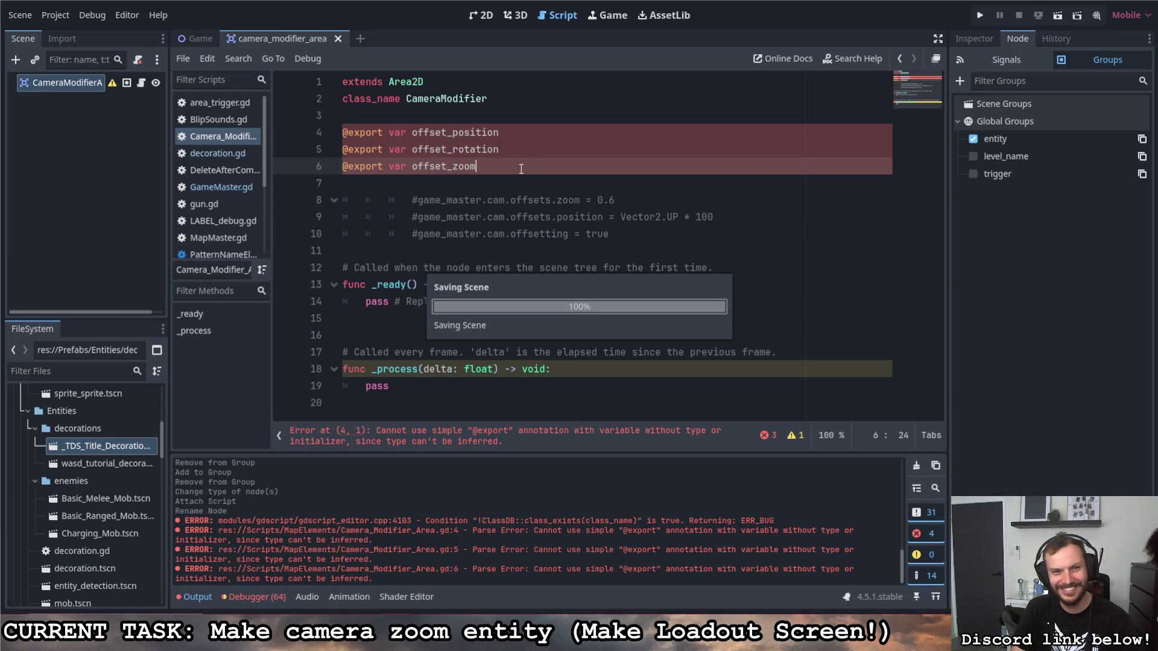
pyautogui.click(510, 134)
pyautogui.click(512, 165)
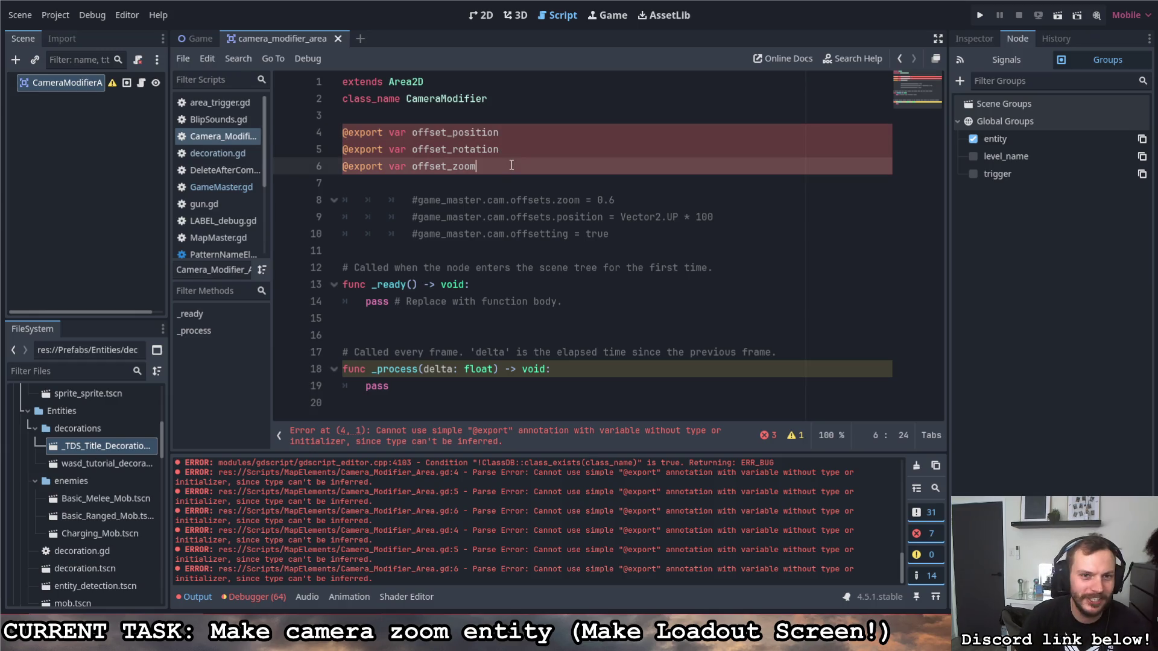
pyautogui.press('Return')
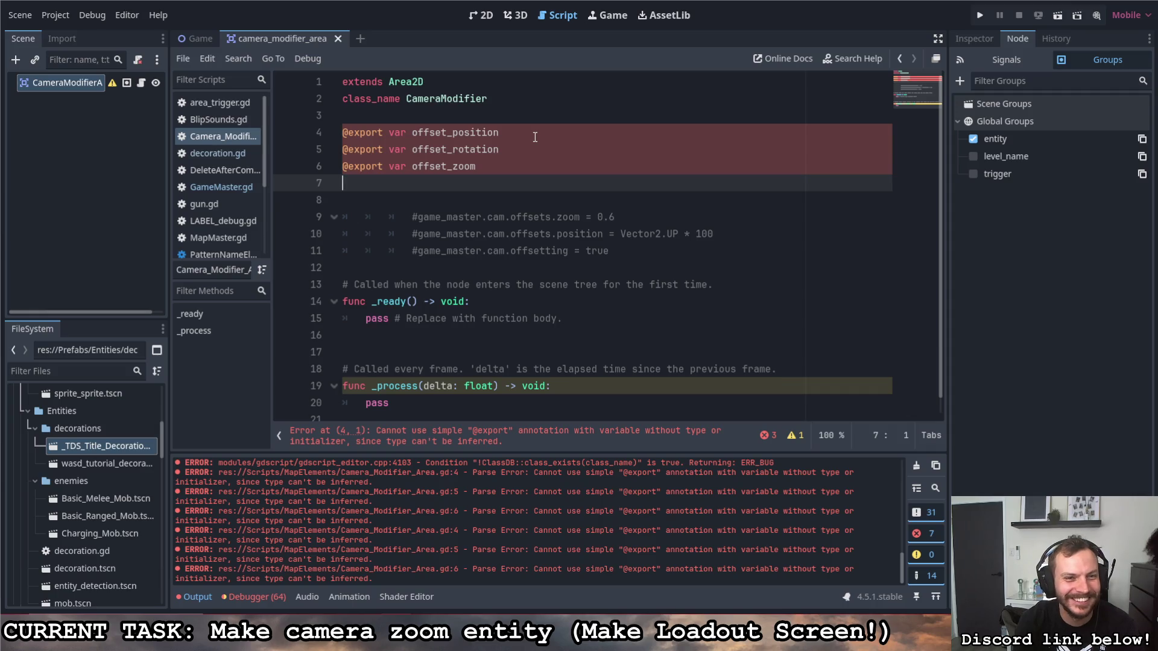
pyautogui.press('Return')
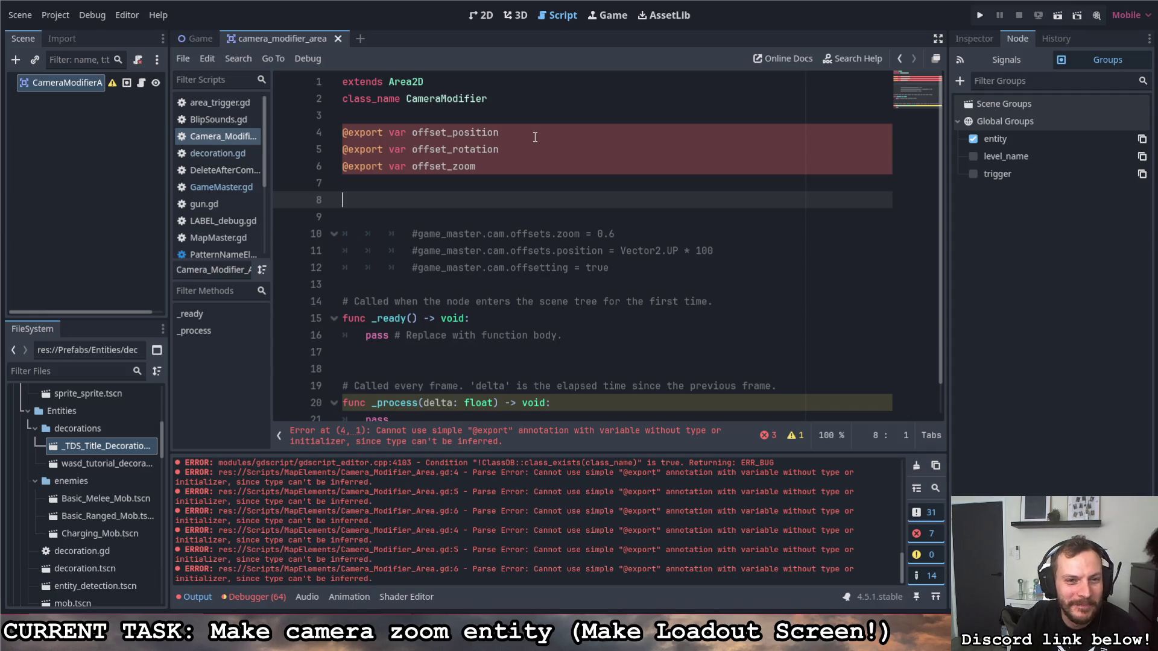
pyautogui.write('@')
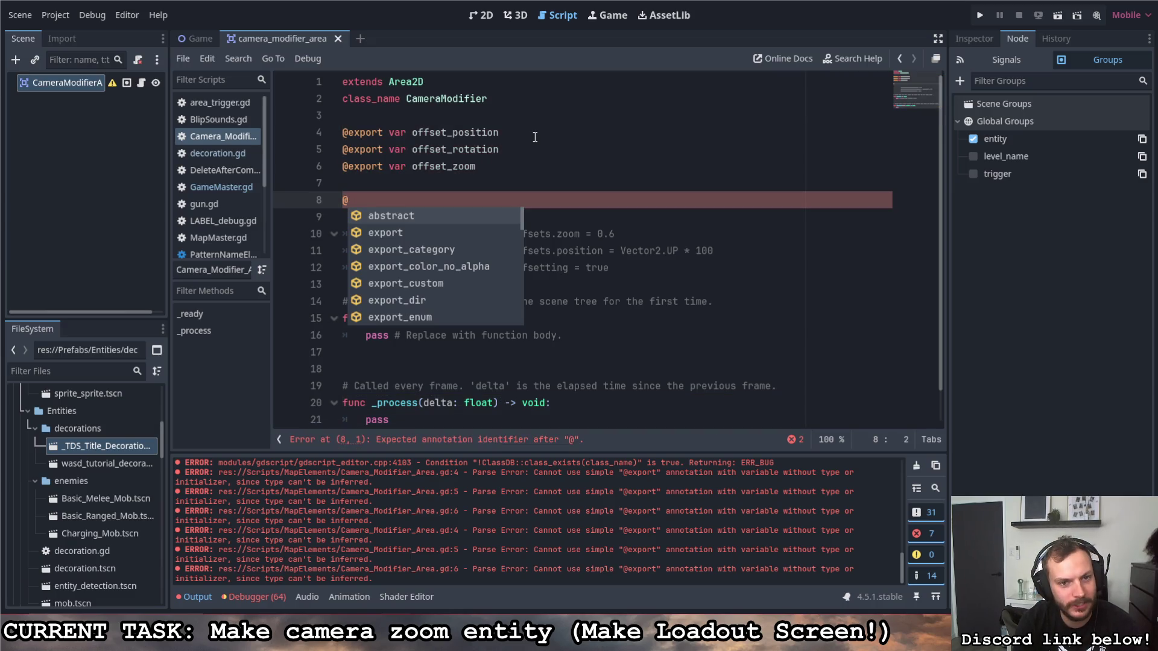
pyautogui.press('BackSpace')
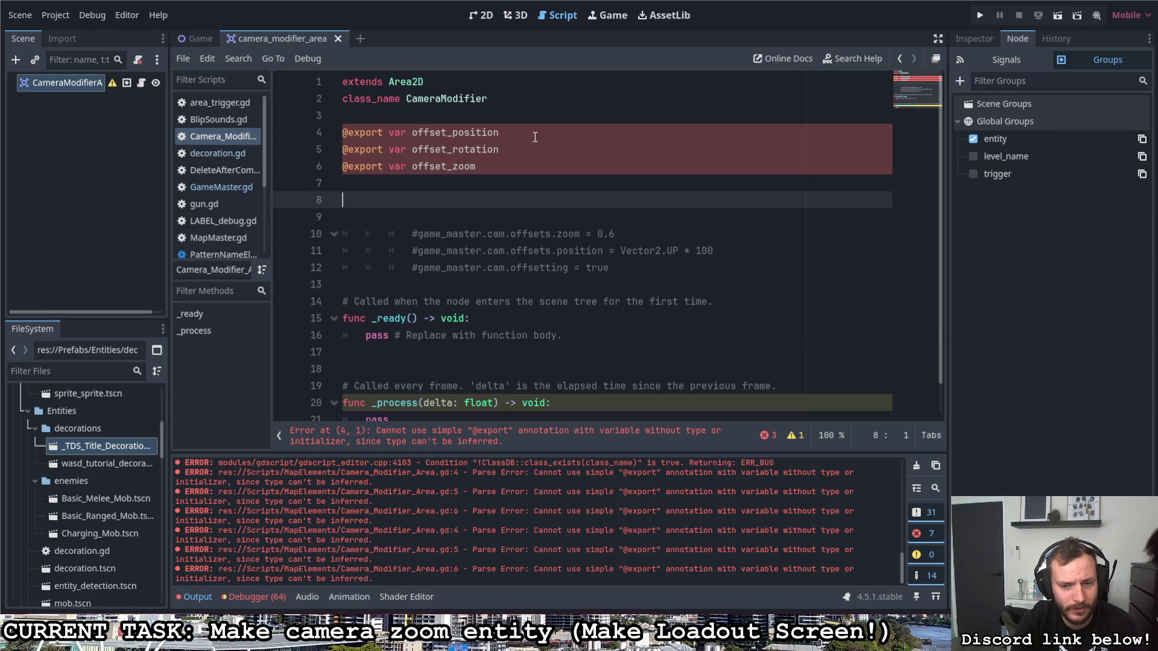
pyautogui.press('Up')
pyautogui.press('Up')
pyautogui.press('Up')
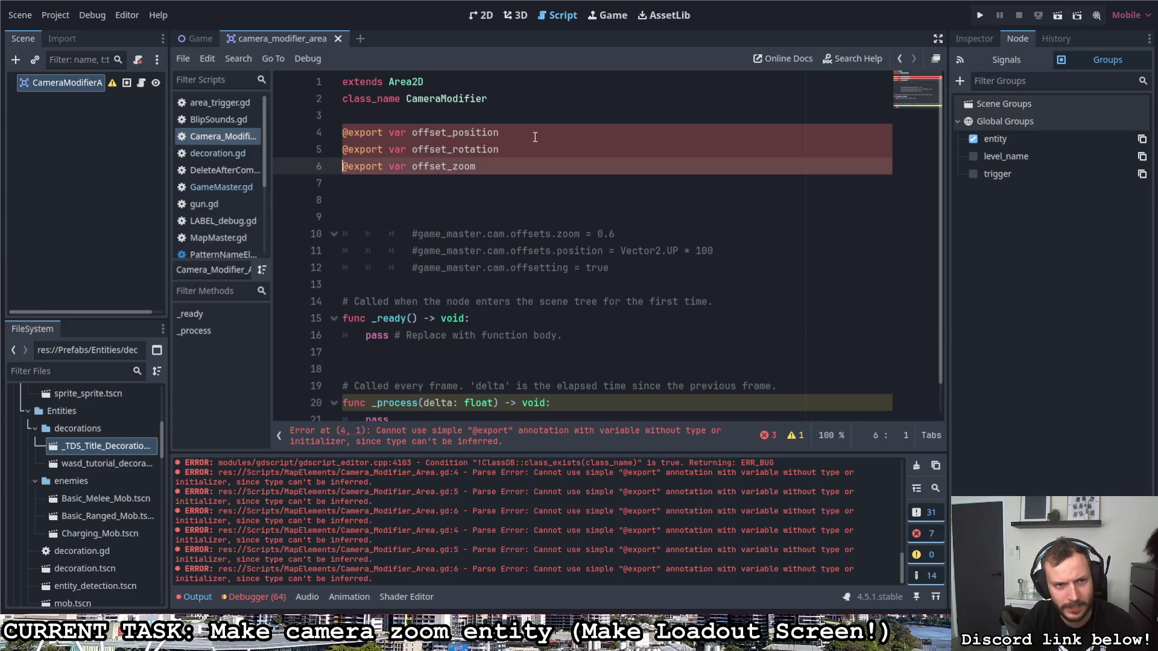
pyautogui.press('Return')
pyautogui.press('Return')
pyautogui.press('Up')
pyautogui.press('Up')
pyautogui.write('@export var ')
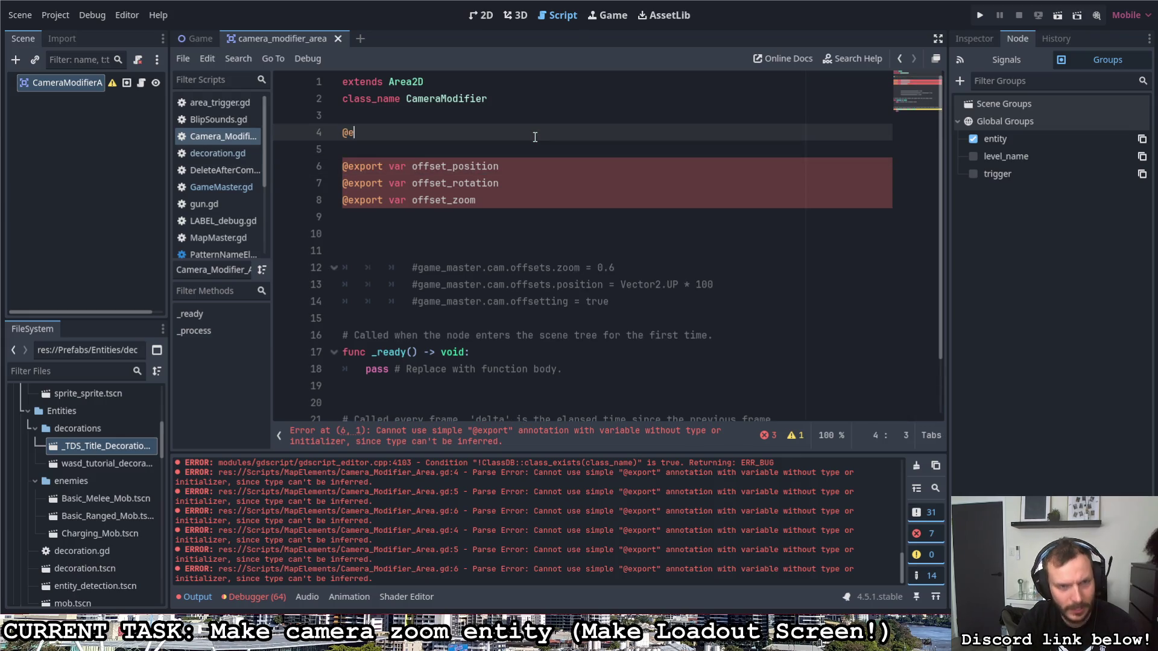
pyautogui.write('offset_on-')
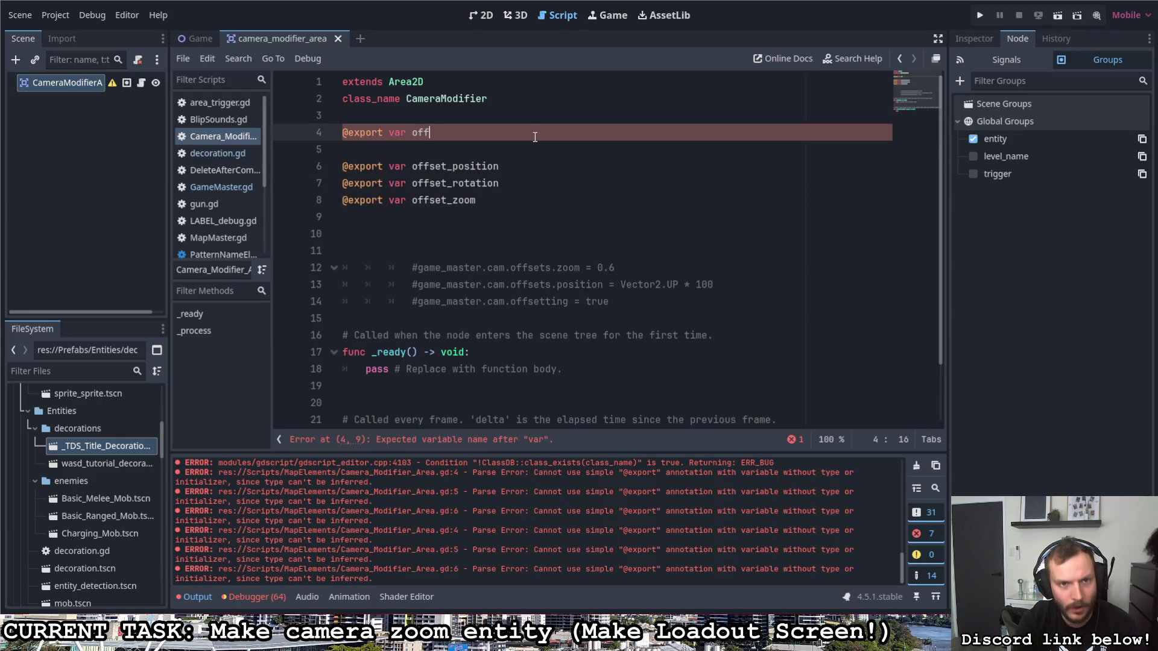
pyautogui.press('BackSpace')
pyautogui.write(')')
pyautogui.write('entry')
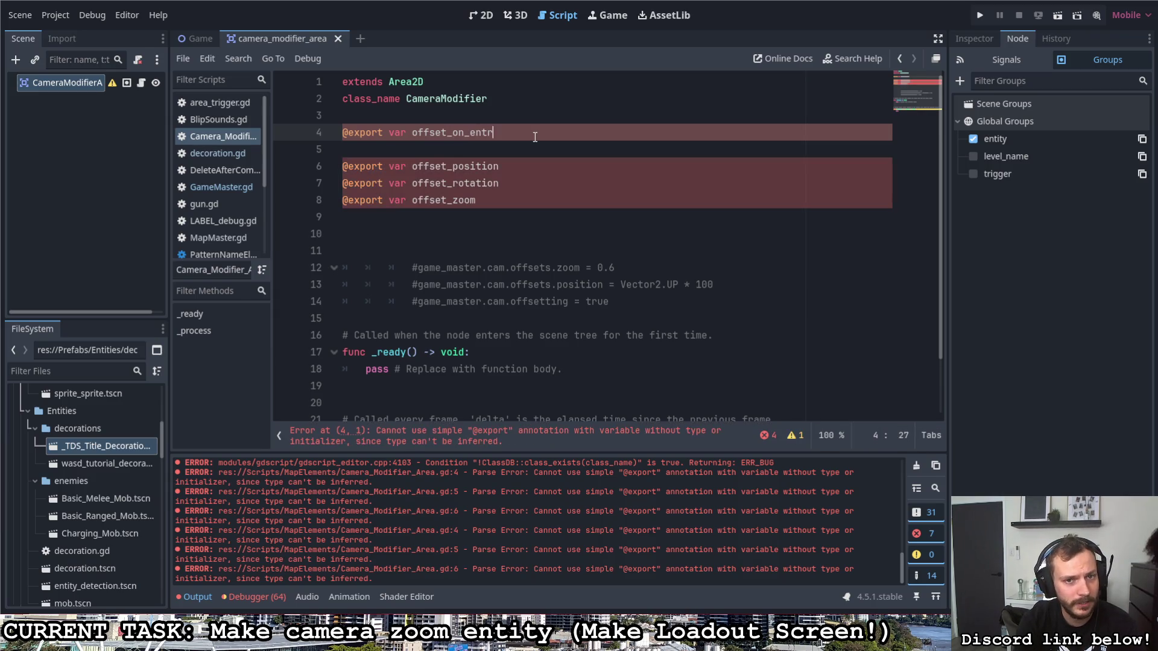
pyautogui.press('Return')
pyautogui.write('@export var o')
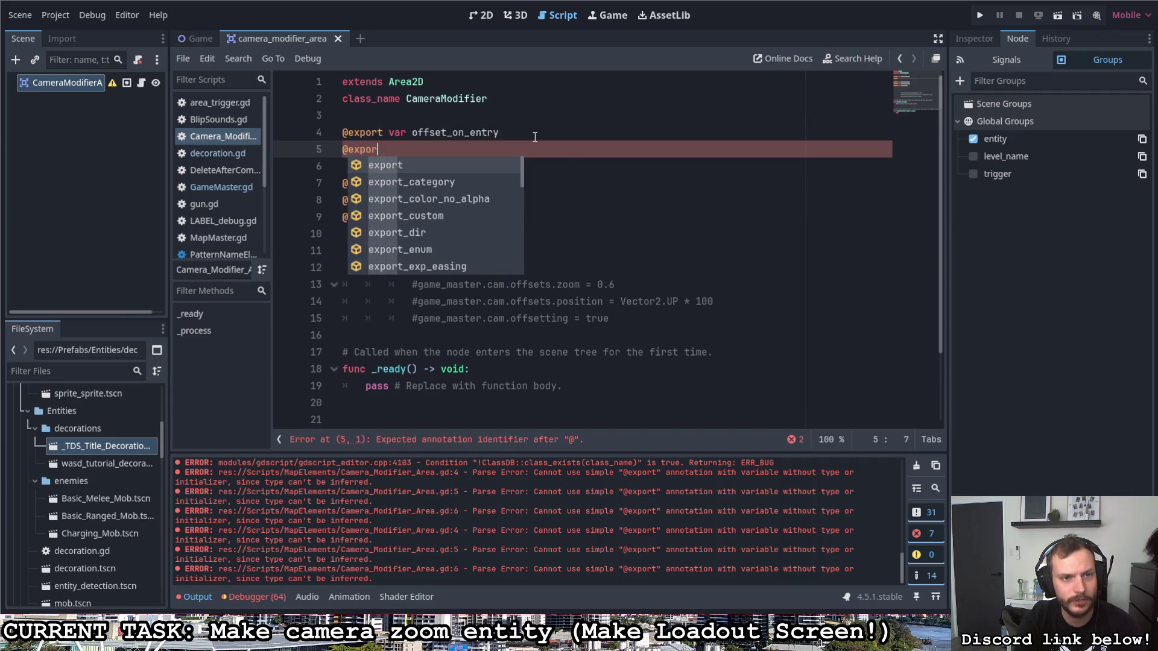
pyautogui.write('ffset_on_ex')
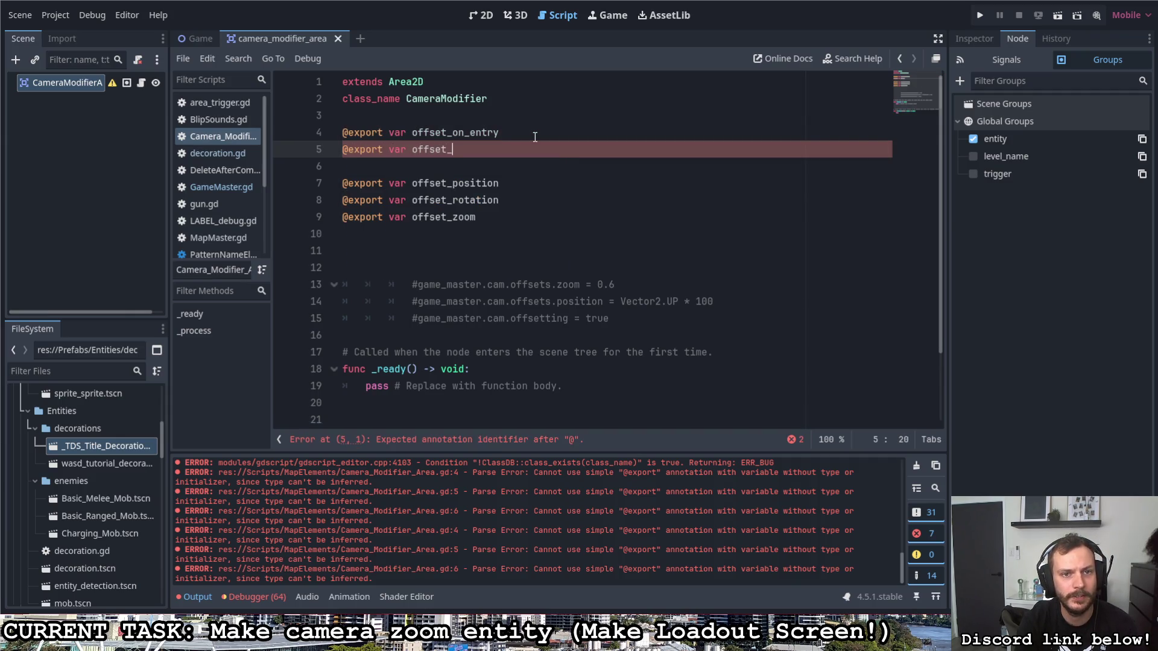
pyautogui.write('it')
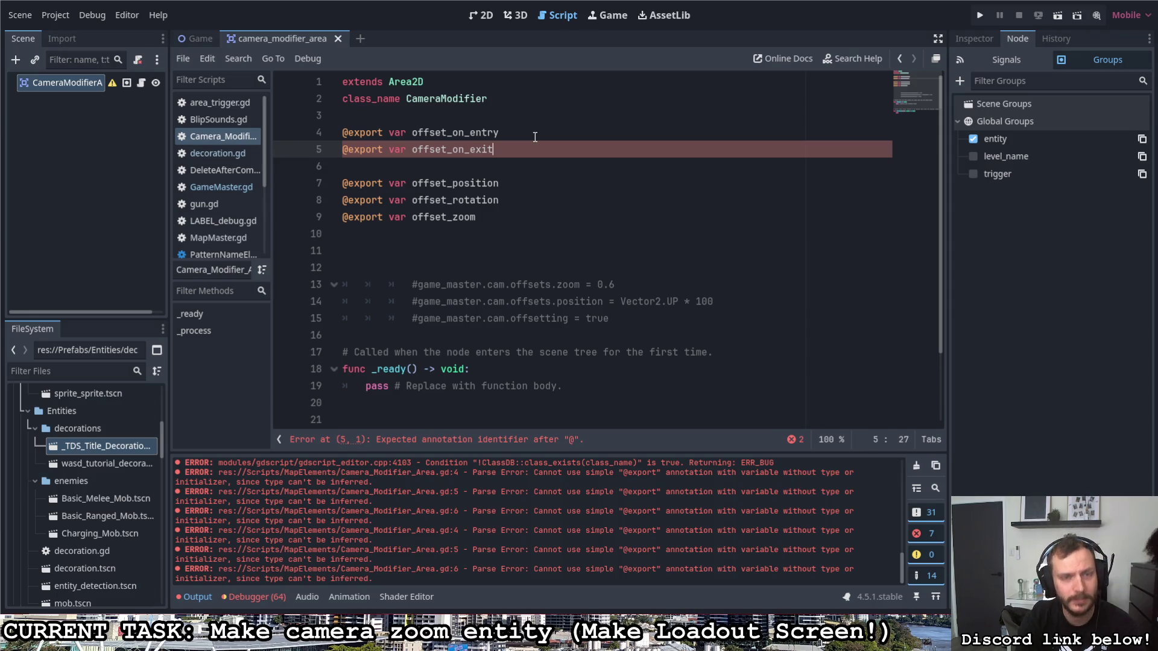
pyautogui.click(535, 133)
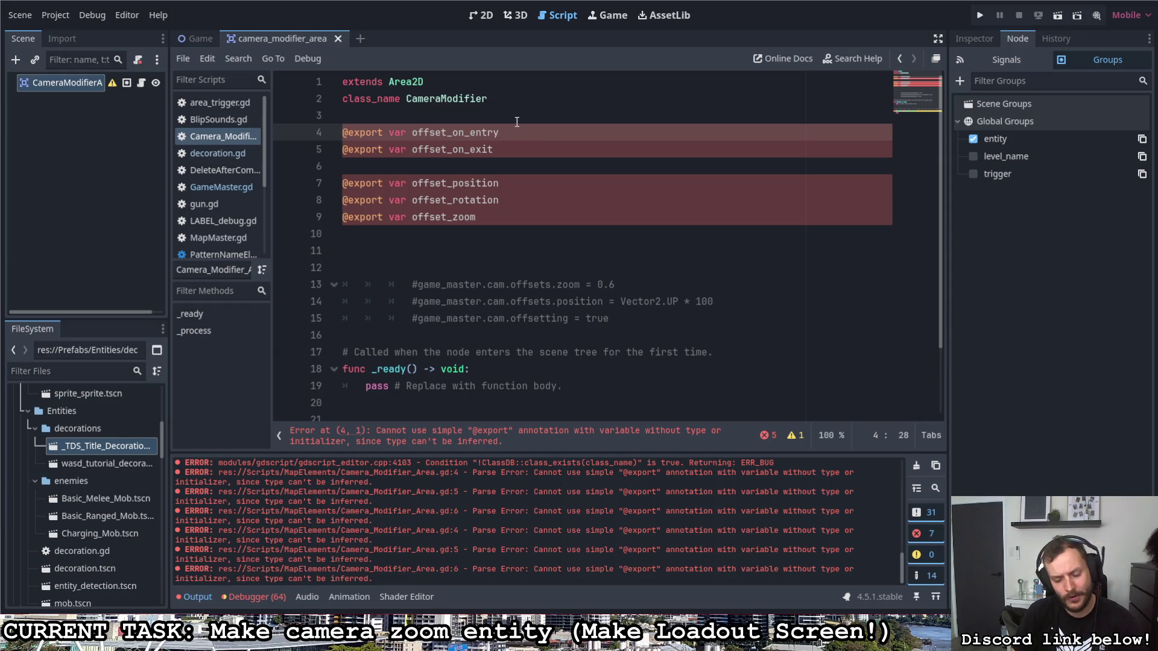
pyautogui.write('= false')
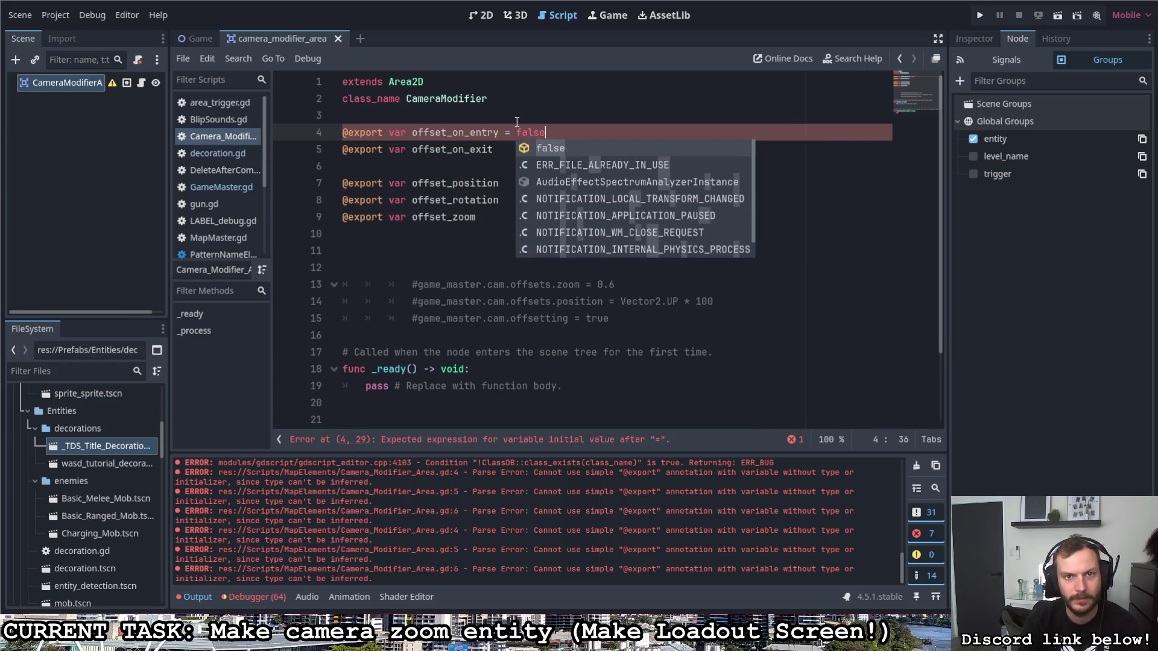
pyautogui.click(555, 147)
pyautogui.write('= ')
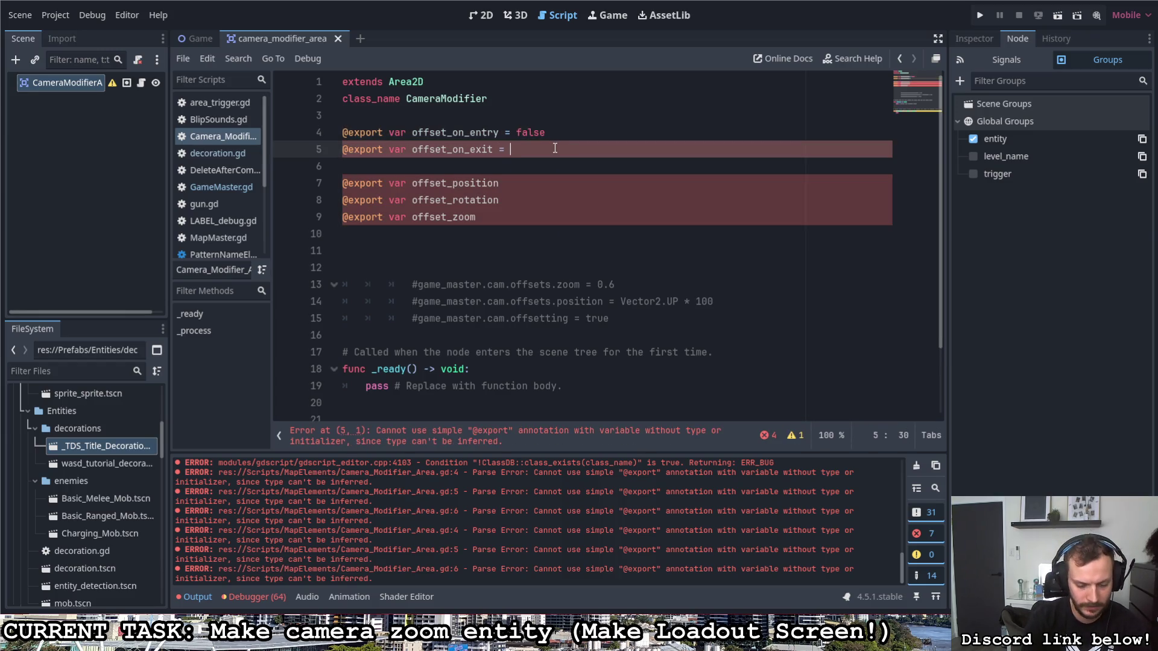
pyautogui.write('false')
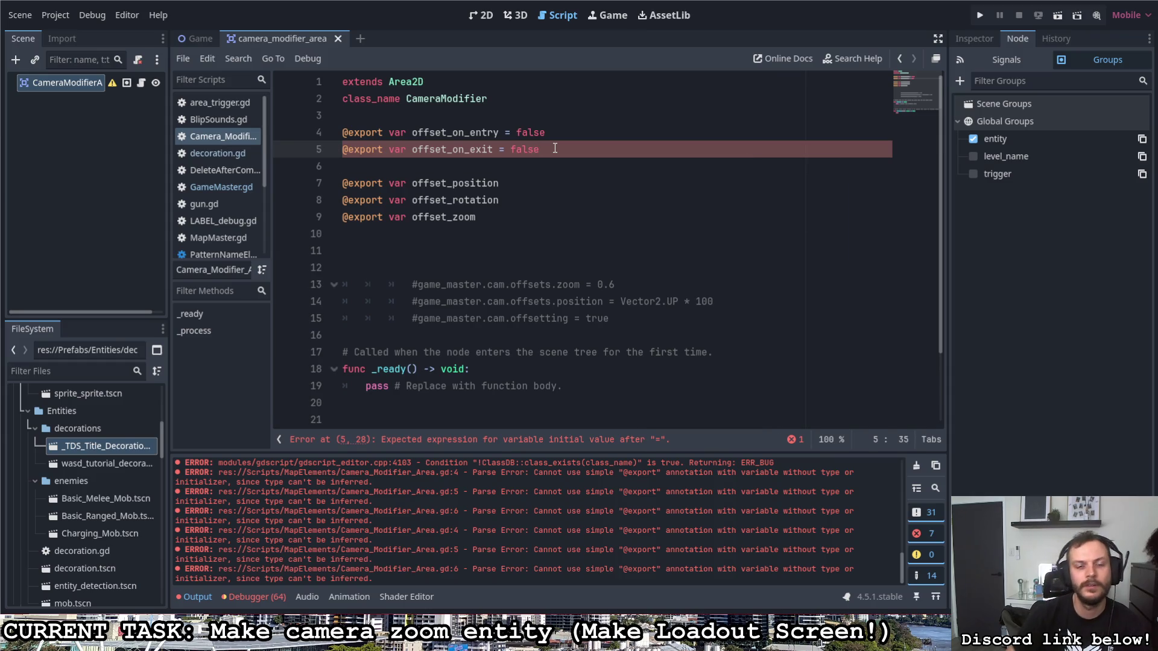
pyautogui.click(571, 130)
pyautogui.tripleClick(558, 147)
pyautogui.hotkey('shift', 'Up')
pyautogui.write('@')
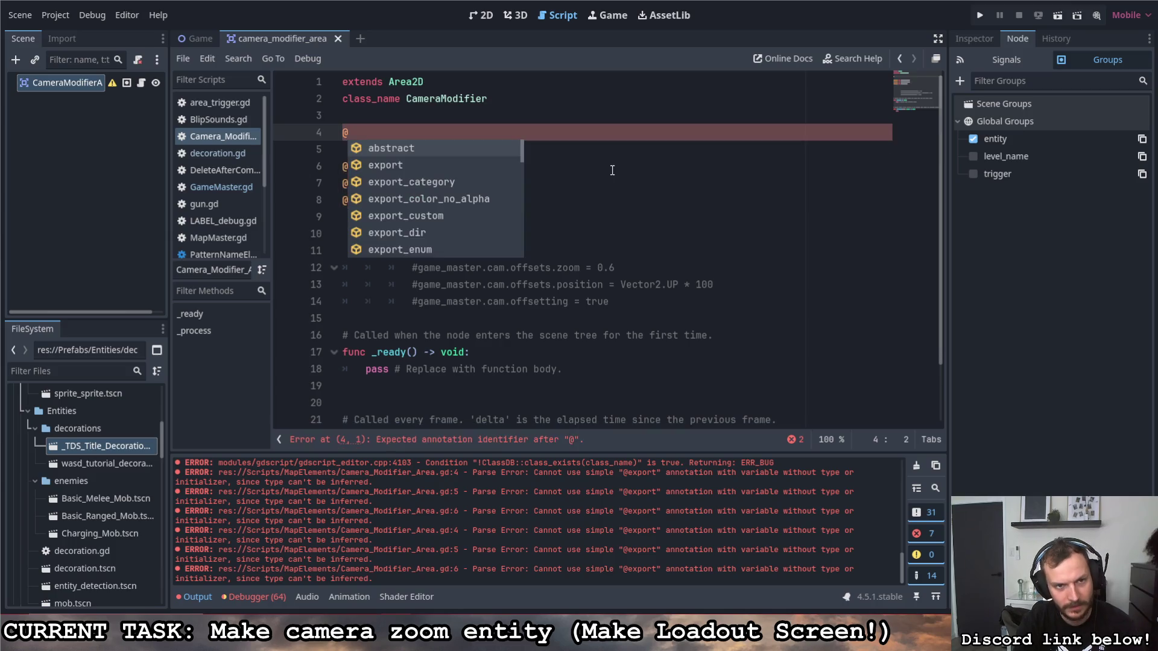
pyautogui.press('BackSpace')
pyautogui.press('BackSpace')
pyautogui.press('BackSpace')
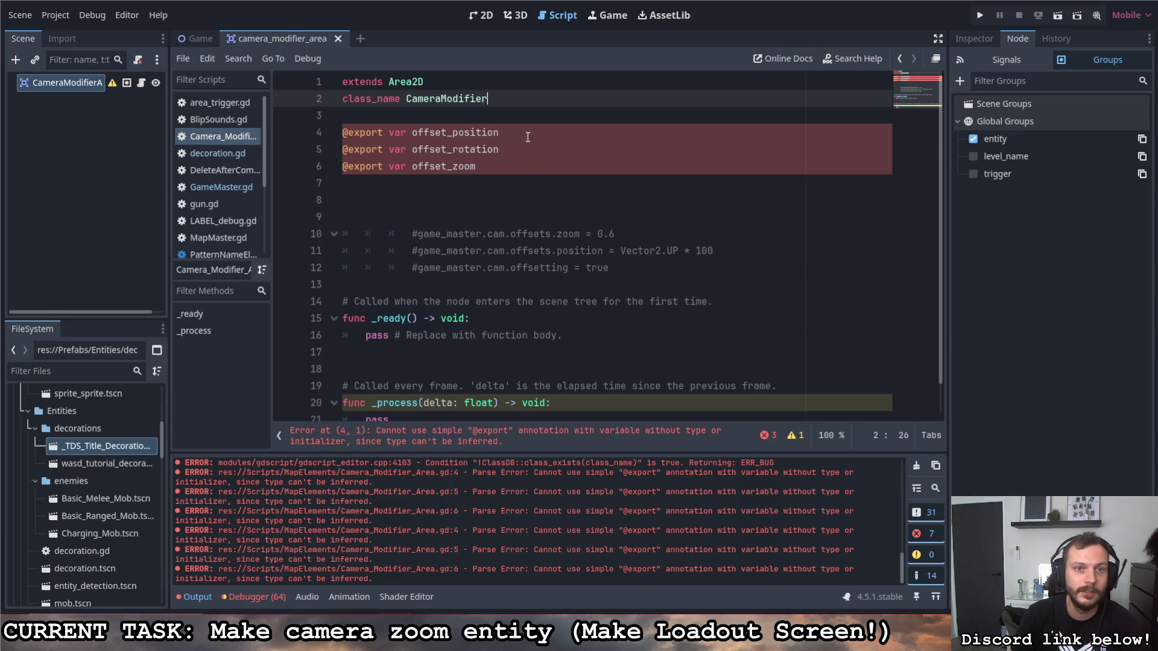
pyautogui.click(531, 116)
# Add types: offset_position as Vector2, offset_rotation as float, offset_zoom as Vector2
pyautogui.click(528, 131)
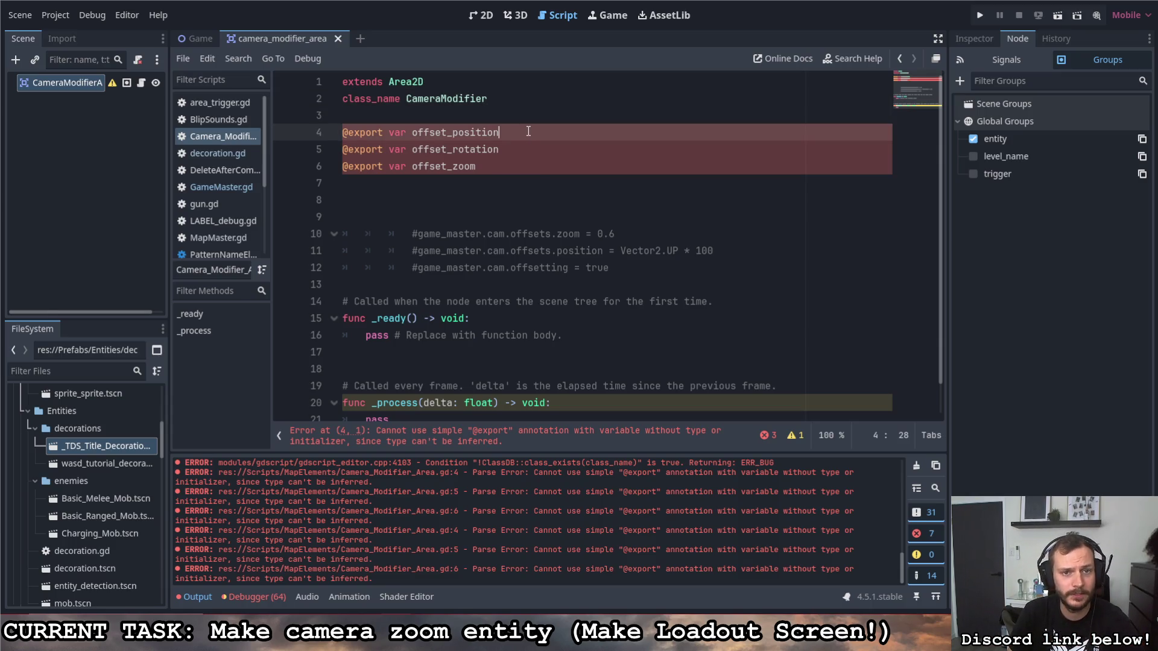
pyautogui.write(': Vectoe')
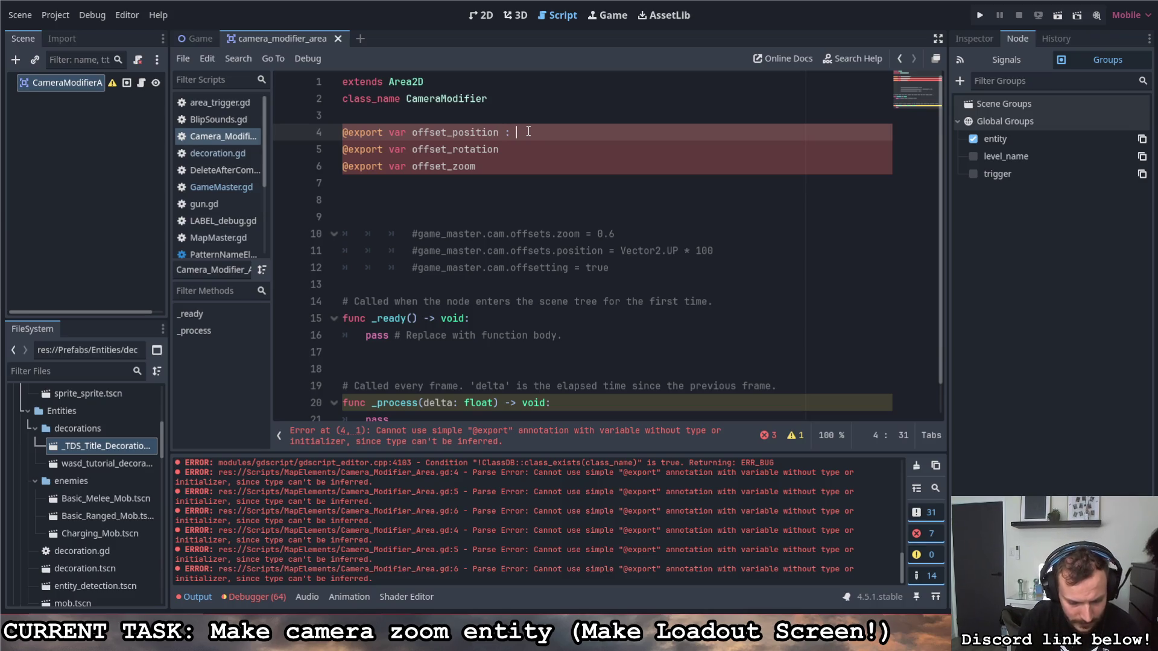
pyautogui.press('BackSpace')
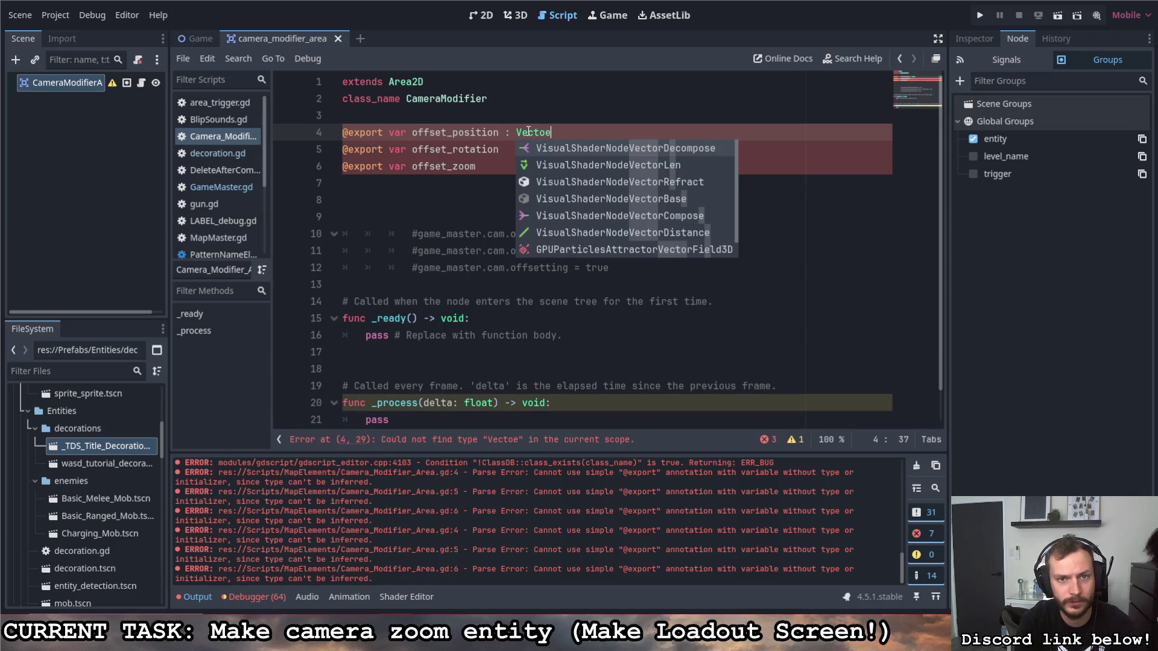
pyautogui.write('r@')
pyautogui.press('BackSpace')
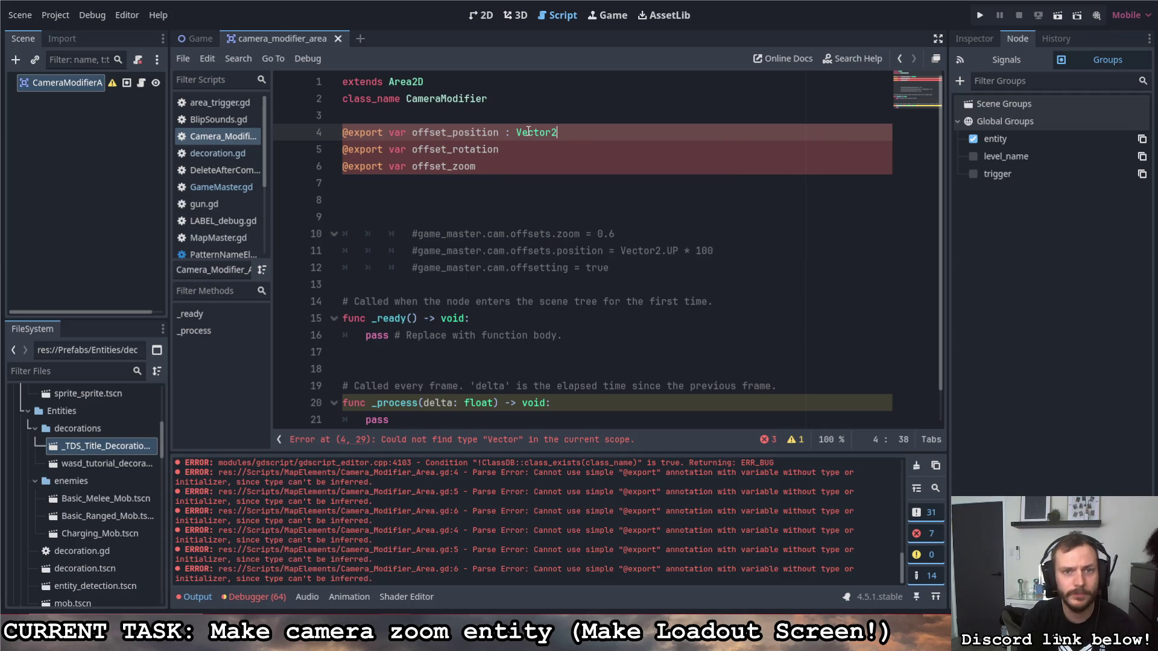
pyautogui.press('Return')
pyautogui.click(532, 150)
pyautogui.write(': float')
pyautogui.press('Return')
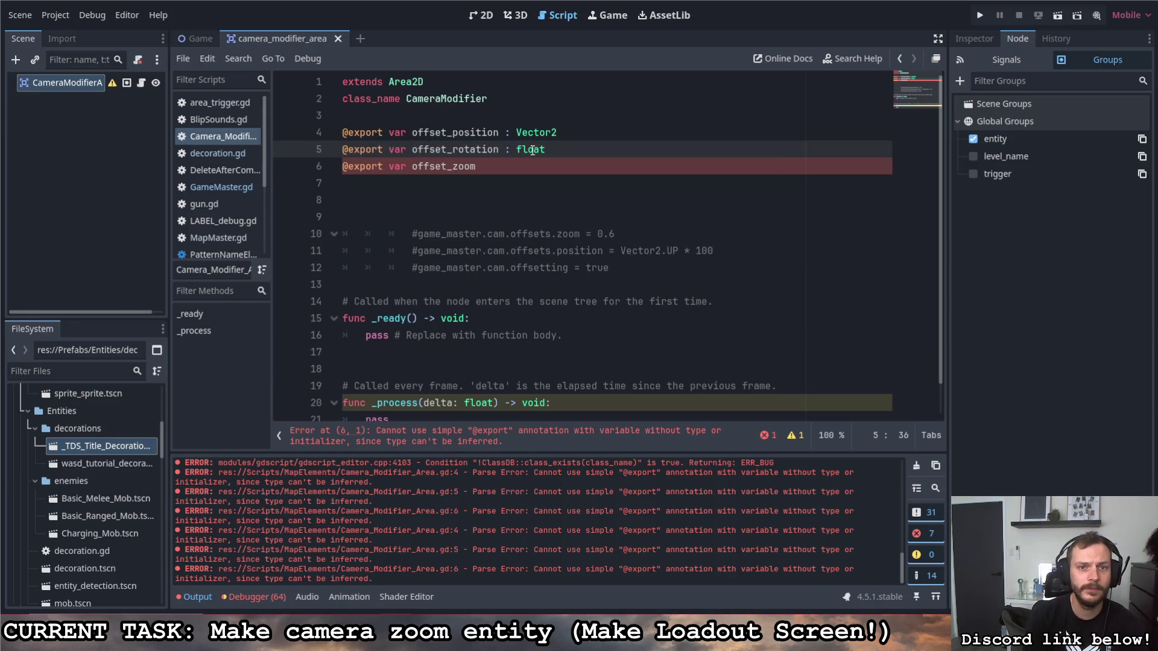
pyautogui.press('Down')
pyautogui.write(': Vector2')
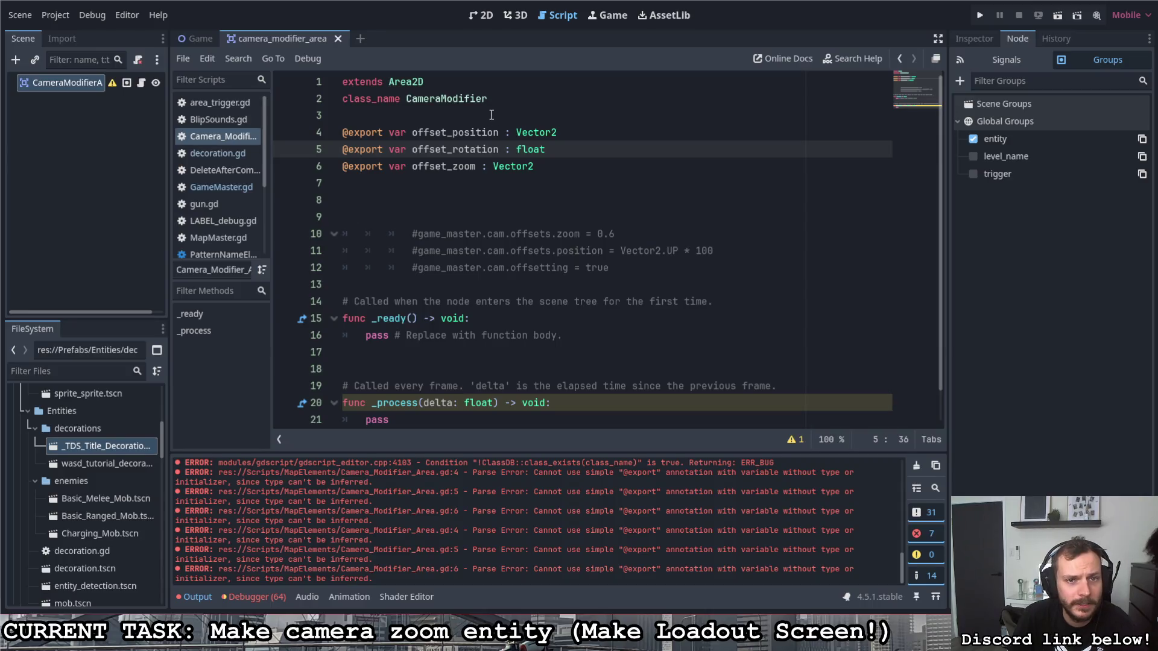
# Change offset_zoom's type from Vector2 to float and delete the blank lines below the exports
pyautogui.click(492, 116)
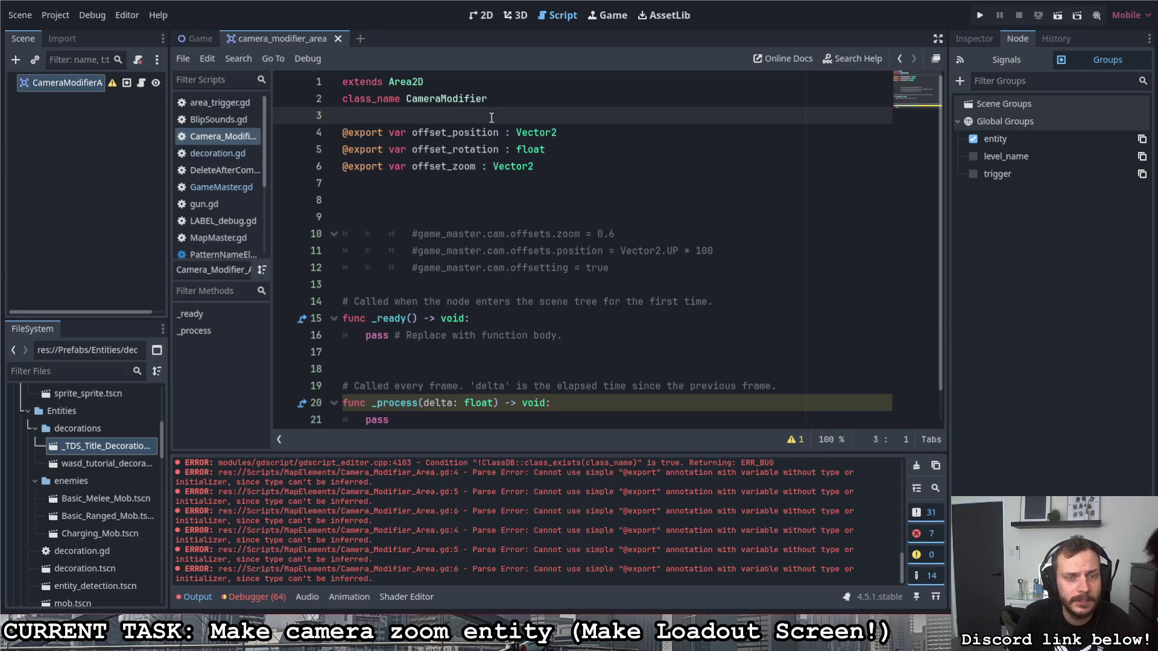
pyautogui.moveTo(412, 167); pyautogui.dragTo(476, 167)
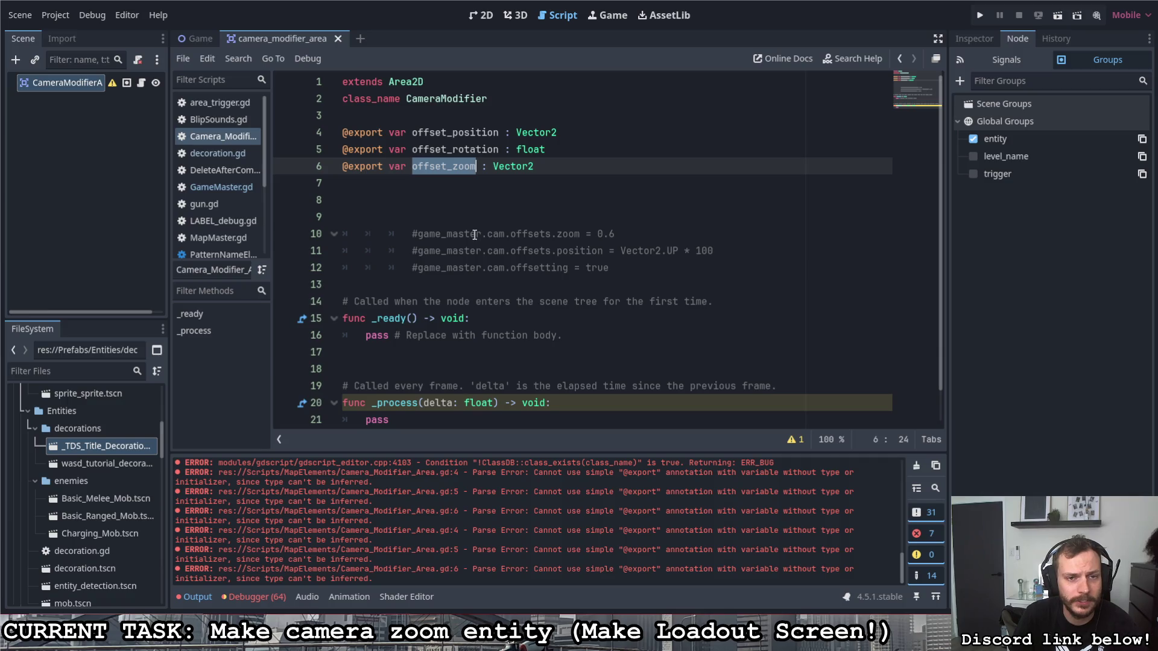
pyautogui.click(199, 38)
pyautogui.click(273, 40)
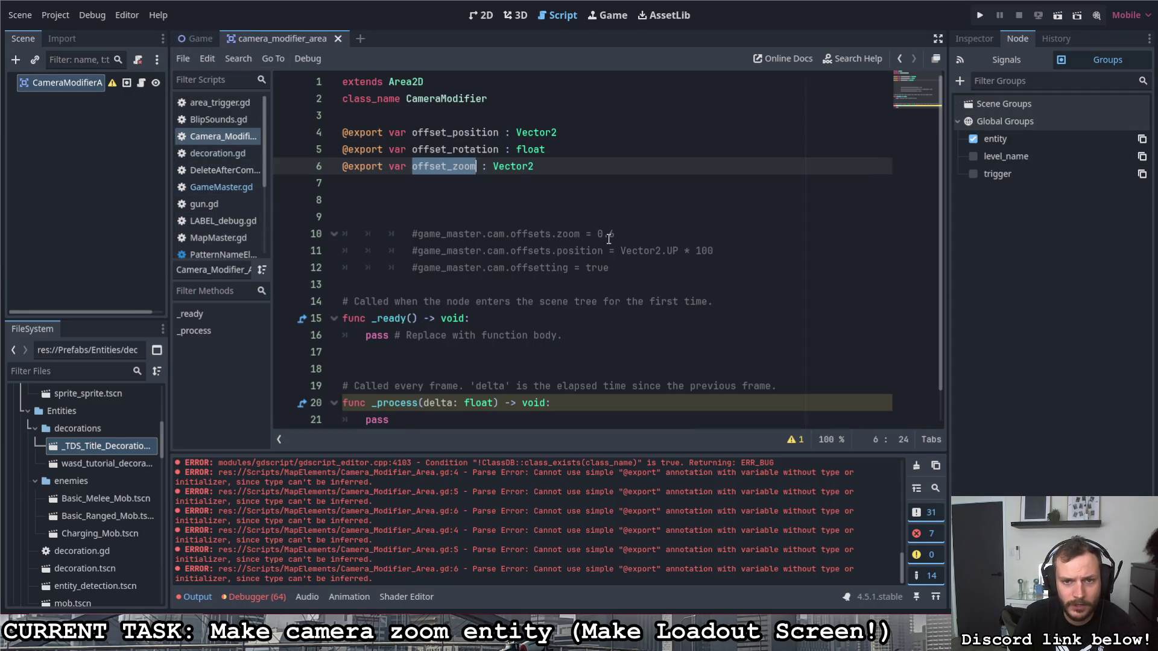
pyautogui.moveTo(533, 167); pyautogui.dragTo(492, 166)
pyautogui.write('float')
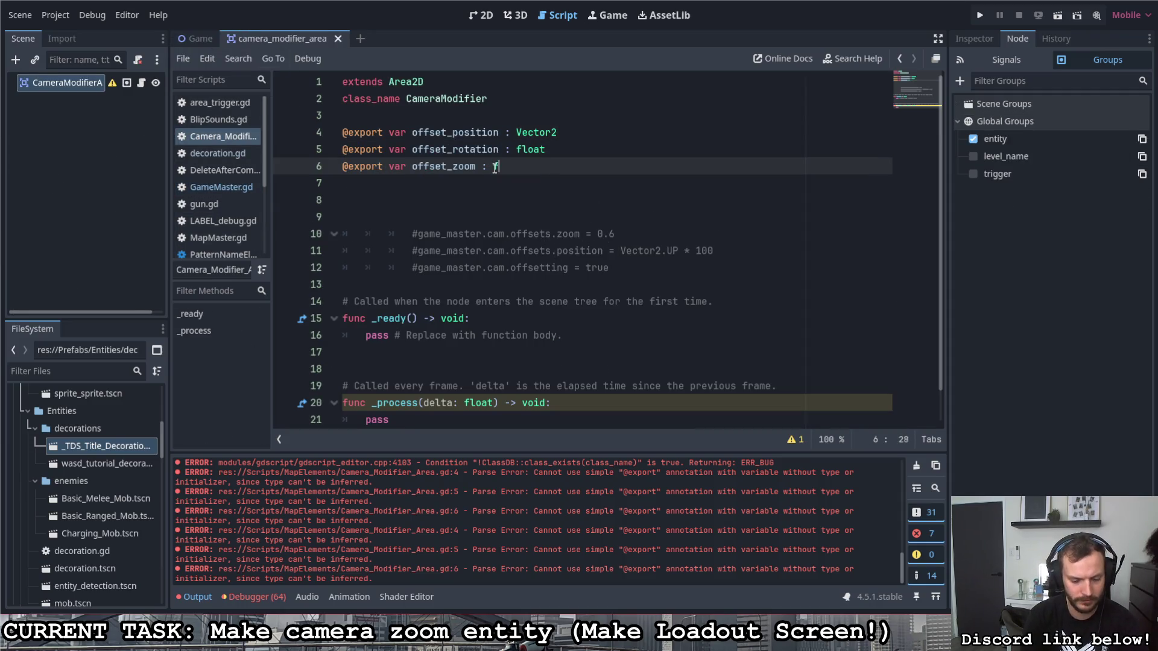
pyautogui.press('Escape')
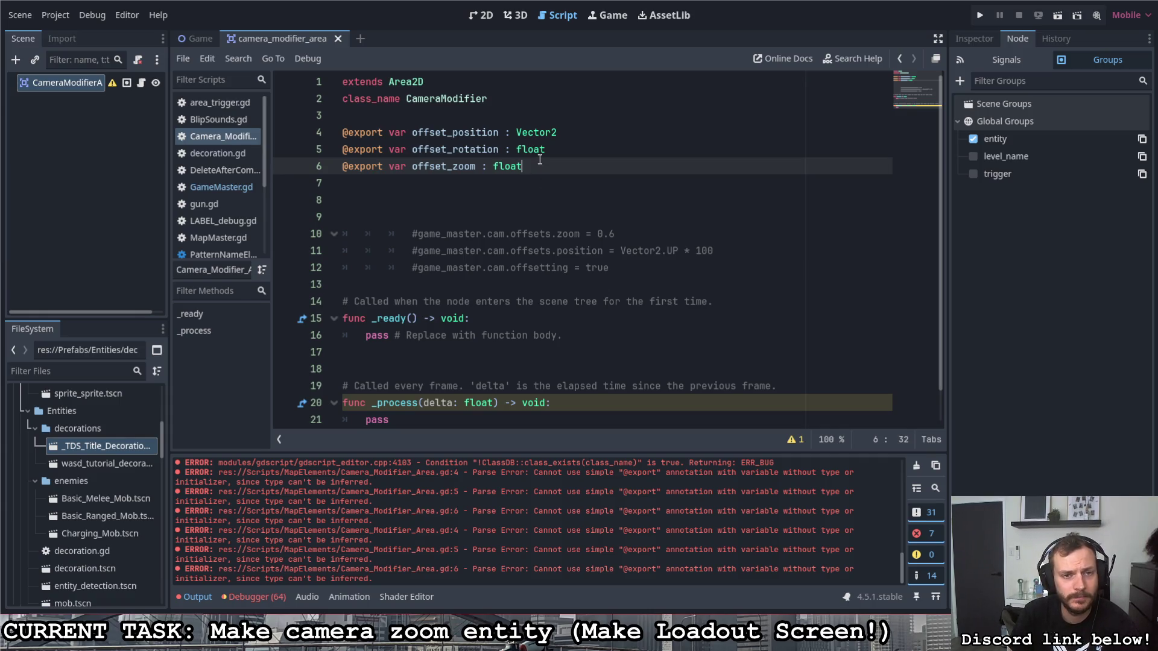
pyautogui.click(536, 188)
pyautogui.press('Delete')
pyautogui.press('Delete')
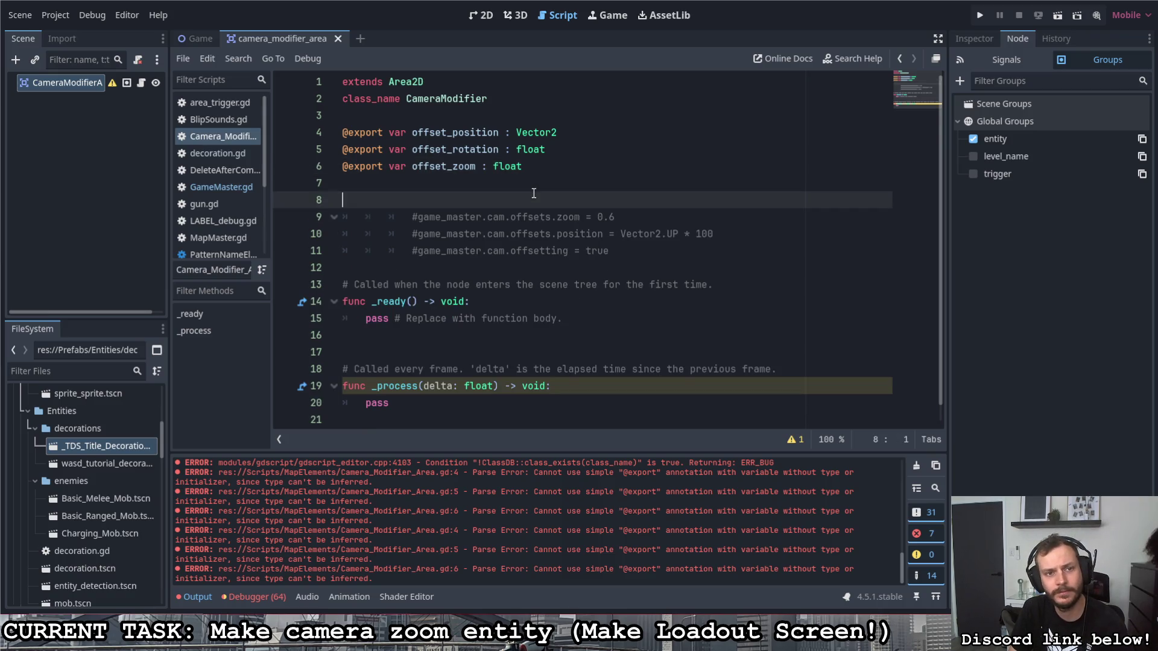
pyautogui.click(543, 168)
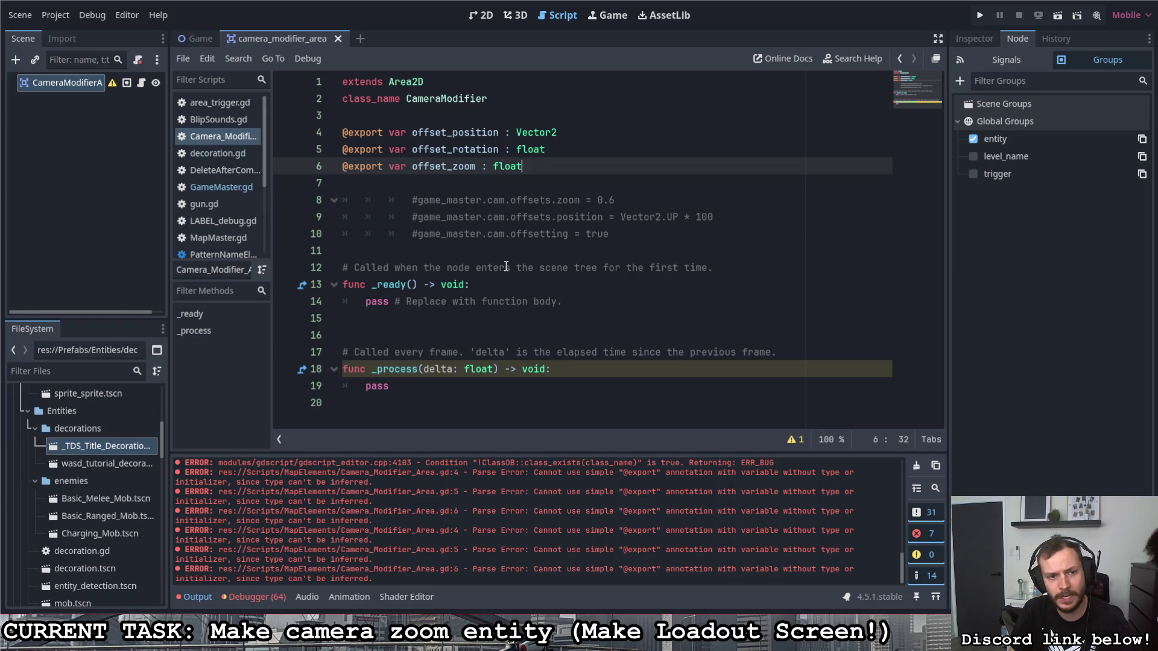
pyautogui.click(1007, 64)
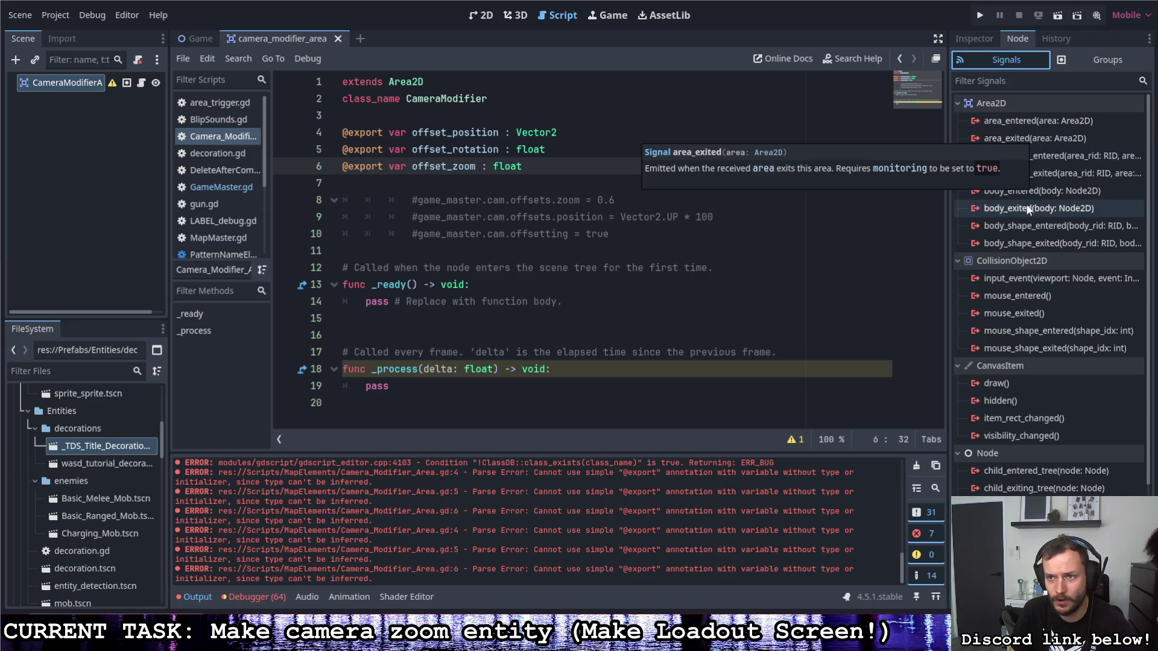
# Connect body_entered and body_exited via Connect…, generating _on_body_entered and _on_body_exited stubs
pyautogui.moveTo(1025, 192)
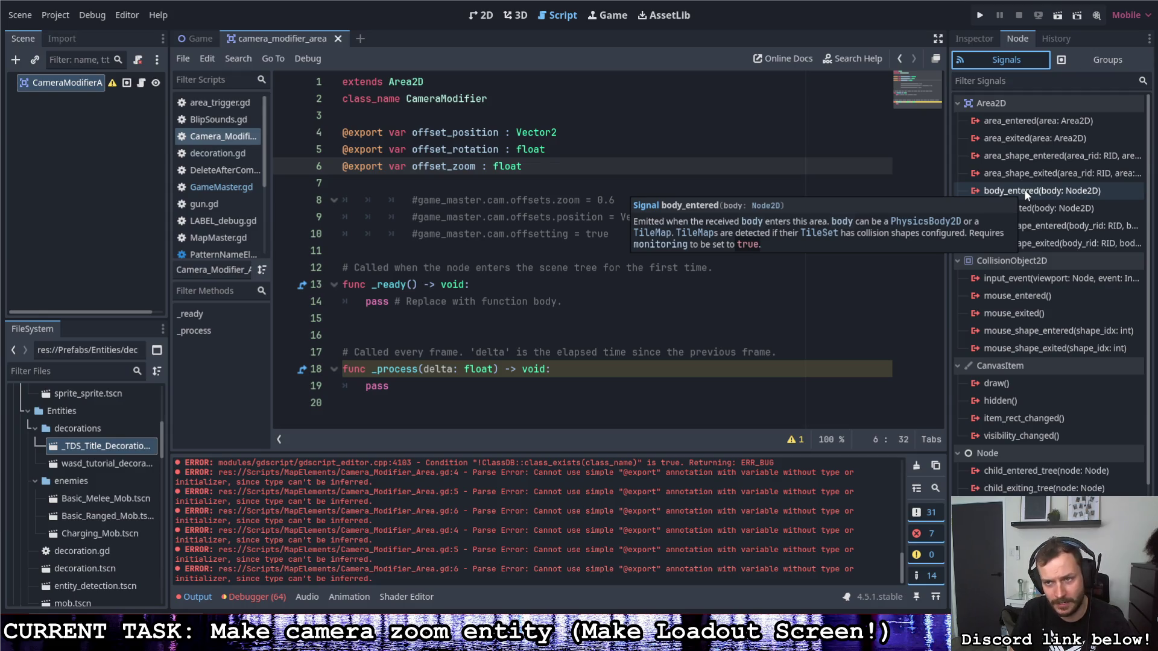
pyautogui.click(1024, 189)
pyautogui.rightClick(1023, 193)
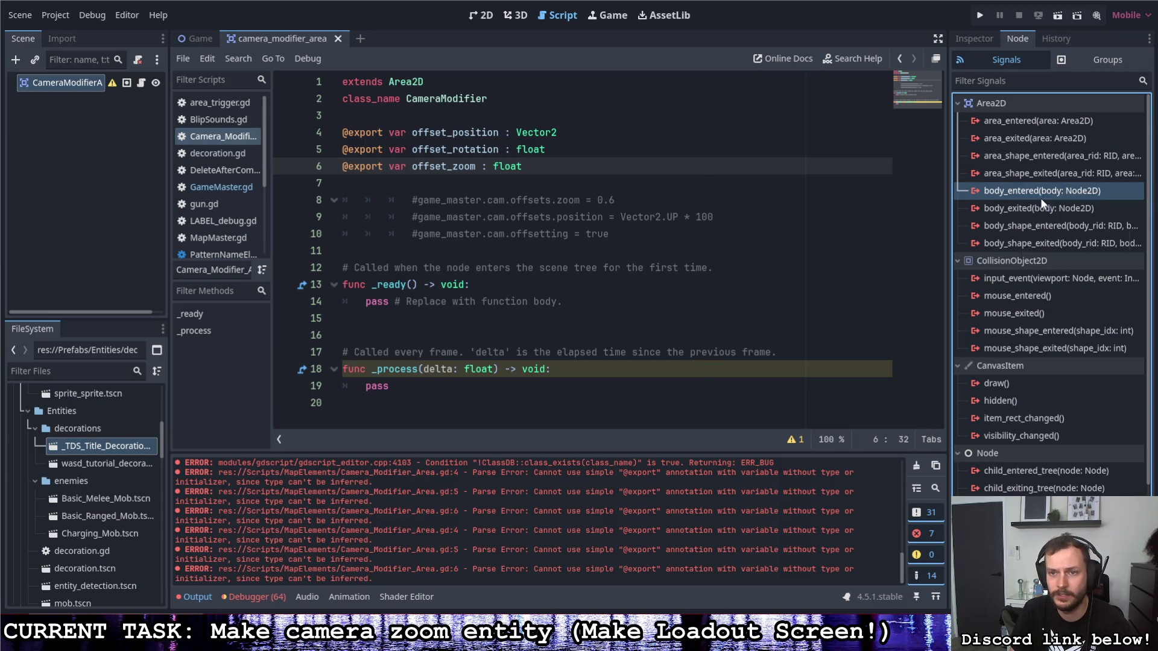
pyautogui.click(1040, 198)
pyautogui.click(535, 449)
pyautogui.rightClick(1016, 229)
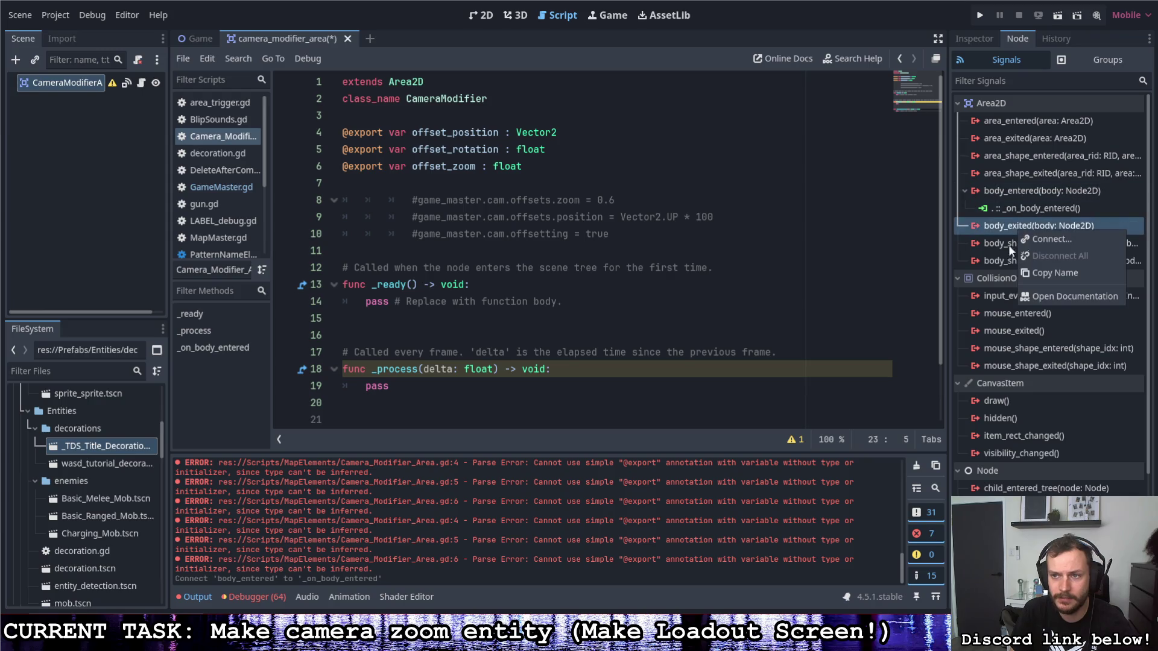
pyautogui.click(1058, 238)
pyautogui.click(531, 447)
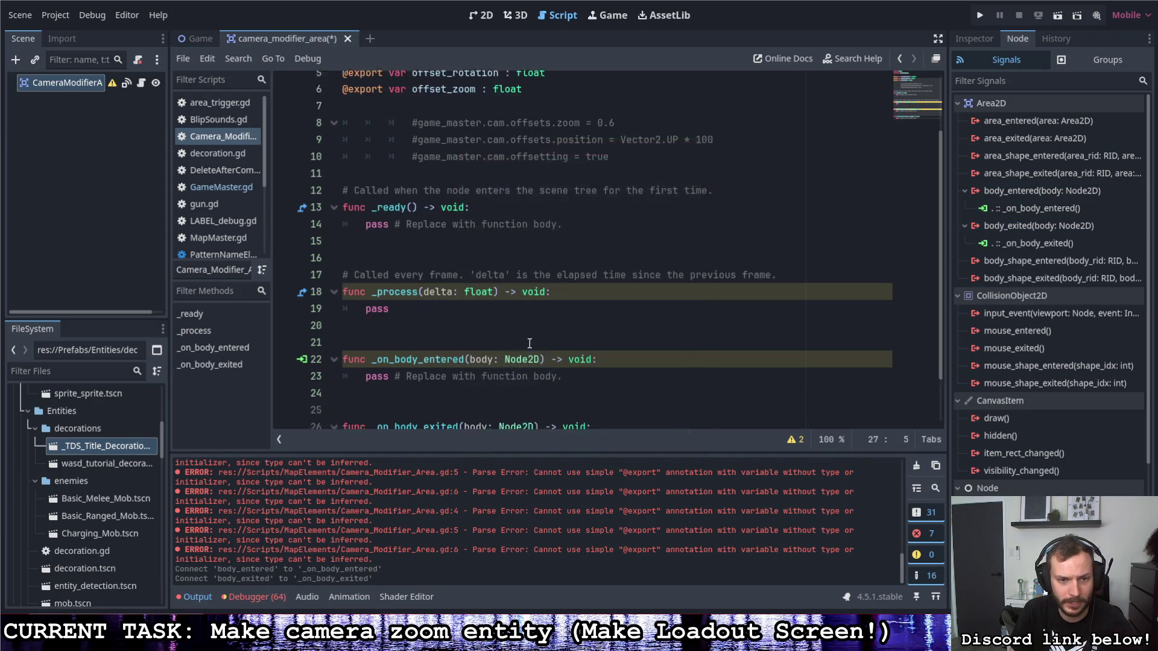
pyautogui.click(462, 317)
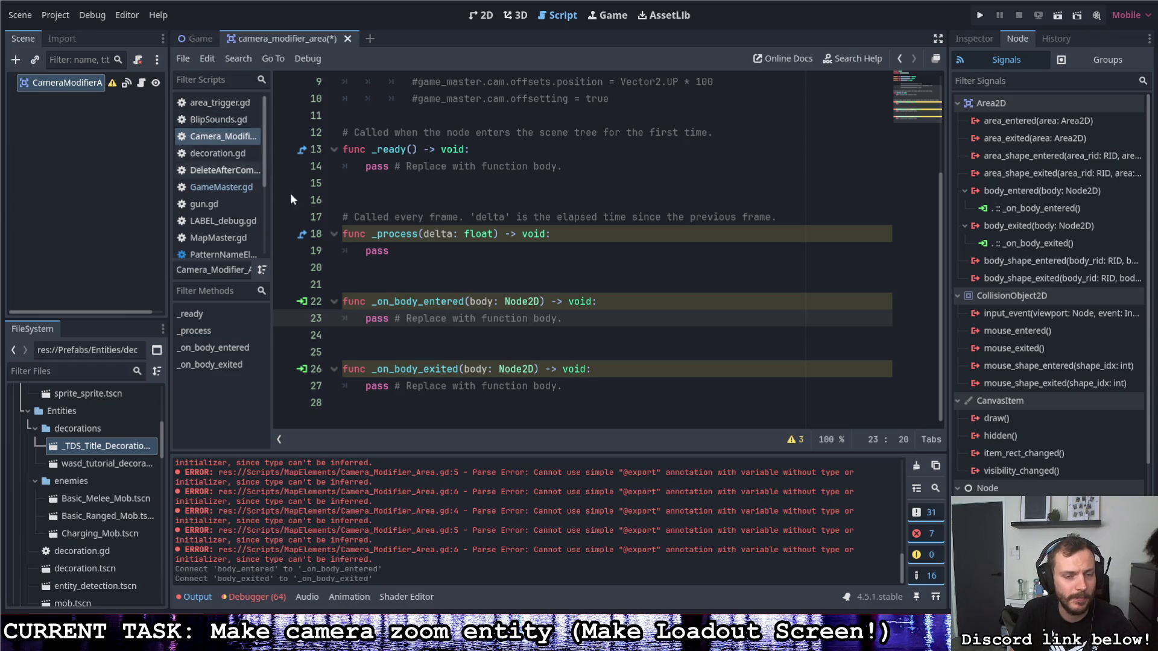
pyautogui.scroll(1, 467, 313)
# Switch from the CameraModifier script to the Game scene's GameMaster.gd script
pyautogui.moveTo(572, 372)
pyautogui.mouseDown()
pyautogui.moveTo(398, 356)
pyautogui.moveTo(365, 369)
pyautogui.mouseUp()
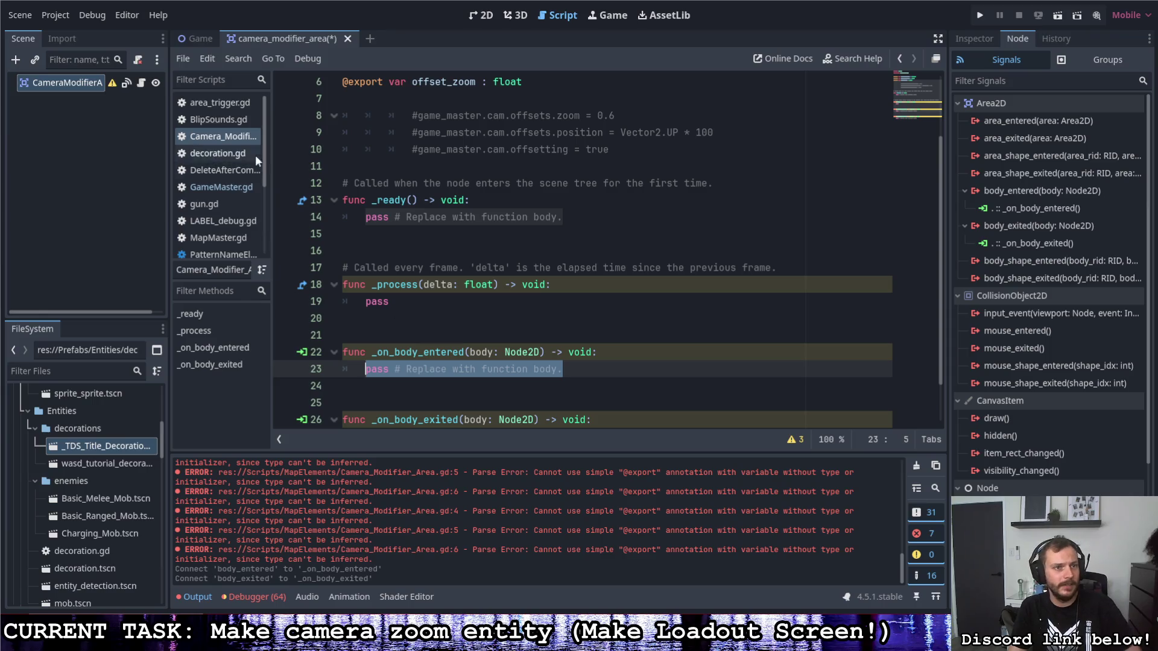
pyautogui.click(204, 39)
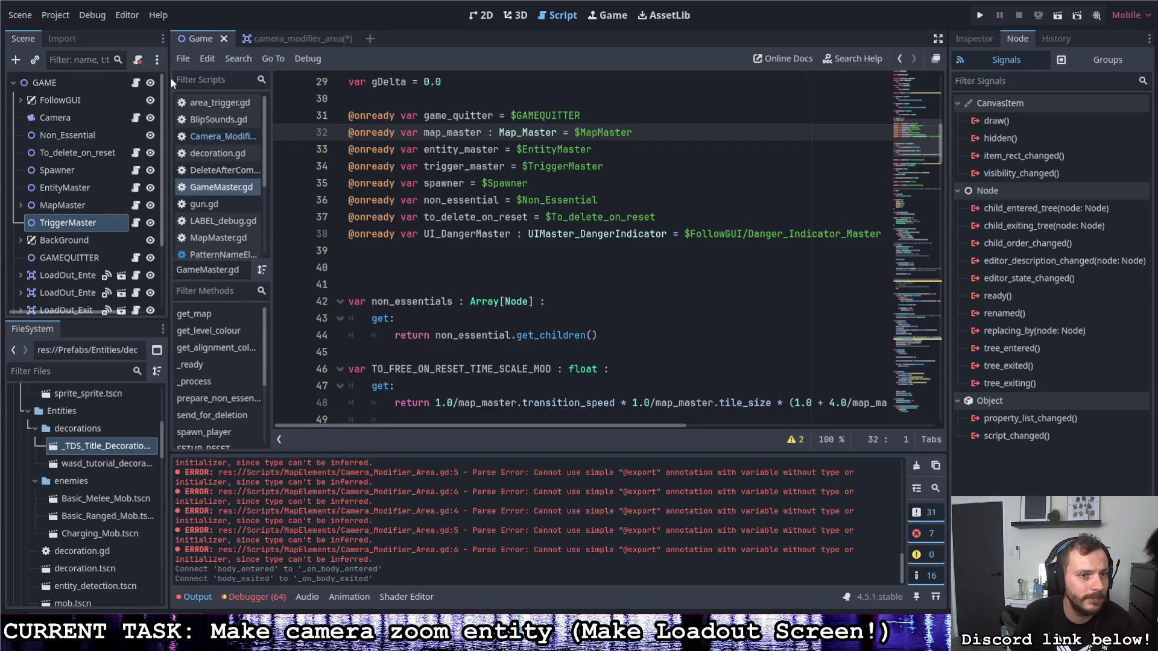
pyautogui.scroll(5, 72, 451)
pyautogui.scroll(-10, 74, 450)
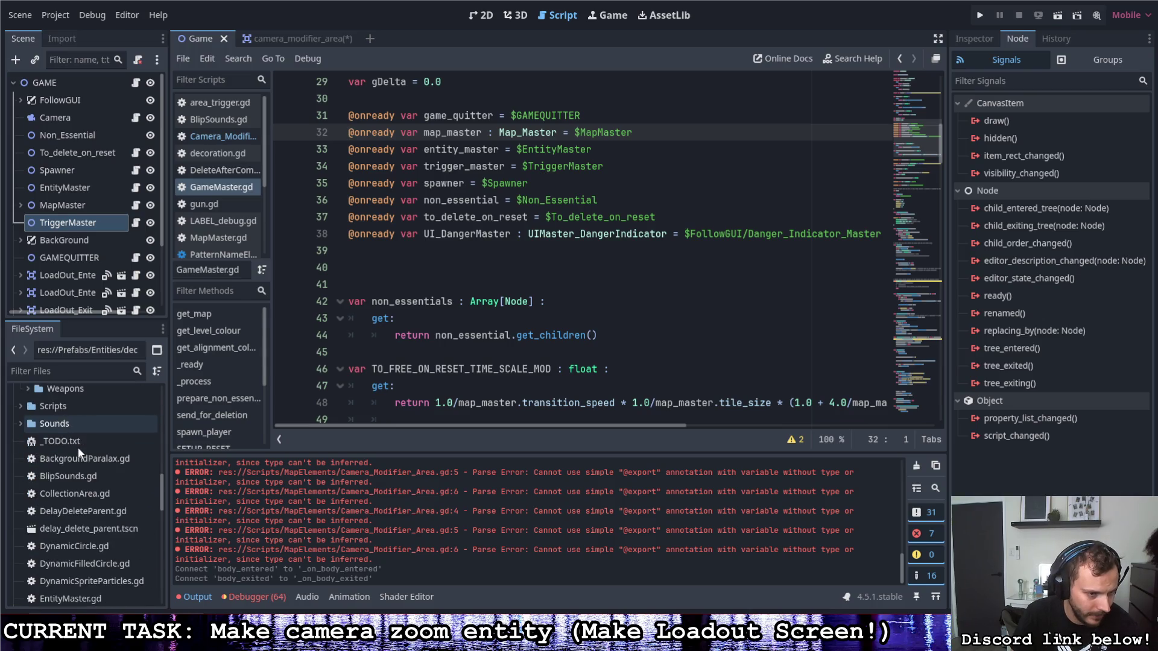
pyautogui.scroll(-8, 78, 447)
pyautogui.scroll(5, 79, 446)
pyautogui.scroll(-10, 78, 447)
pyautogui.scroll(5, 78, 445)
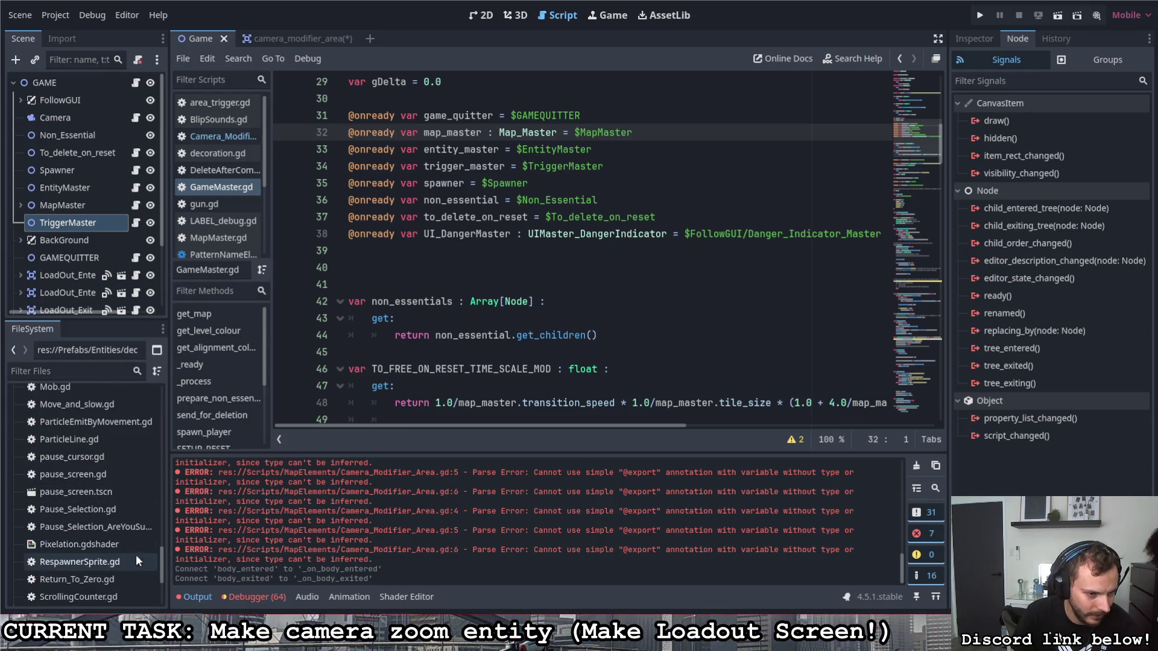
# Locate the packed_player line and put the caret at the end of its Player.tscn preload path
pyautogui.moveTo(162, 551); pyautogui.dragTo(158, 400)
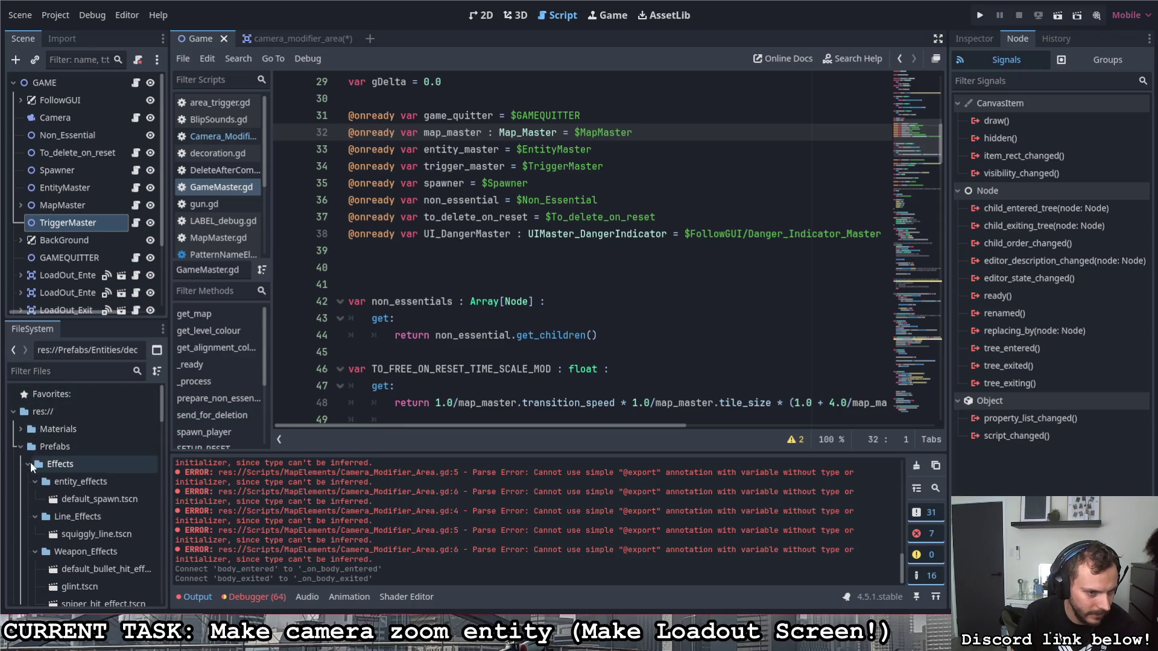
pyautogui.scroll(-5, 45, 474)
pyautogui.scroll(-6, 48, 481)
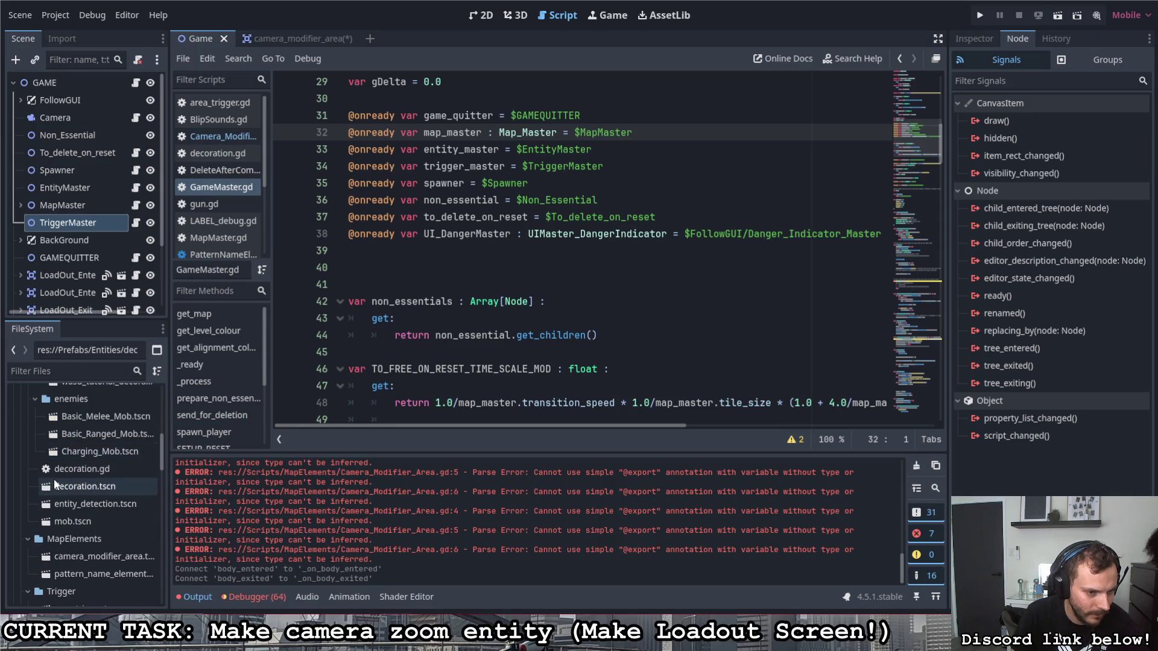
pyautogui.scroll(-6, 66, 489)
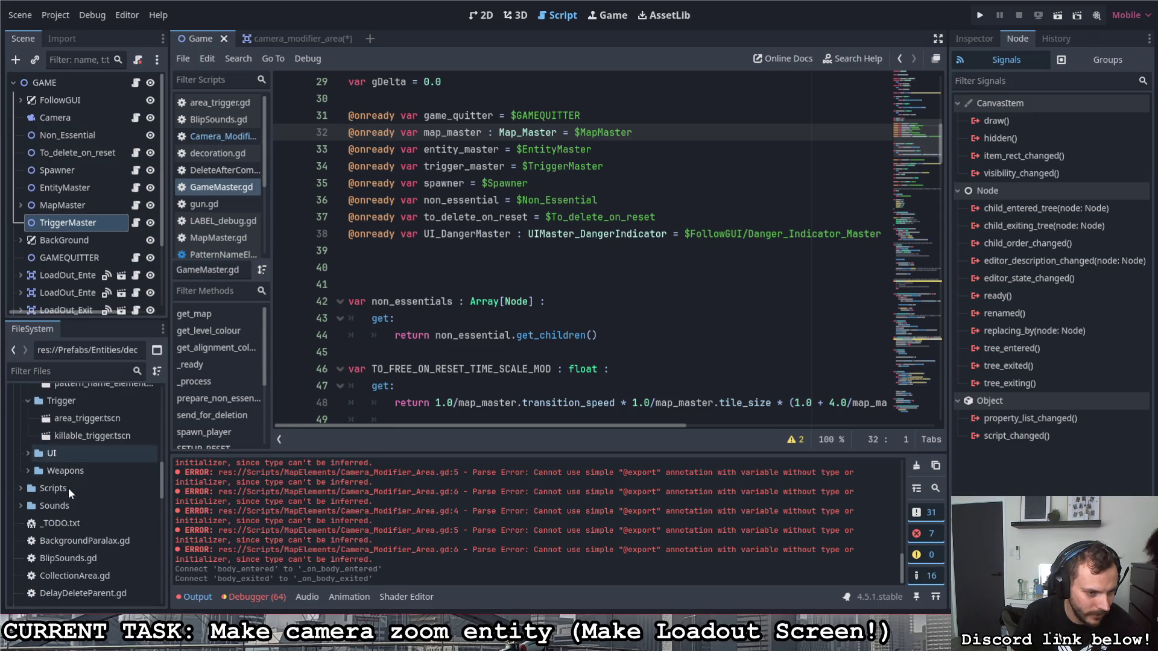
pyautogui.moveTo(164, 489)
pyautogui.mouseDown()
pyautogui.moveTo(157, 599)
pyautogui.moveTo(163, 548)
pyautogui.mouseUp()
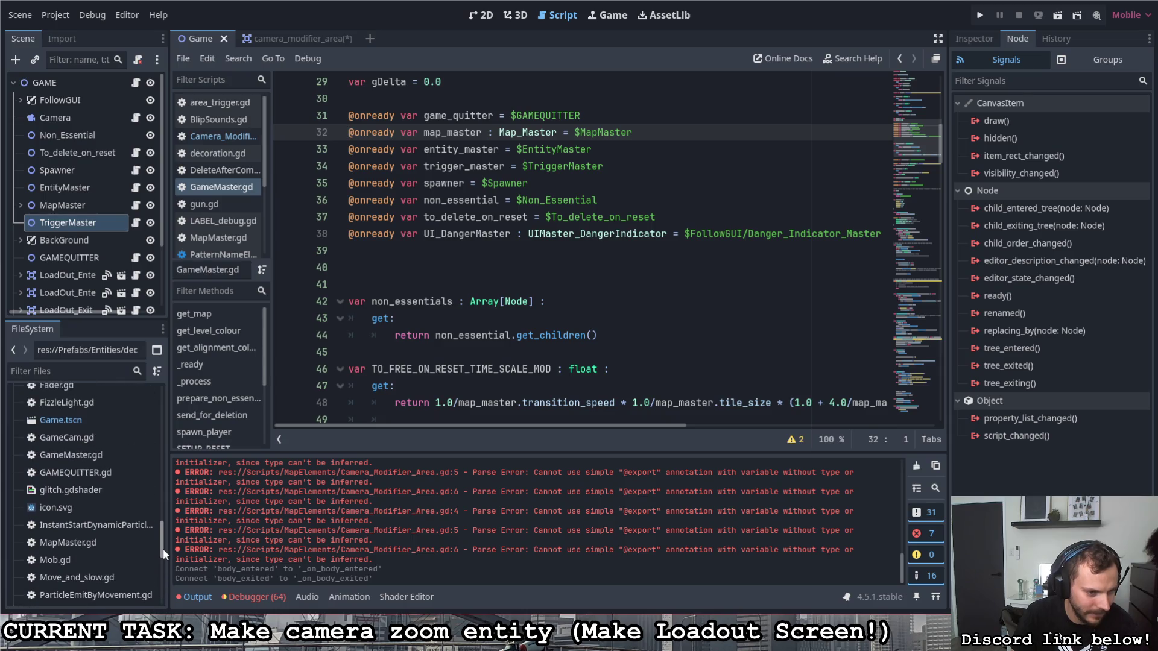
pyautogui.scroll(4, 462, 294)
pyautogui.scroll(-5, 463, 294)
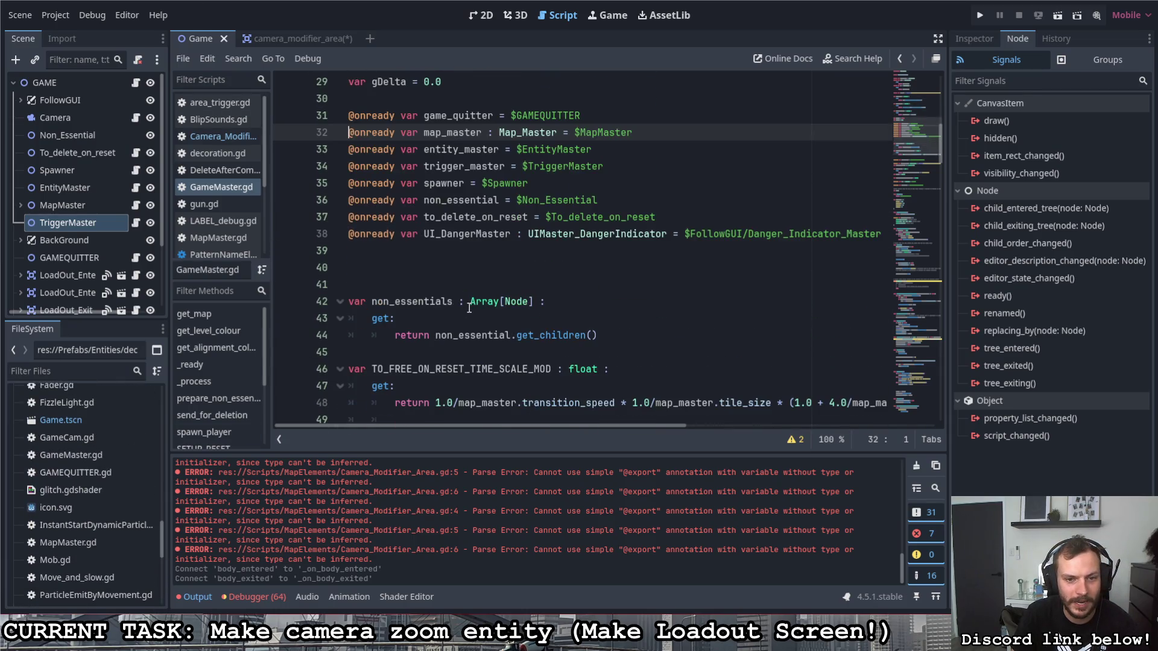
pyautogui.scroll(10, 463, 293)
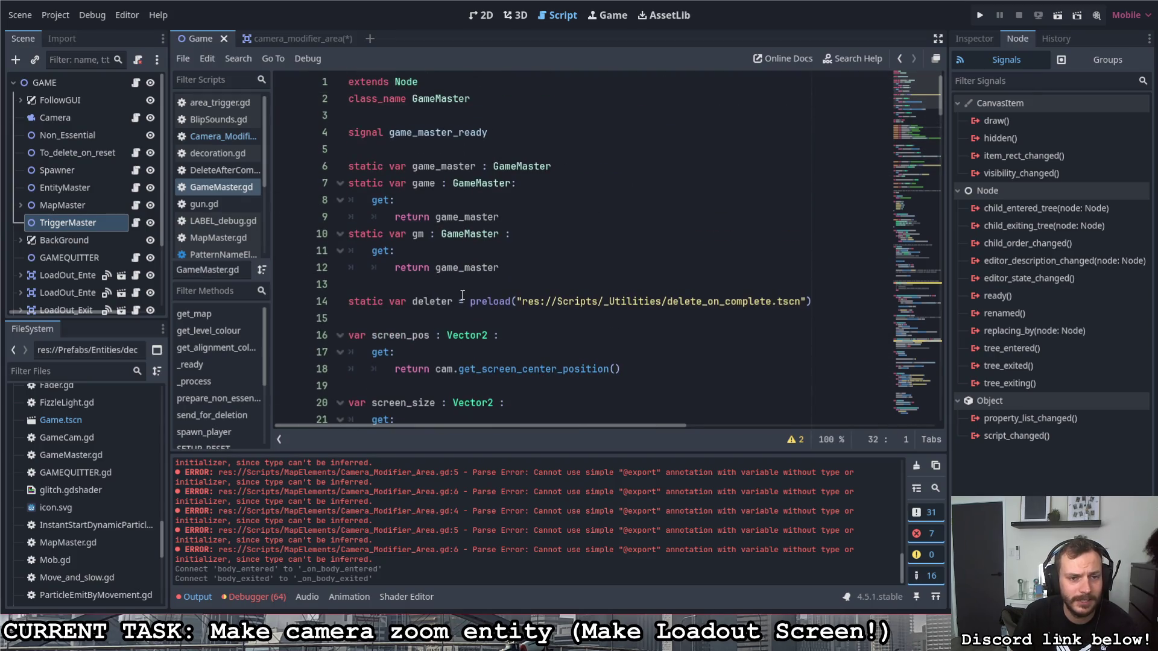
pyautogui.scroll(-13, 463, 293)
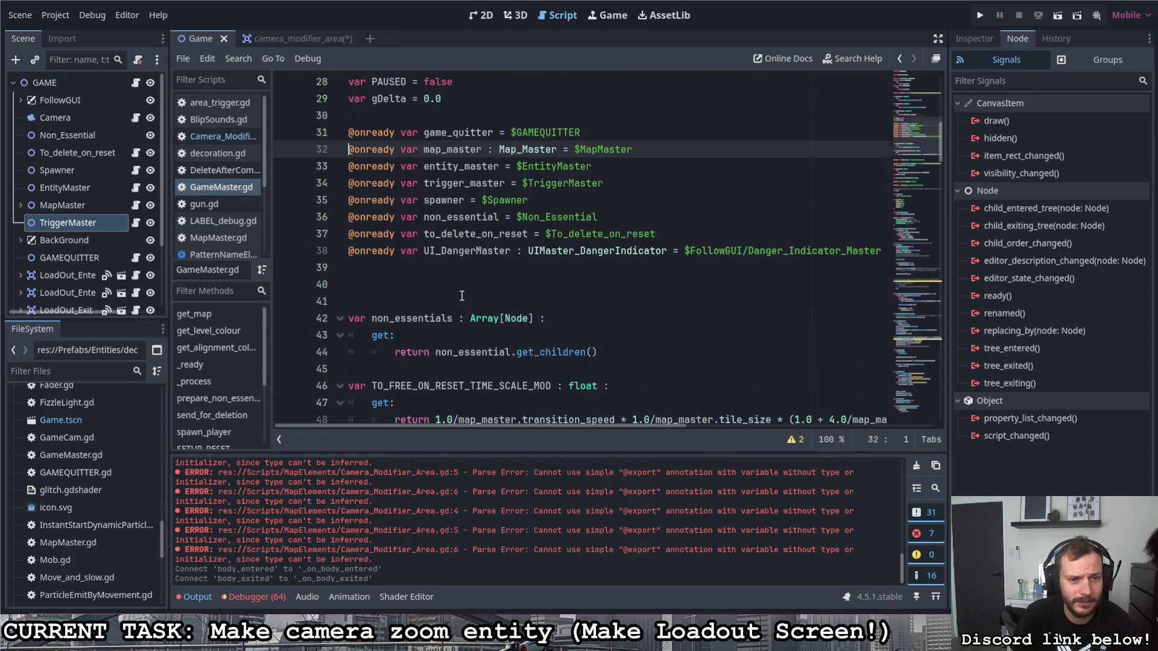
pyautogui.scroll(-3, 463, 295)
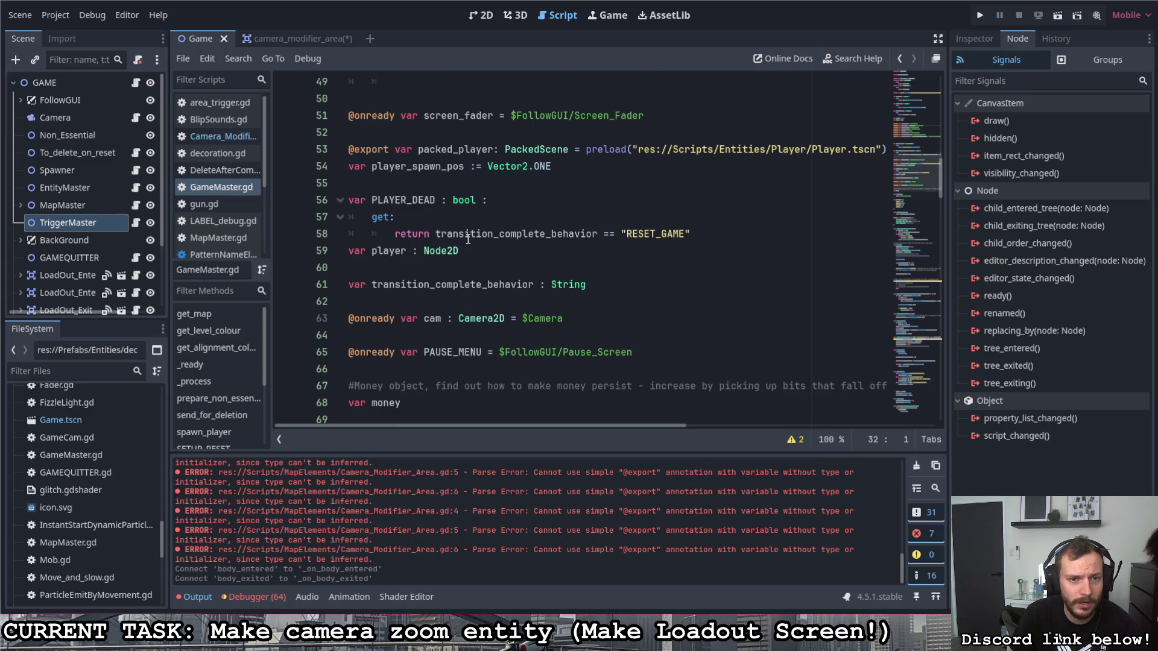
pyautogui.scroll(1, 469, 249)
pyautogui.moveTo(460, 301); pyautogui.dragTo(372, 303)
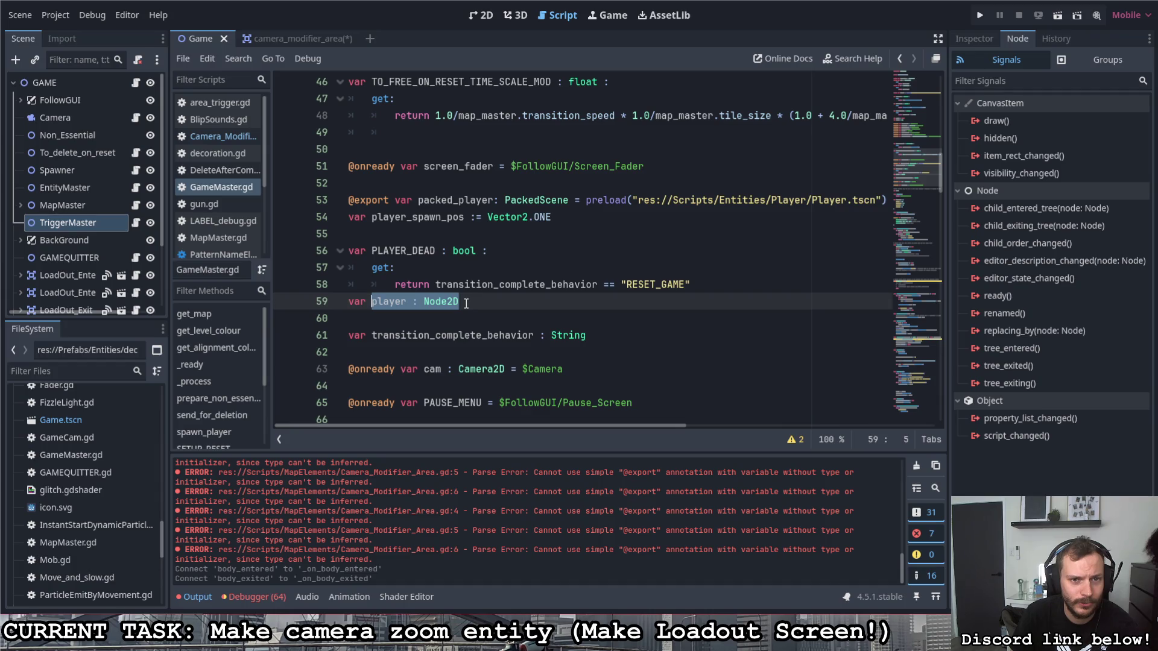
pyautogui.doubleClick(425, 200)
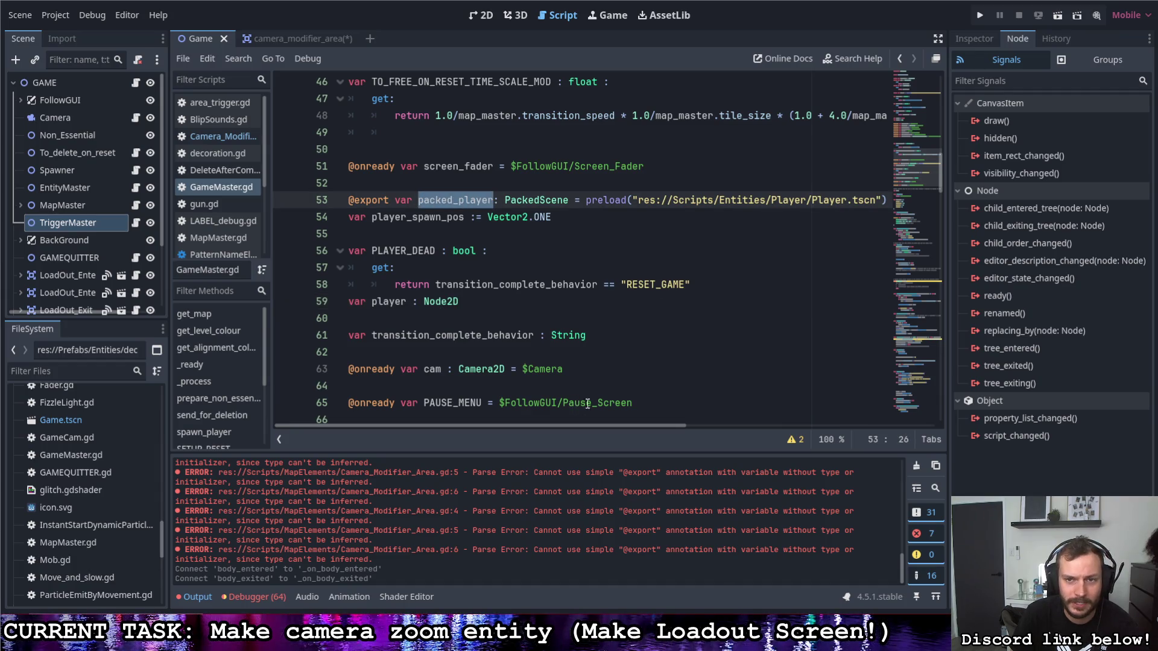
pyautogui.click(694, 203)
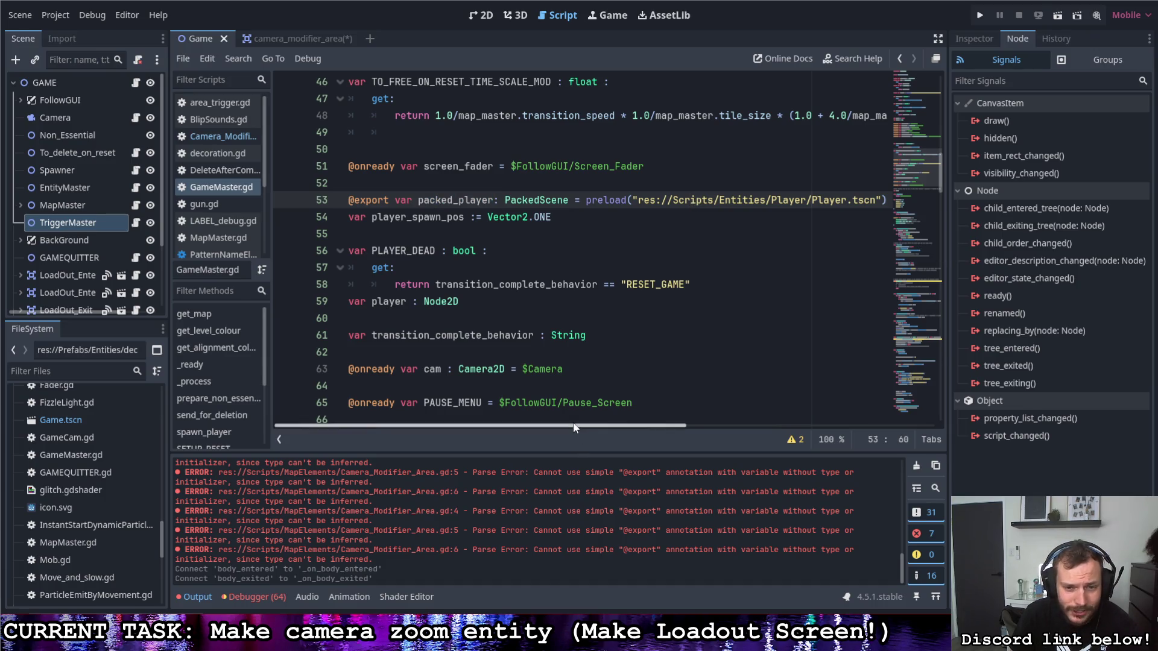
# Collapse unneeded FileSystem folders and find Player.tscn under Scripts/Entities/Player
pyautogui.scroll(10, 84, 471)
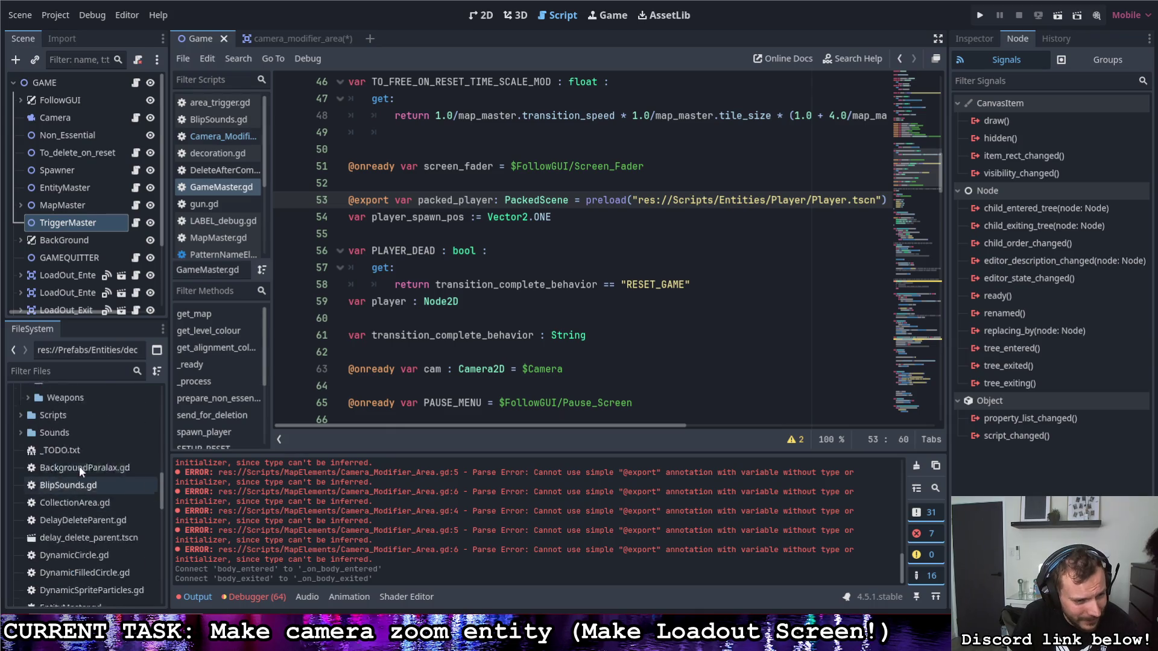
pyautogui.scroll(-3, 38, 522)
pyautogui.click(19, 526)
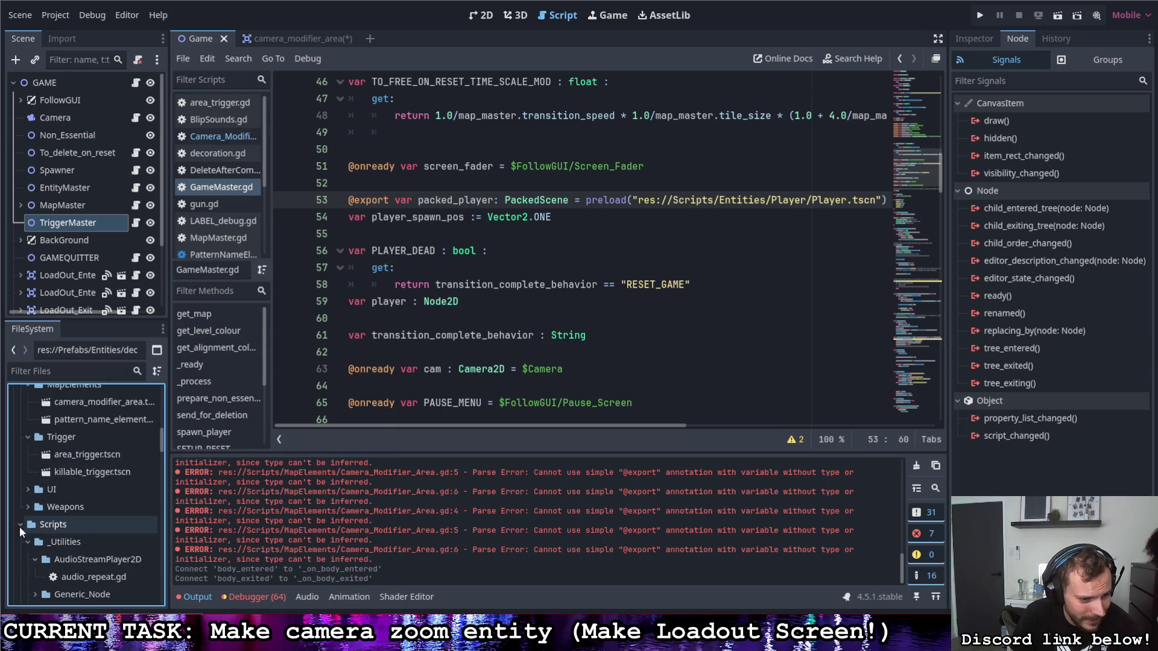
pyautogui.scroll(-5, 74, 512)
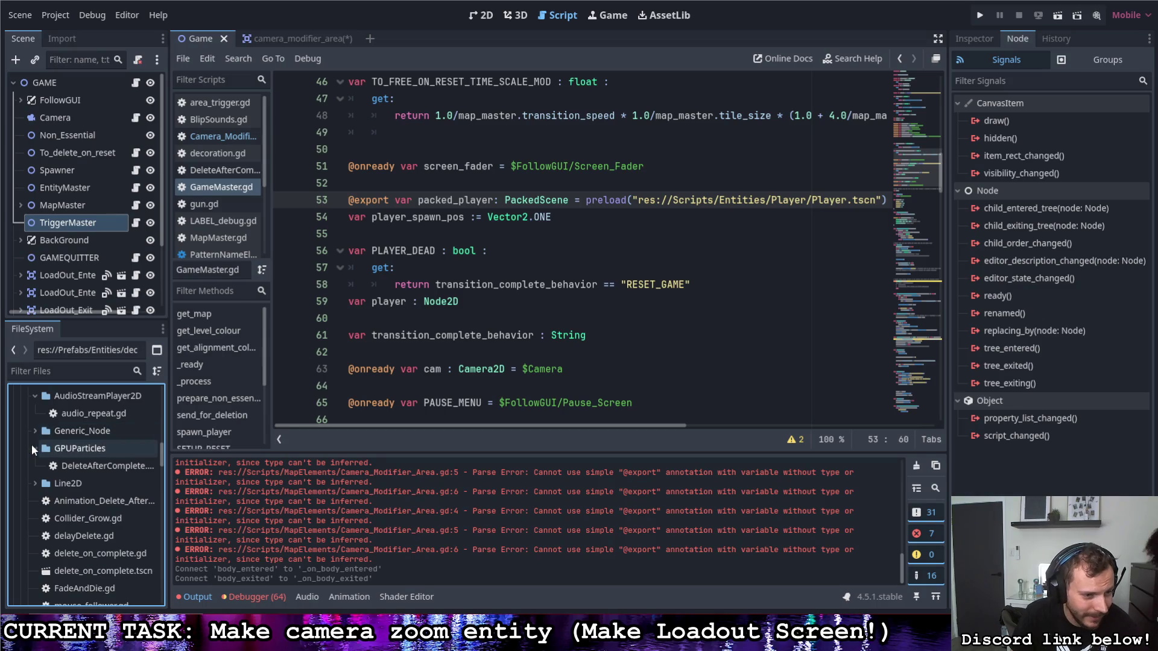
pyautogui.click(35, 447)
pyautogui.scroll(3, 35, 447)
pyautogui.click(35, 451)
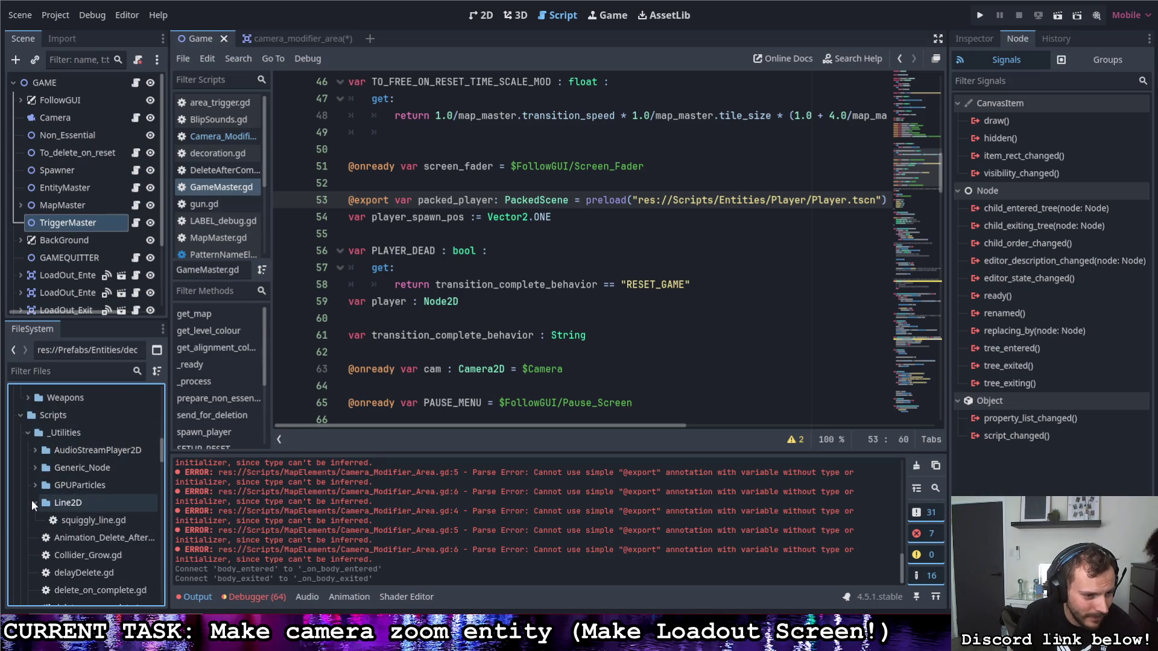
pyautogui.click(28, 432)
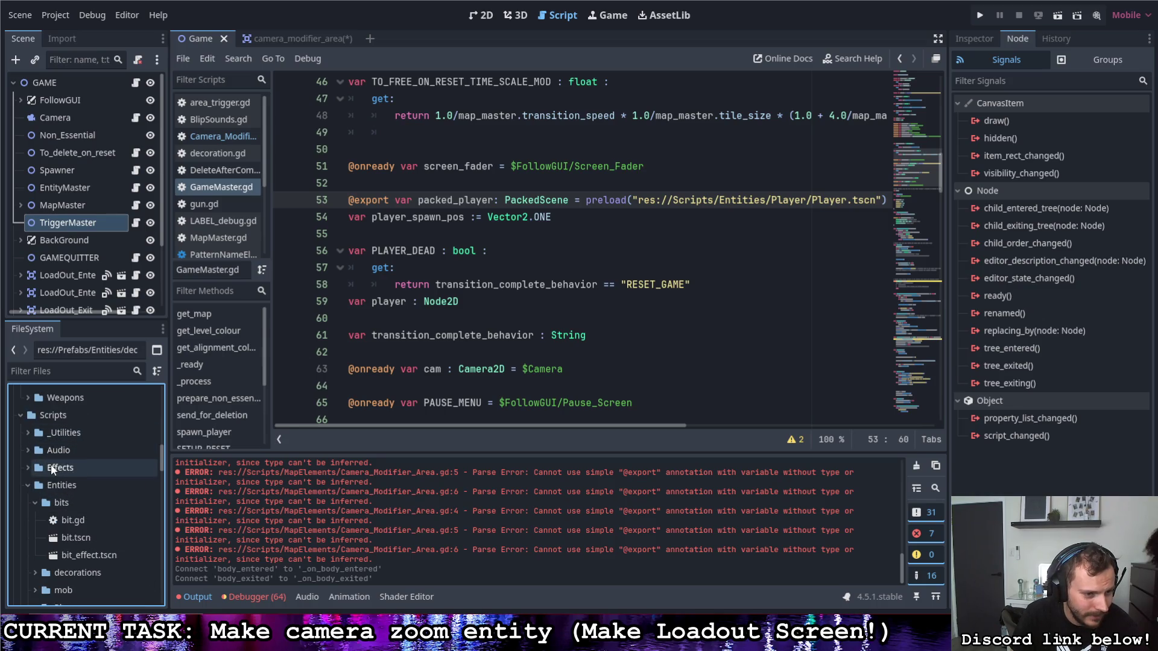
pyautogui.scroll(-1, 59, 521)
pyautogui.click(68, 512)
pyautogui.scroll(-2, 75, 512)
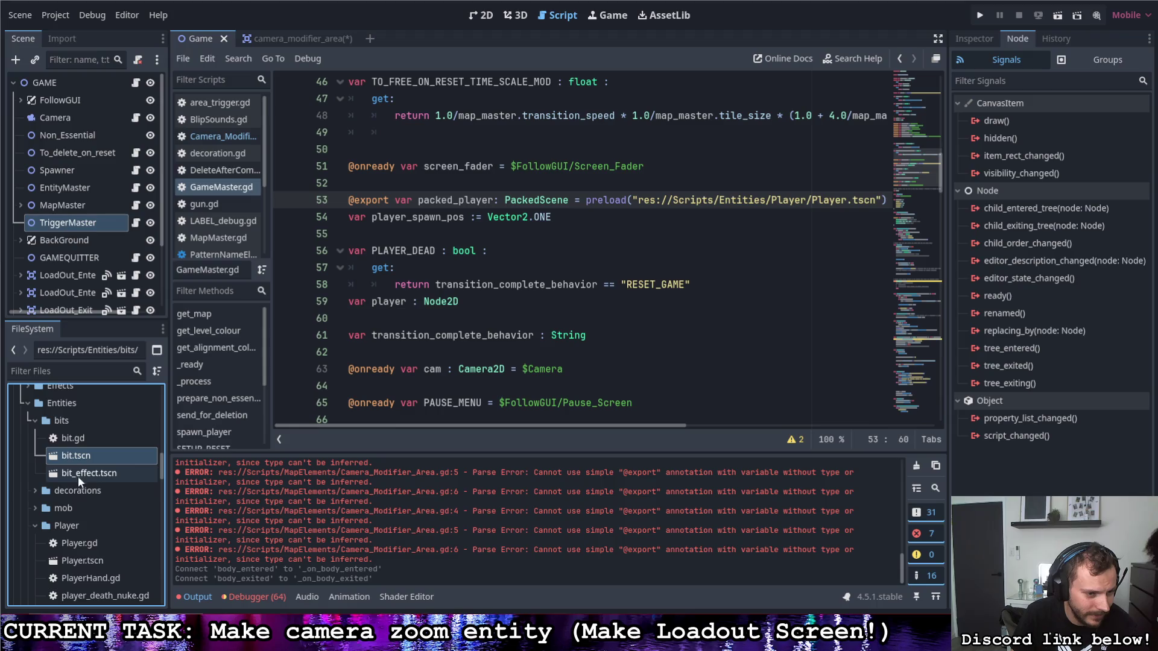
pyautogui.scroll(-1, 74, 557)
pyautogui.click(78, 530)
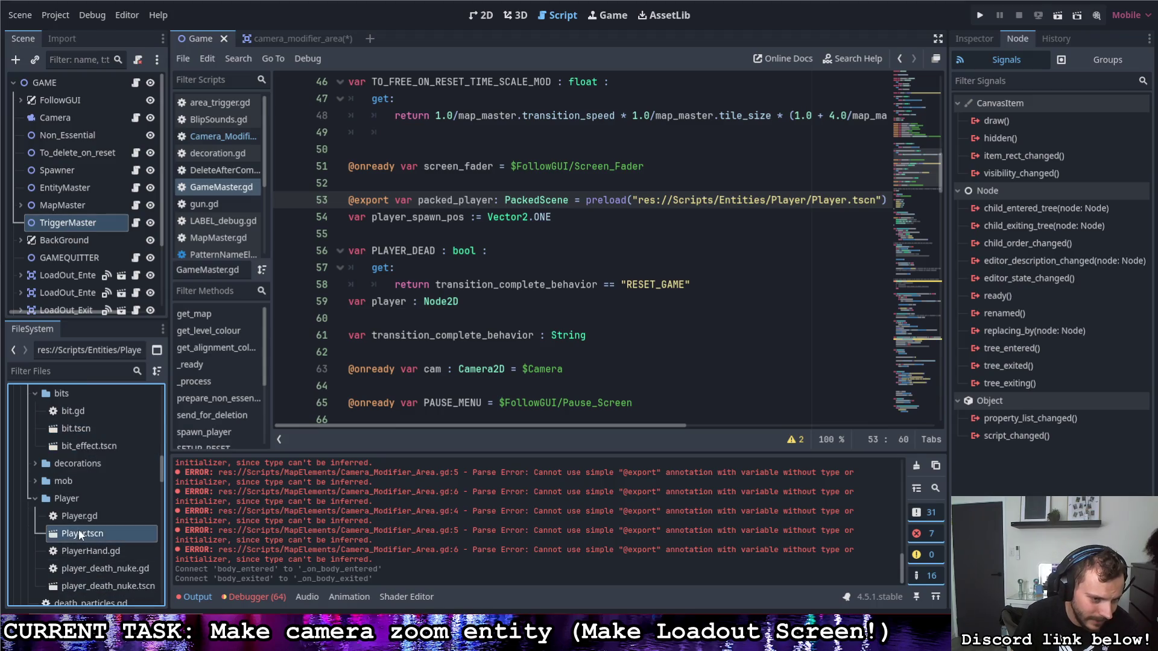
pyautogui.scroll(-1, 107, 516)
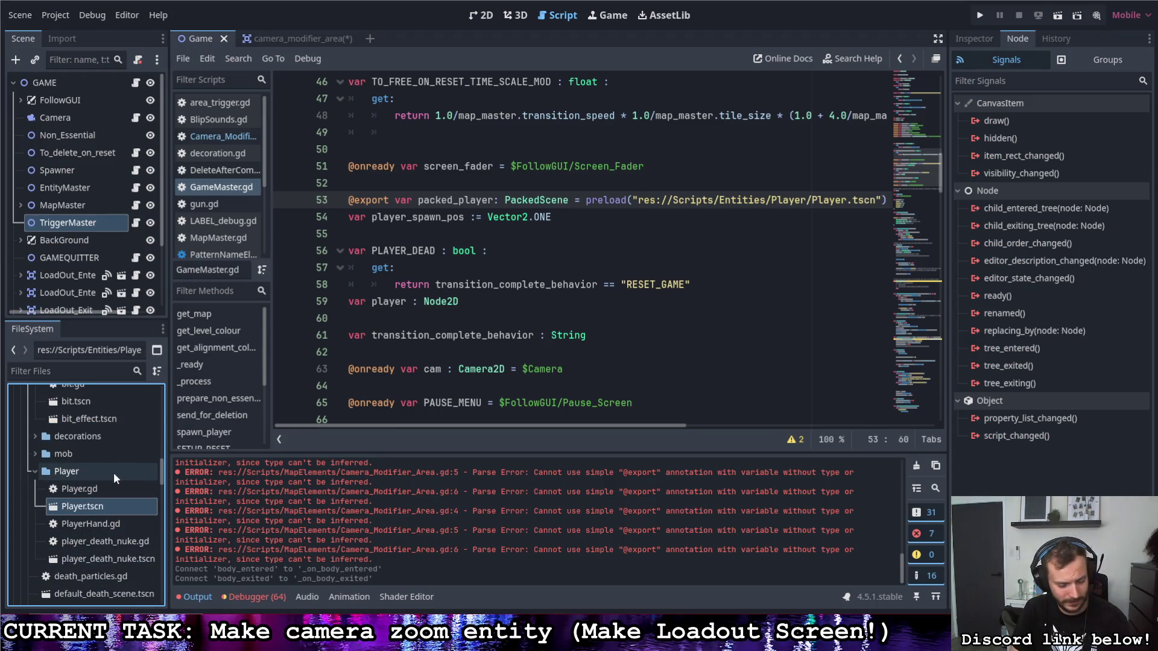
# Move Player.tscn into the Prefabs/Entities folder with Move/Duplicate To
pyautogui.rightClick(80, 505)
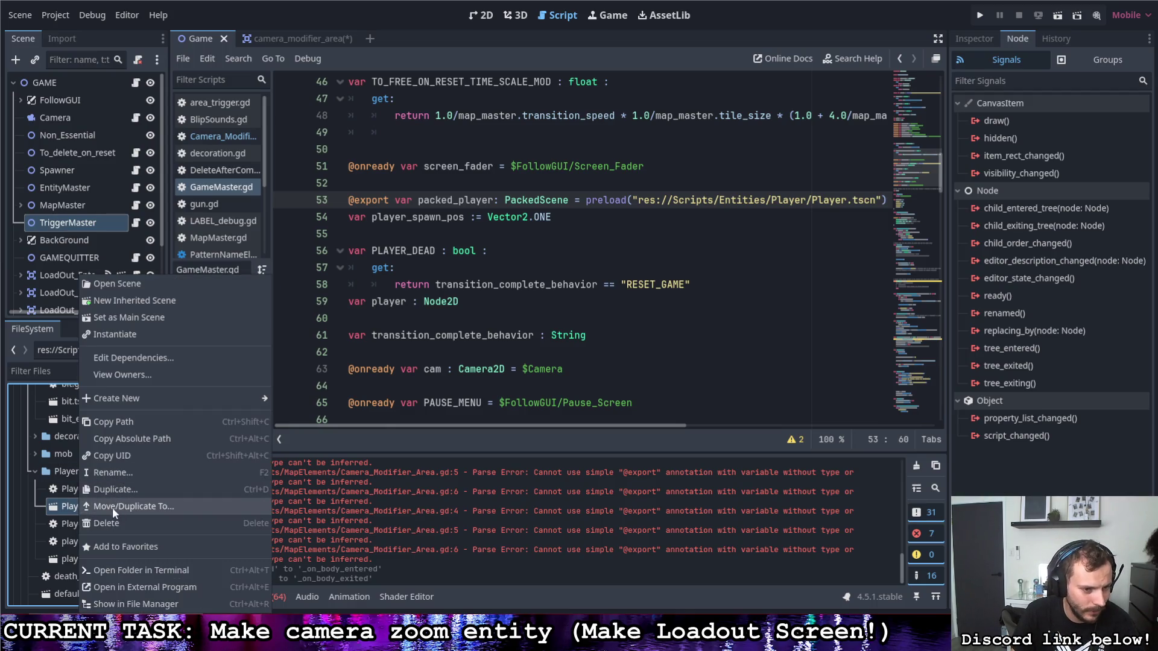
pyautogui.click(112, 507)
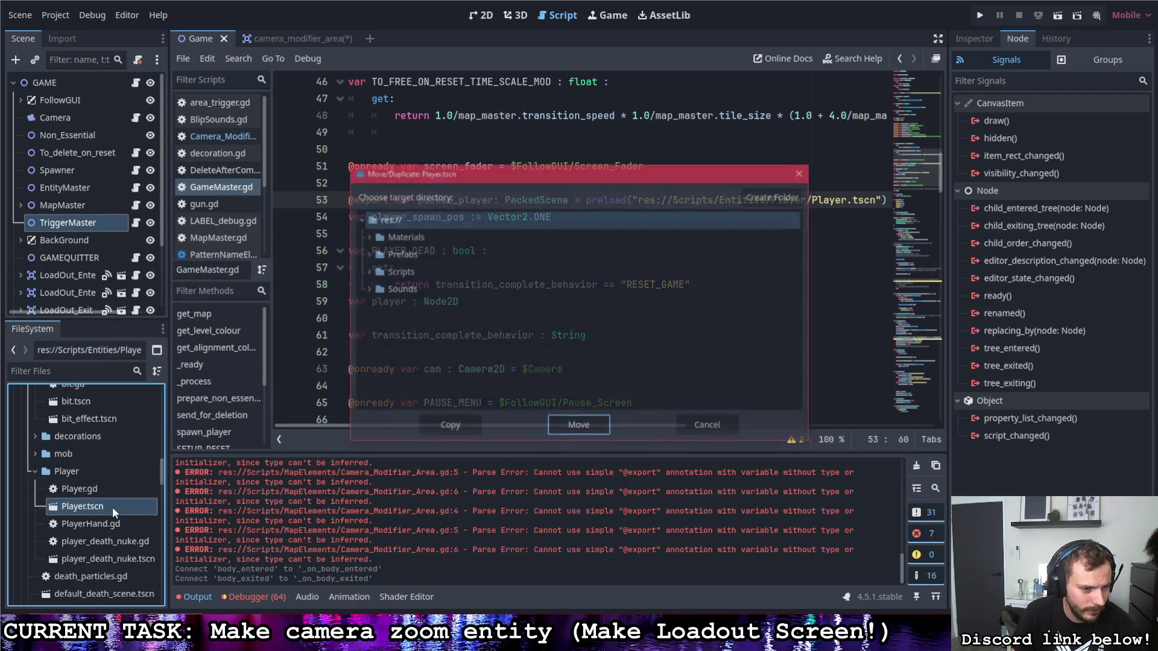
pyautogui.click(366, 254)
pyautogui.click(386, 290)
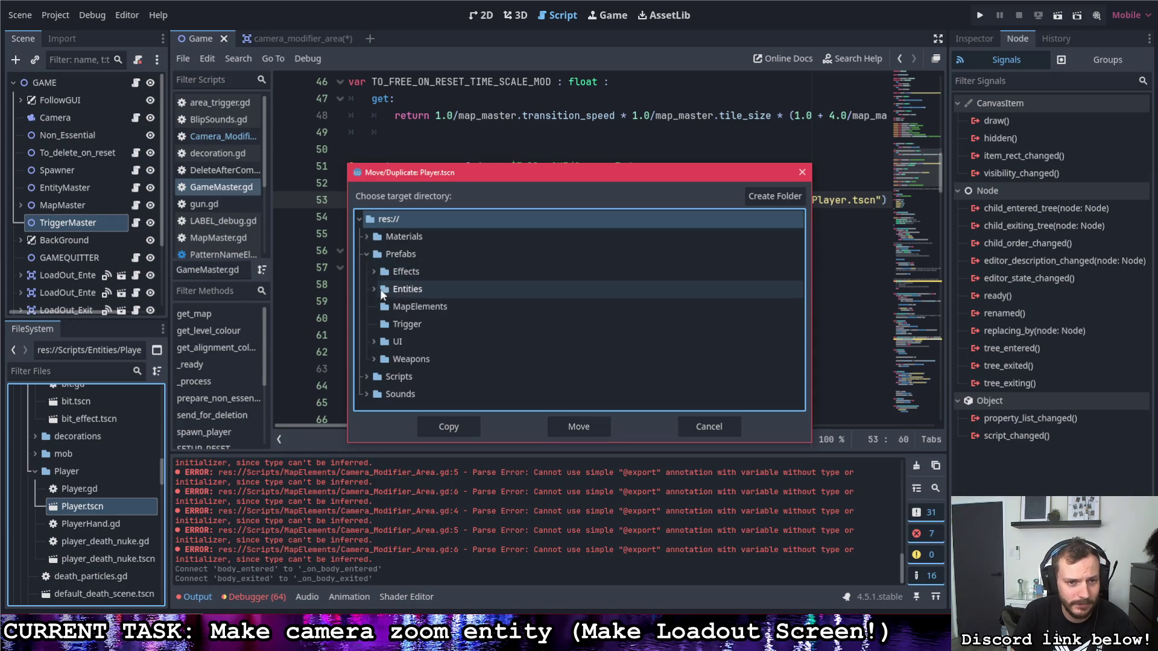
pyautogui.click(373, 290)
pyautogui.click(559, 426)
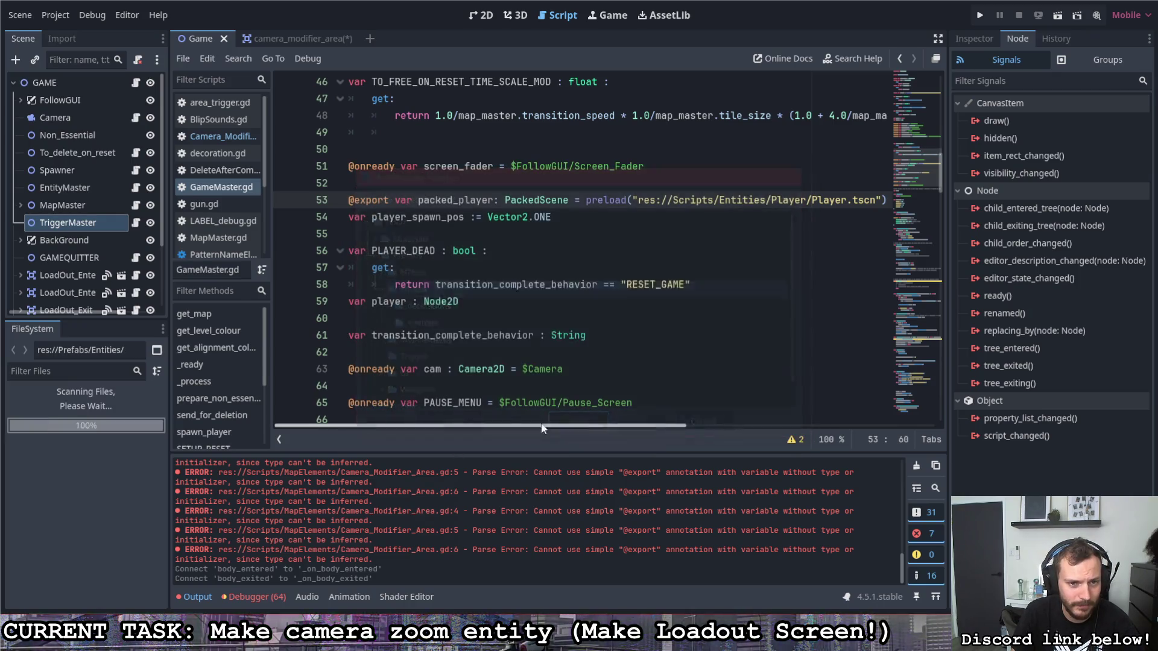
pyautogui.moveTo(640, 199)
pyautogui.mouseDown()
pyautogui.moveTo(880, 200)
pyautogui.moveTo(862, 200)
pyautogui.mouseUp()
# Drop the moved Player.tscn from the FileSystem onto line 53's old preload path
pyautogui.scroll(5, 67, 553)
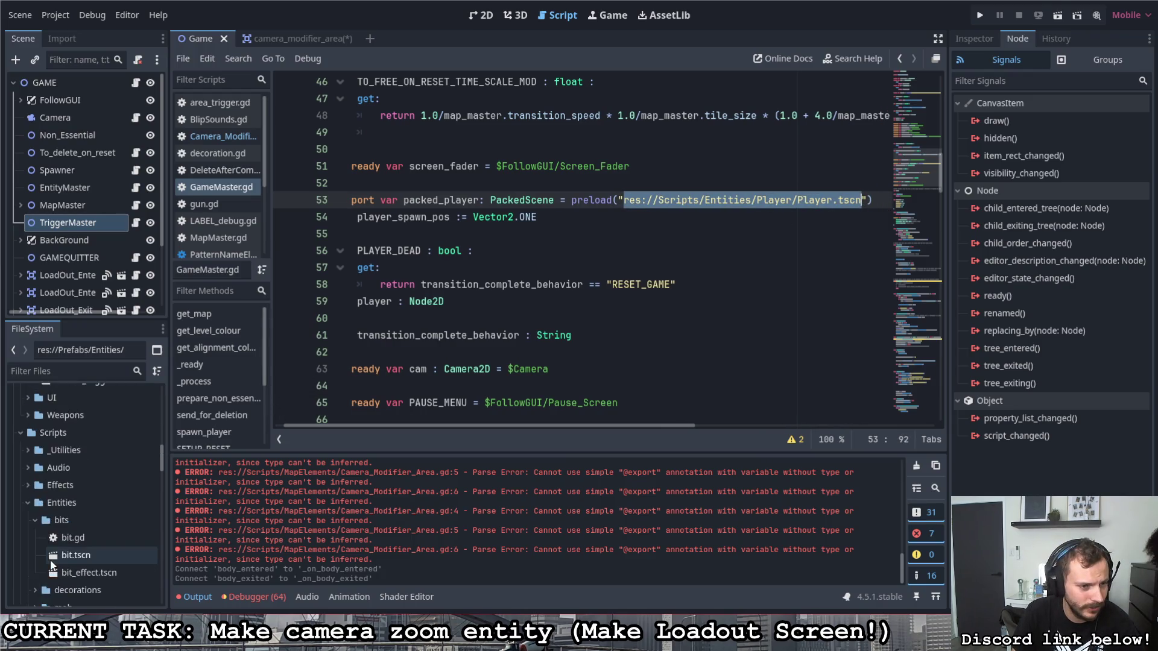
pyautogui.scroll(-4, 82, 534)
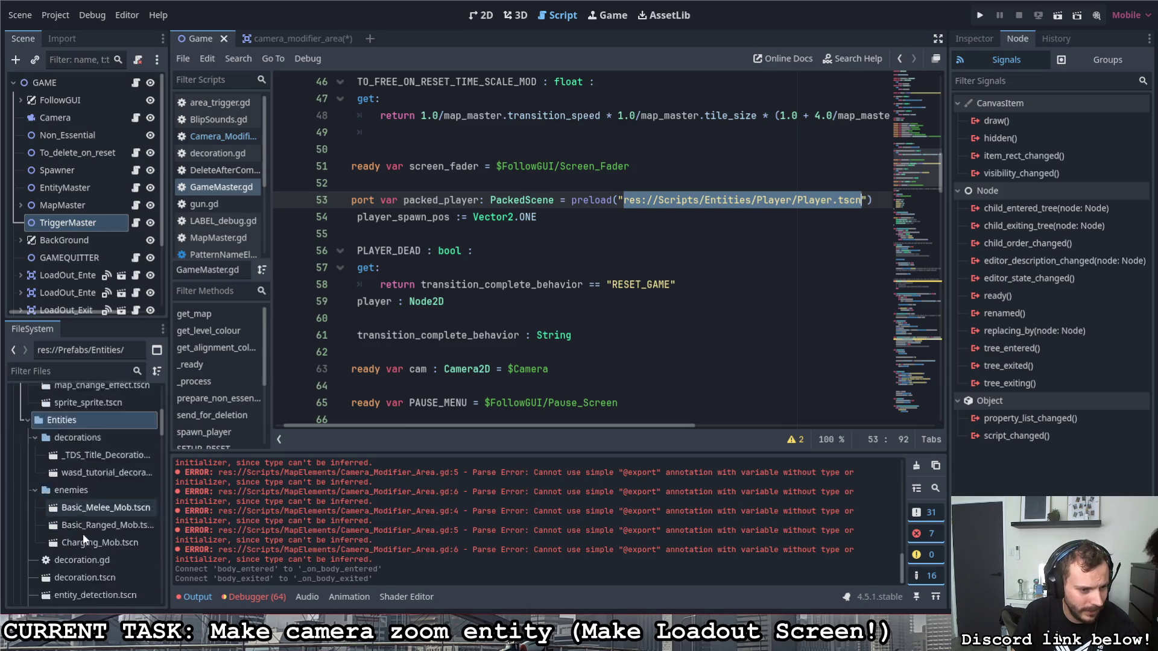
pyautogui.click(97, 550)
pyautogui.moveTo(75, 548)
pyautogui.mouseDown()
pyautogui.moveTo(692, 176)
pyautogui.moveTo(705, 198)
pyautogui.moveTo(724, 200)
pyautogui.mouseUp()
# Fix the doubled quotes so the preload reads "res://Prefabs/Entities/Player.tscn"
pyautogui.click(644, 200)
pyautogui.press('BackSpace')
pyautogui.press('BackSpace')
pyautogui.click(836, 199)
pyautogui.press('BackSpace')
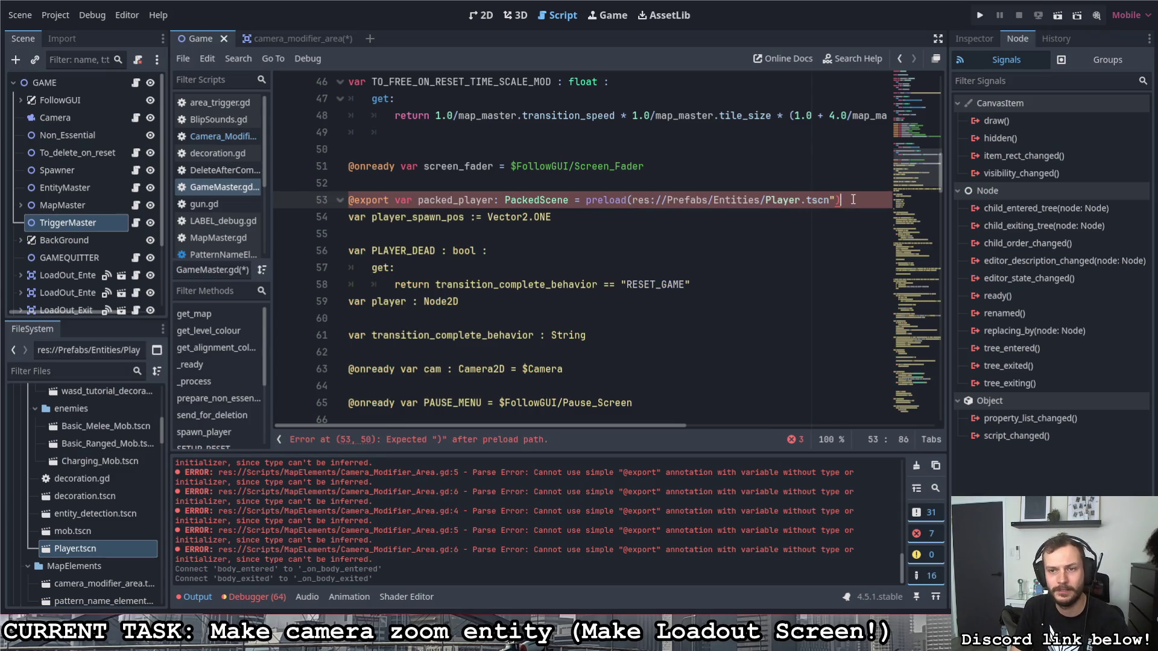
pyautogui.click(634, 201)
pyautogui.write('"')
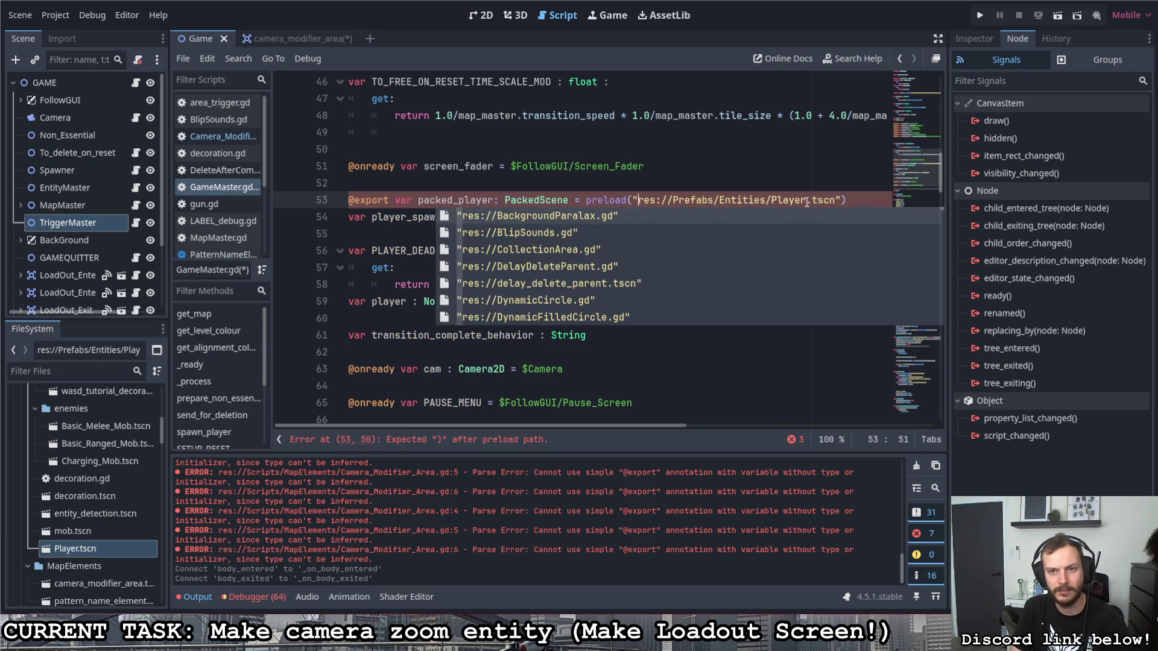
pyautogui.press('Escape')
pyautogui.press('End')
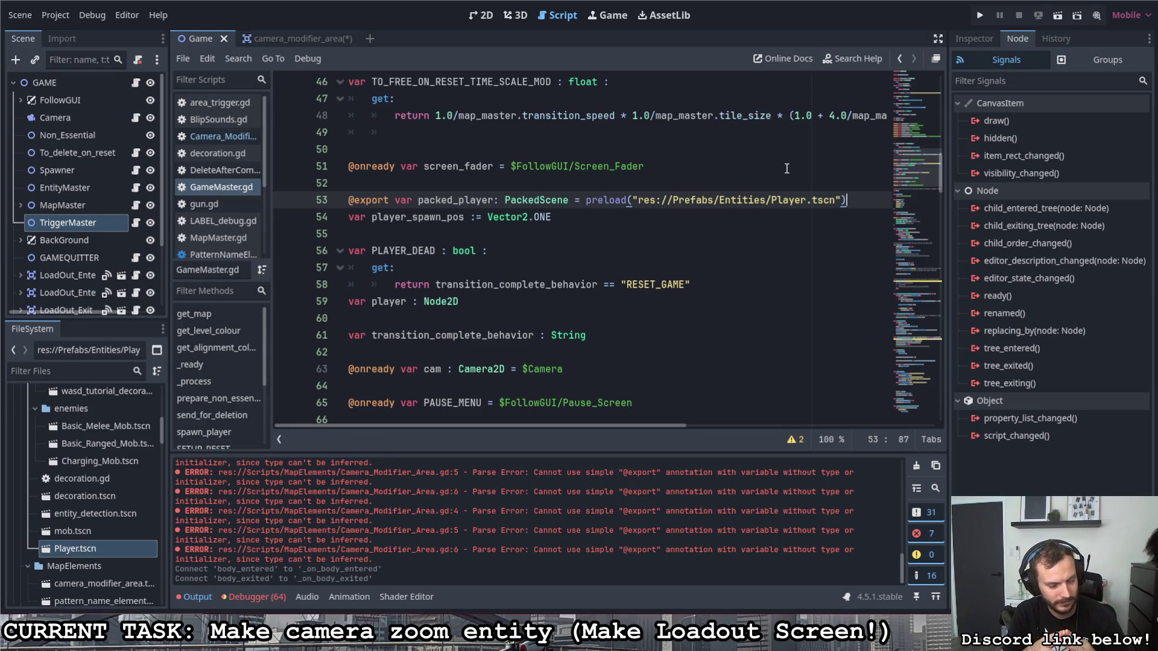
pyautogui.click(28, 370)
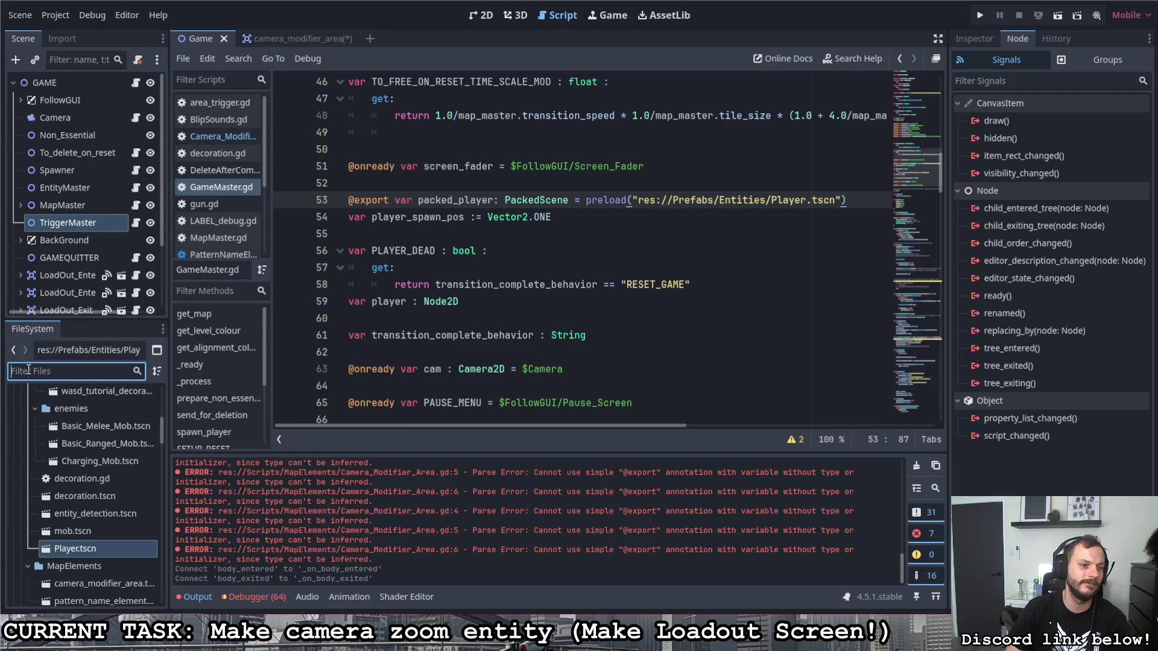
# Filter the FileSystem by 'Player' to confirm the files' new locations, then clear the filter
pyautogui.write('Player')
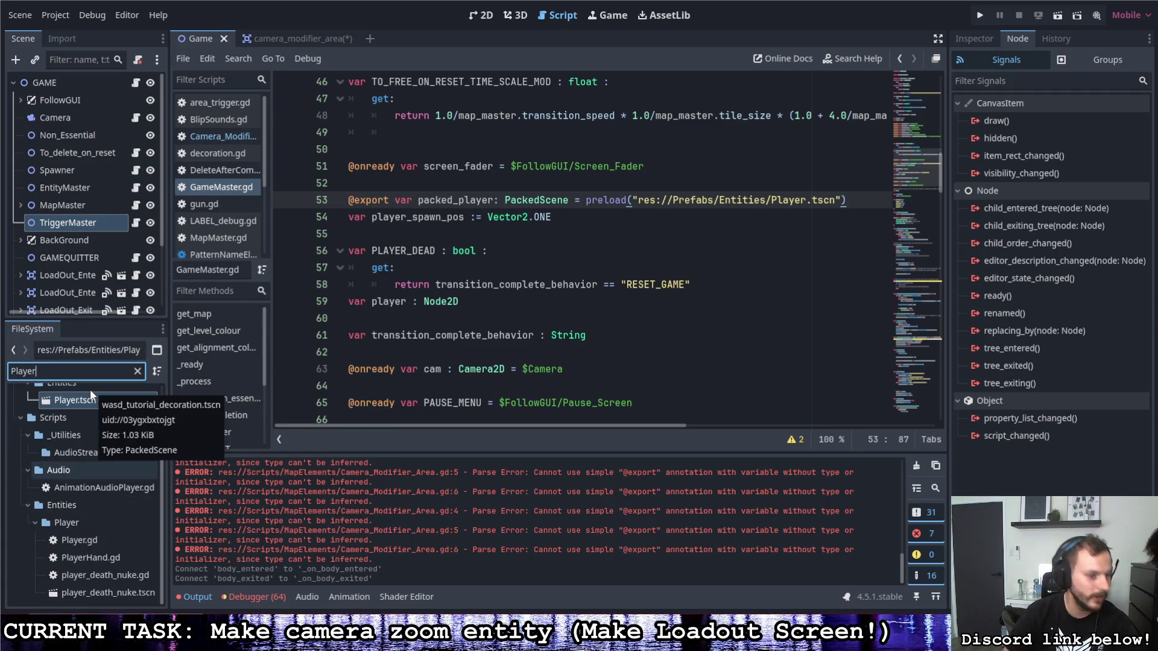
pyautogui.scroll(3, 74, 473)
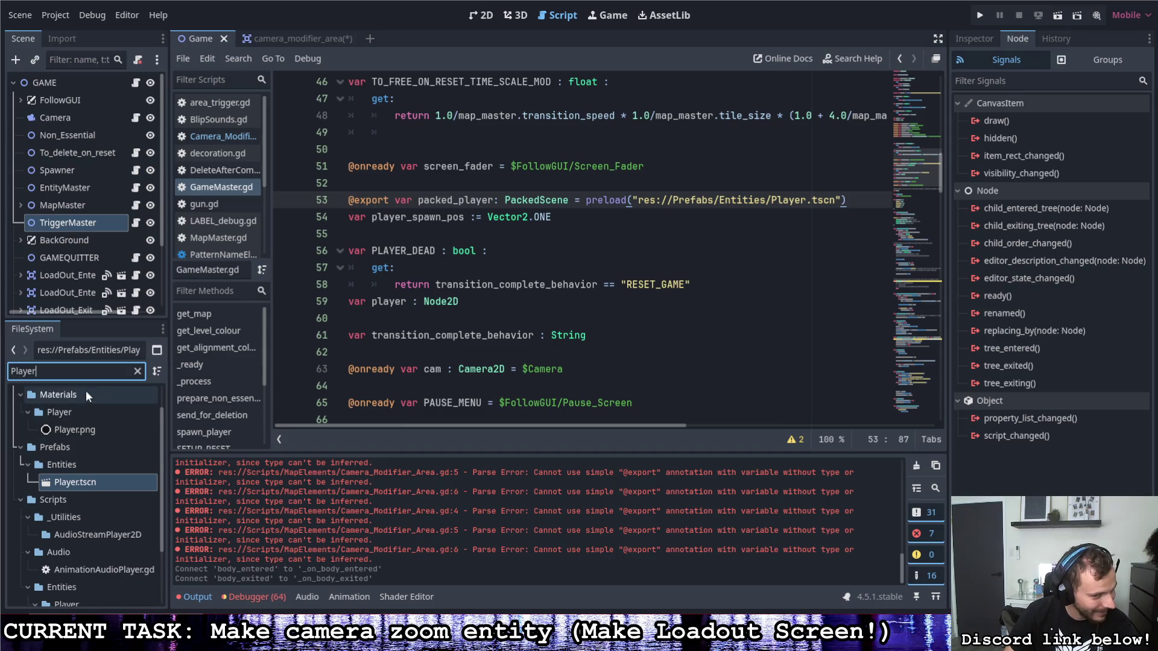
pyautogui.doubleClick(11, 371)
pyautogui.press('BackSpace')
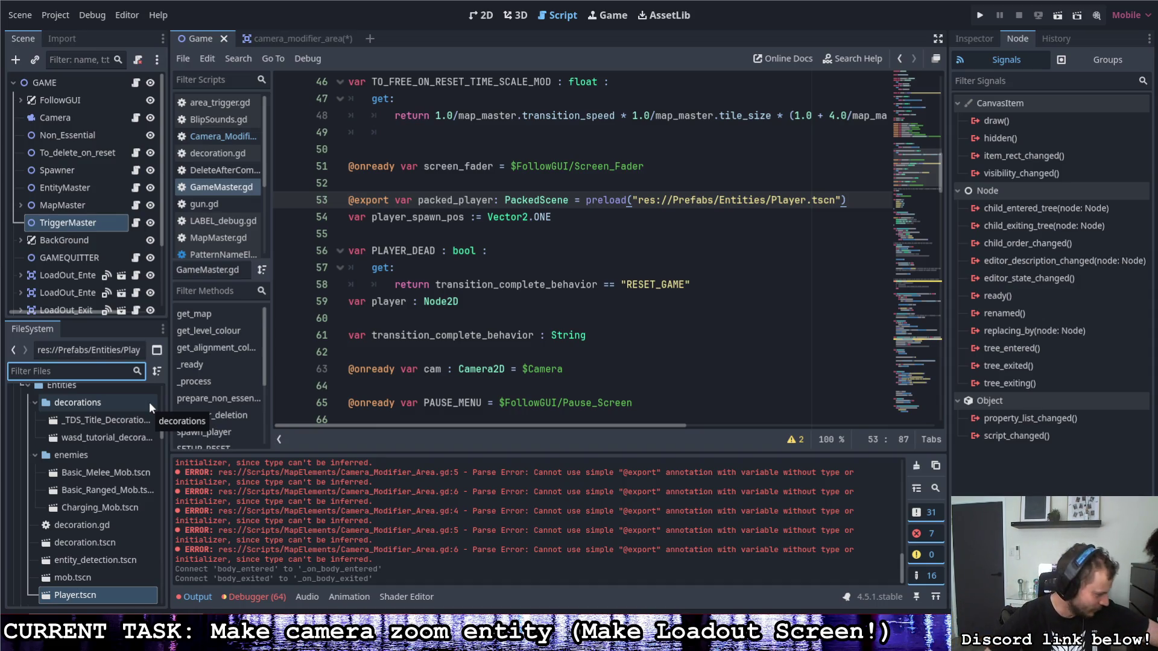
pyautogui.click(496, 300)
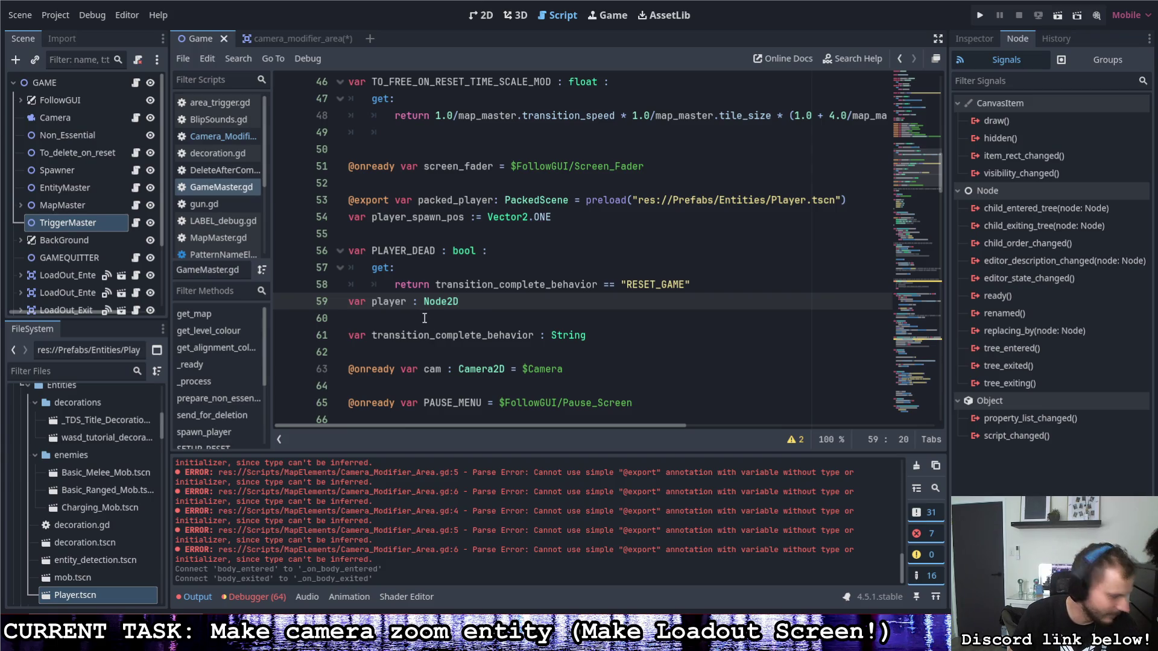
# Type a new FileSystem filter term to list the shield files
pyautogui.click(82, 354)
pyautogui.click(85, 367)
pyautogui.write('shiot')
pyautogui.press('BackSpace')
pyautogui.press('BackSpace')
pyautogui.write('t')
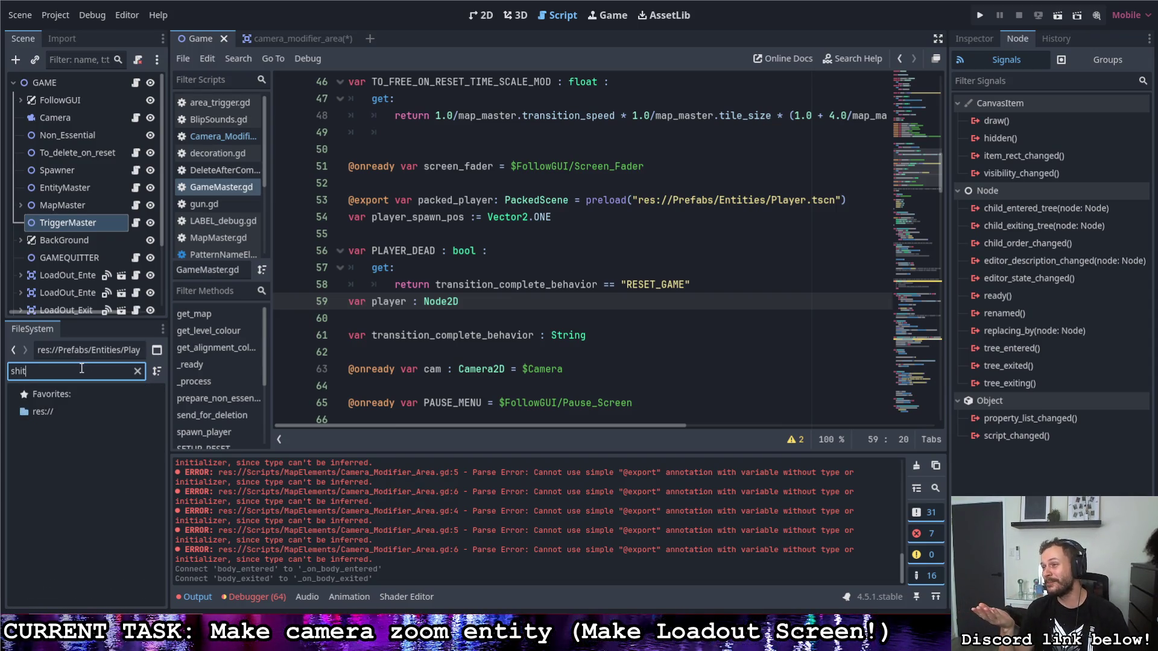
pyautogui.press('BackSpace')
pyautogui.press('BackSpace')
pyautogui.press('BackSpace')
pyautogui.press('BackSpace')
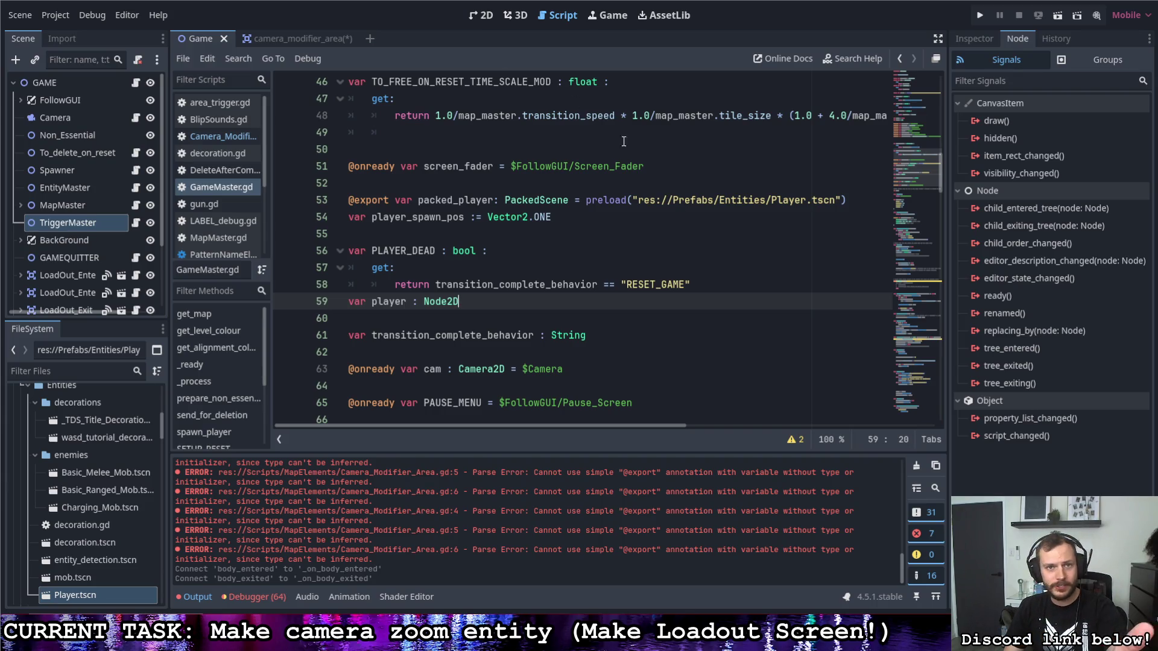
# Switch to the 2D workspace with Ctrl+F1 and zoom out over the Game level
pyautogui.hotkey('ctrl', 'F1')
pyautogui.scroll(-3, 433, 212)
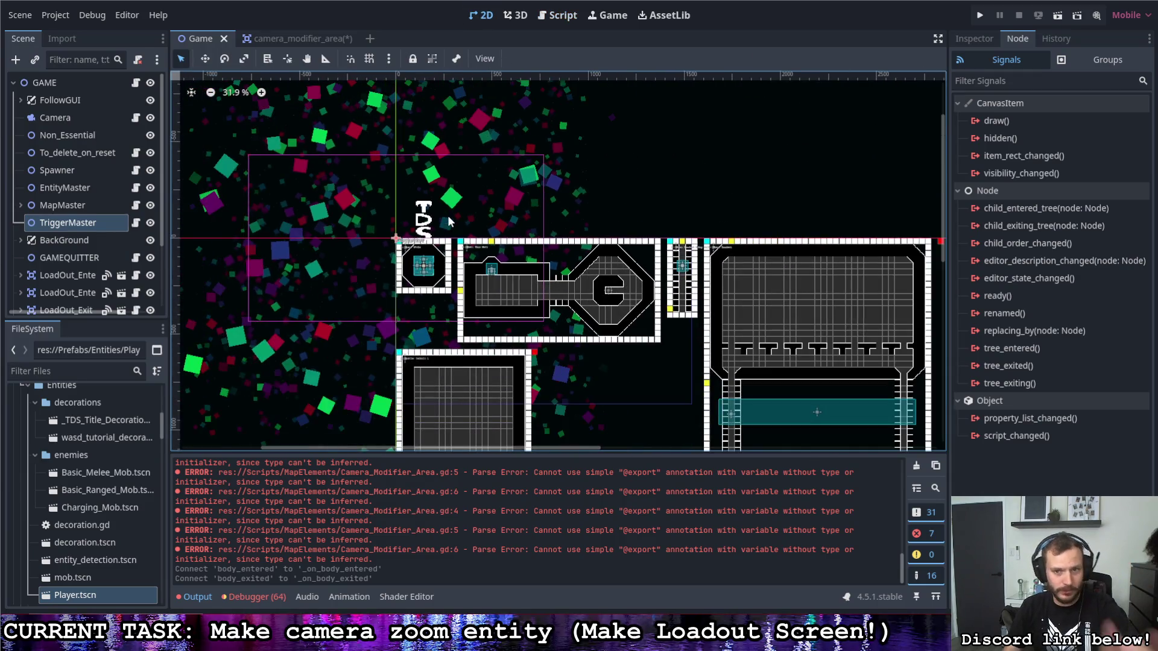